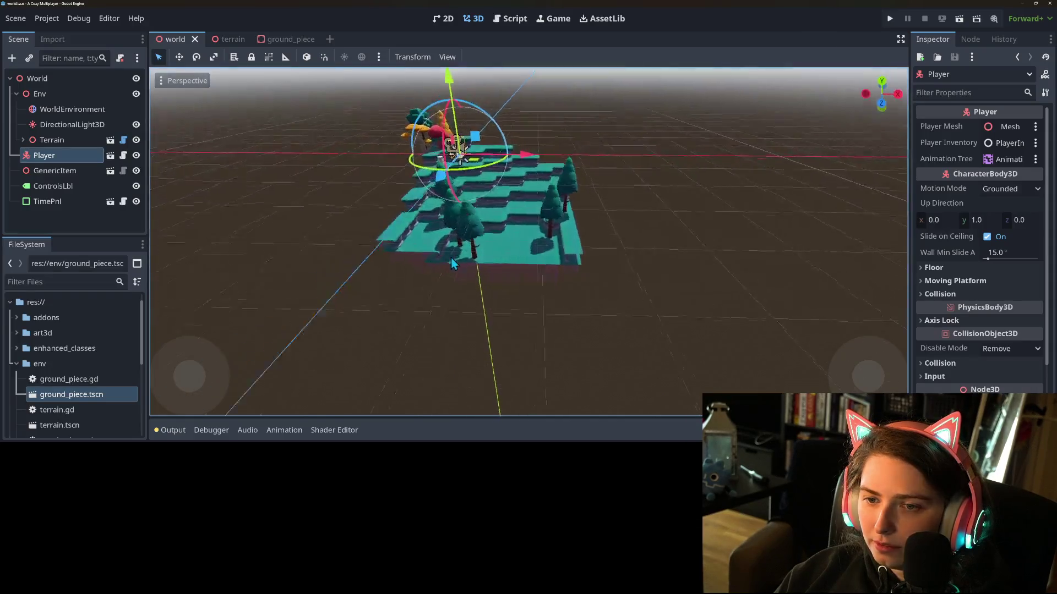
- Orbit and zoom the viewport to inspect the terraced terrain and trees
scroll("up", 3)
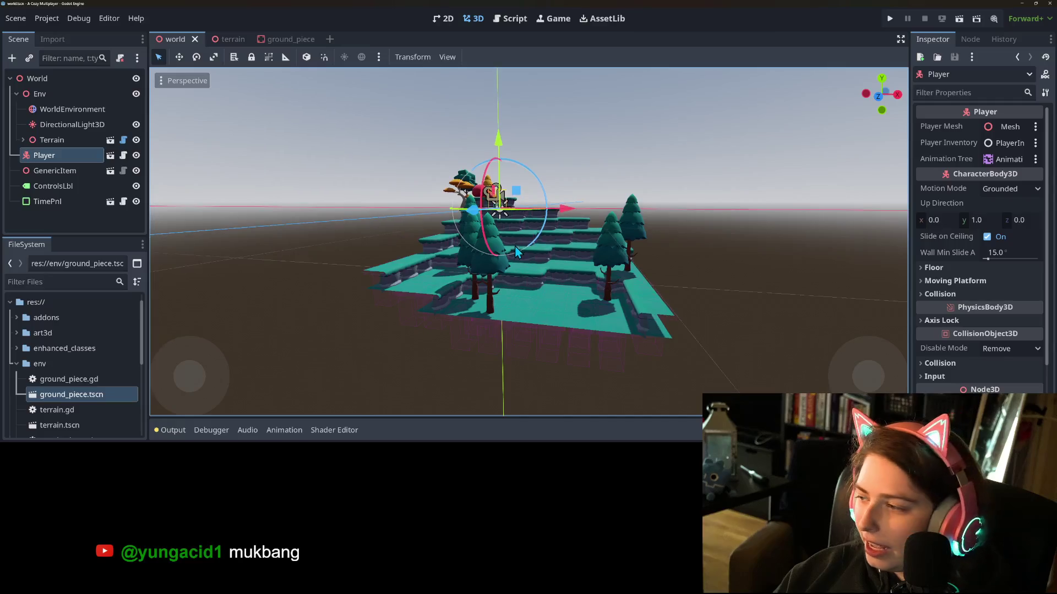
scroll("up", 3)
scroll("down", 3)
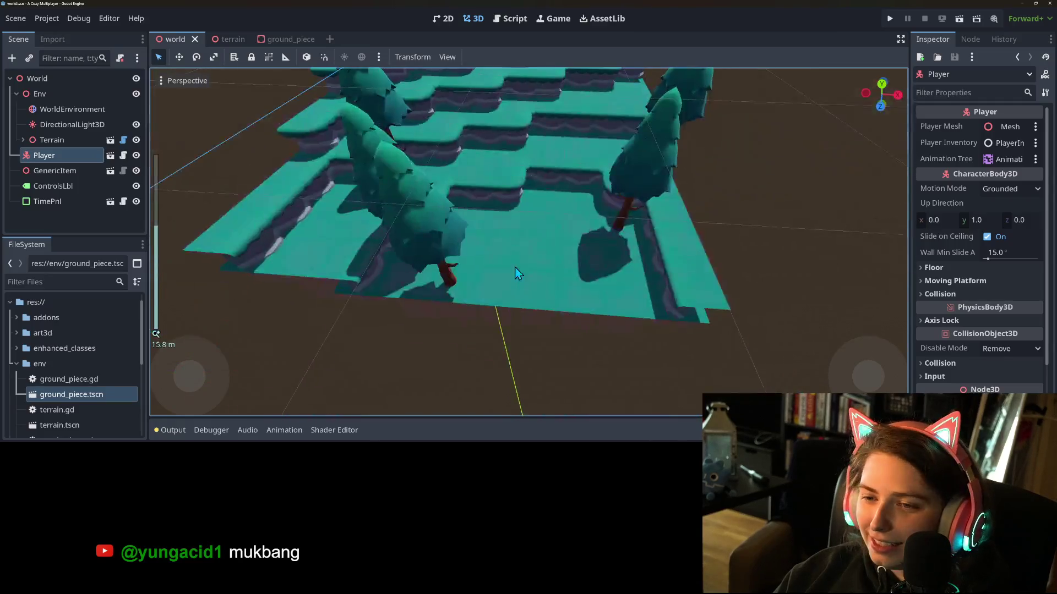
left_click_drag(530, 277, 546, 266)
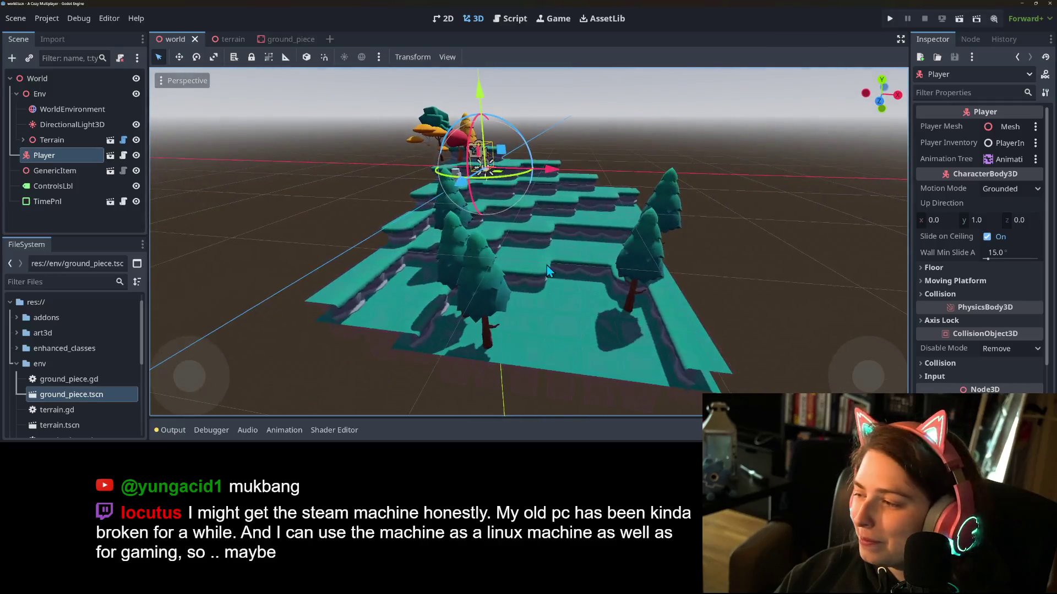
scroll("down", 3)
scroll("up", 3)
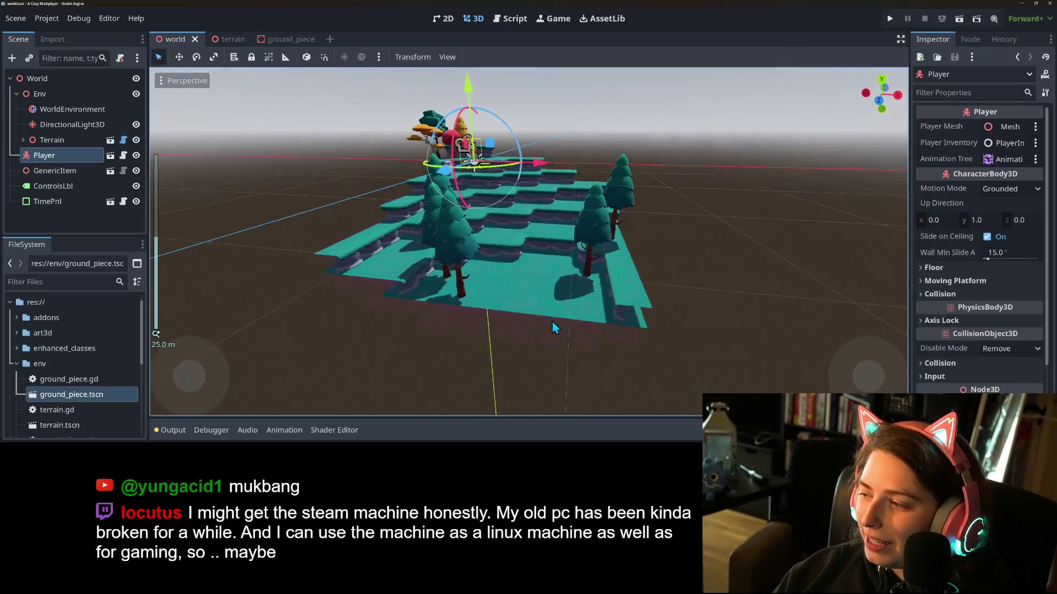
scroll("up", 3)
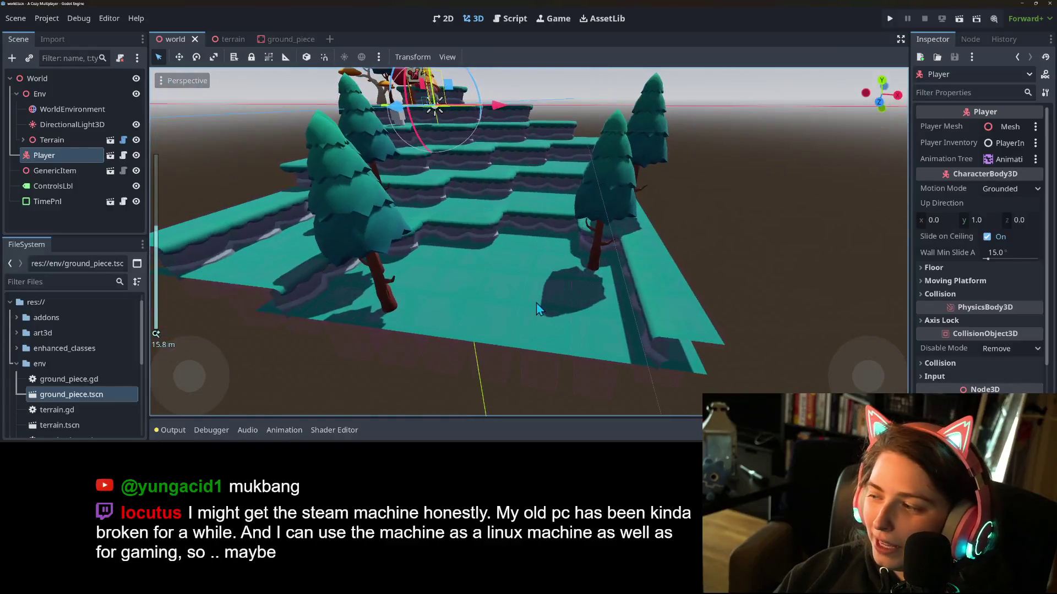
left_click_drag(535, 308, 550, 313)
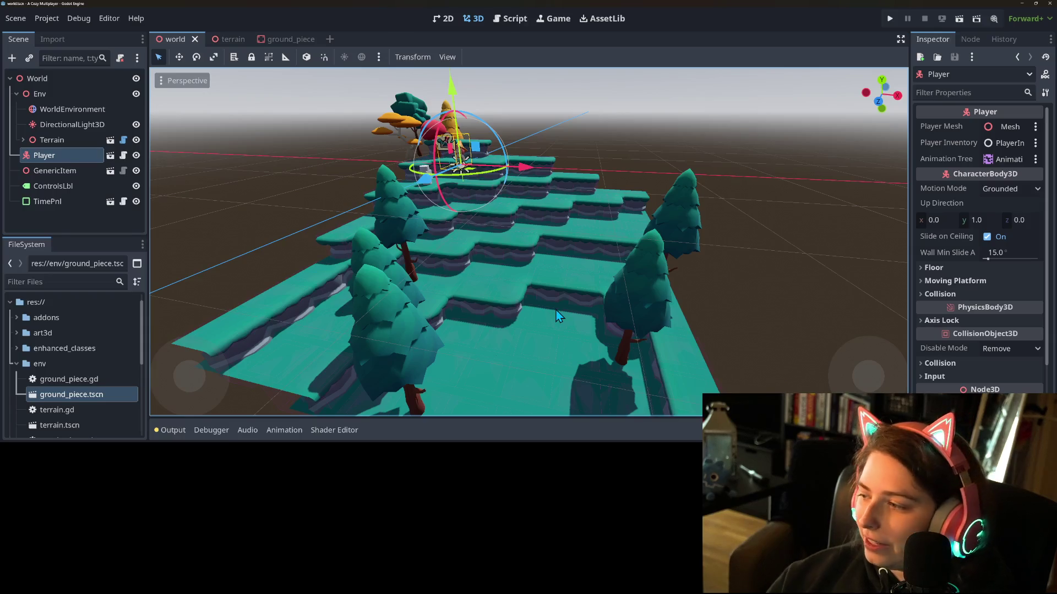
left_click_drag(629, 344, 250, 73)
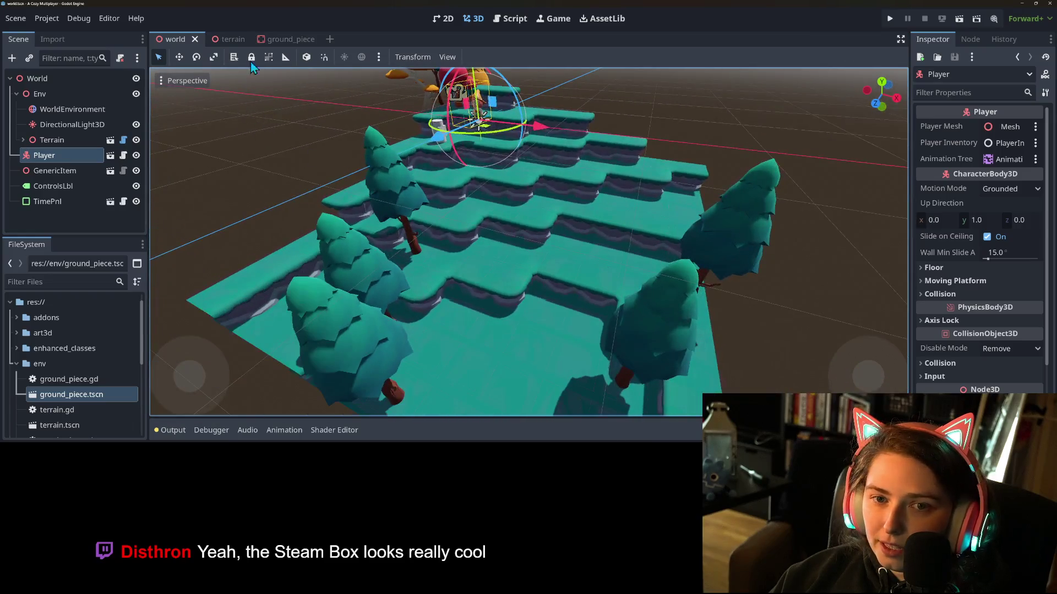
- Open the ground_piece scene and its ground_piece.gd script
left_click(290, 40)
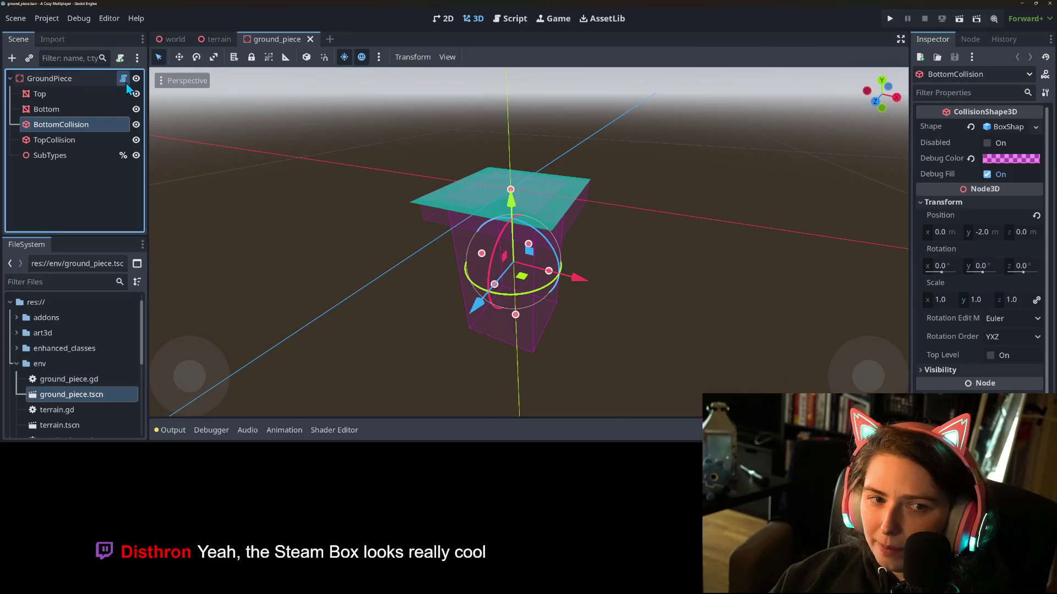
left_click(124, 78)
scroll("down", 3)
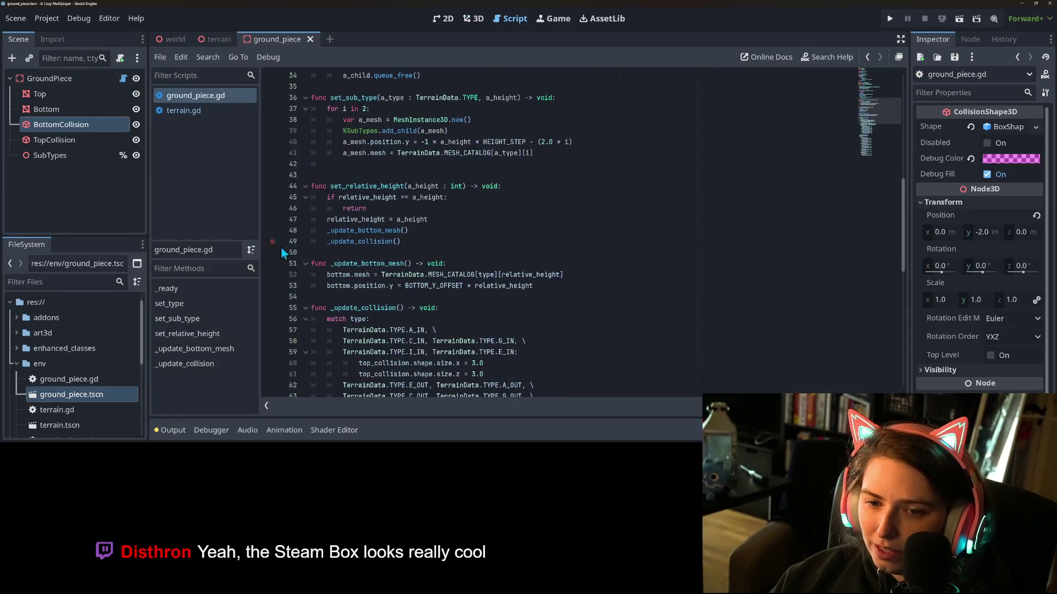
- Try edits in _update_collision: add a new line and comment out its match block
scroll("up", 3)
scroll("down", 3)
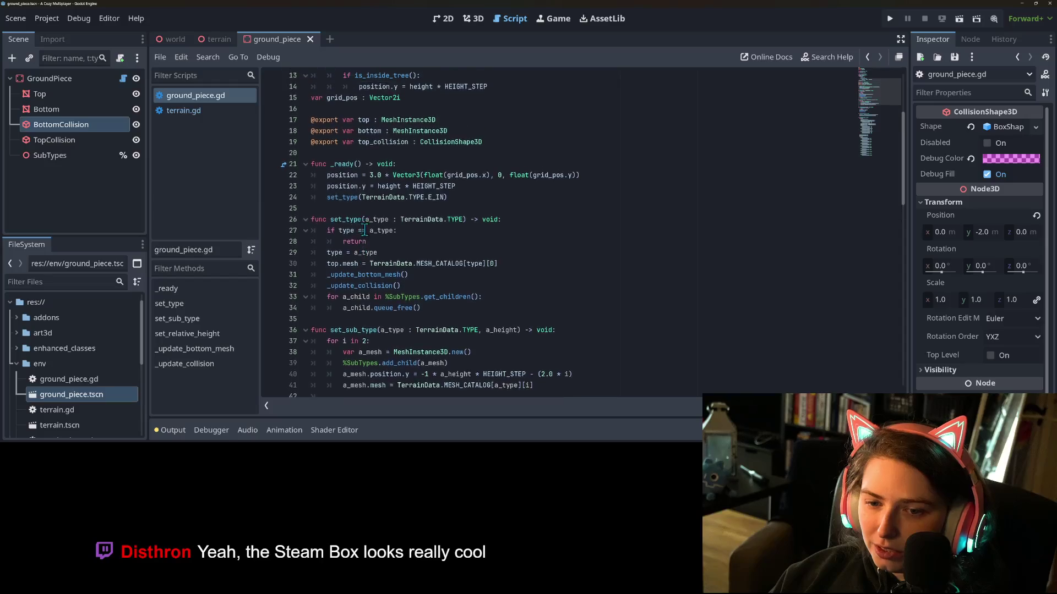
left_click(353, 187)
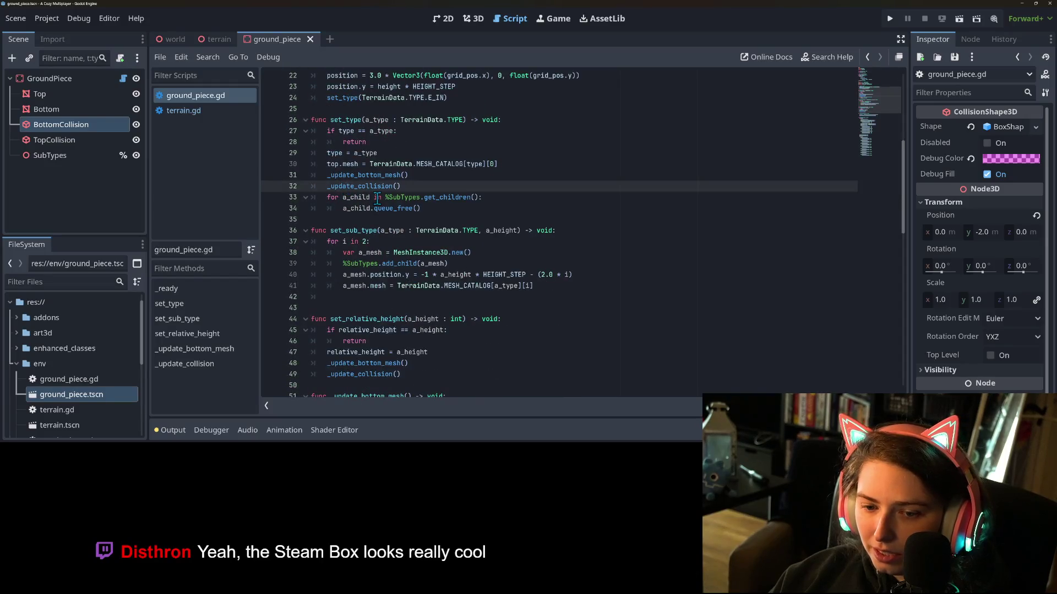
scroll("down", 3)
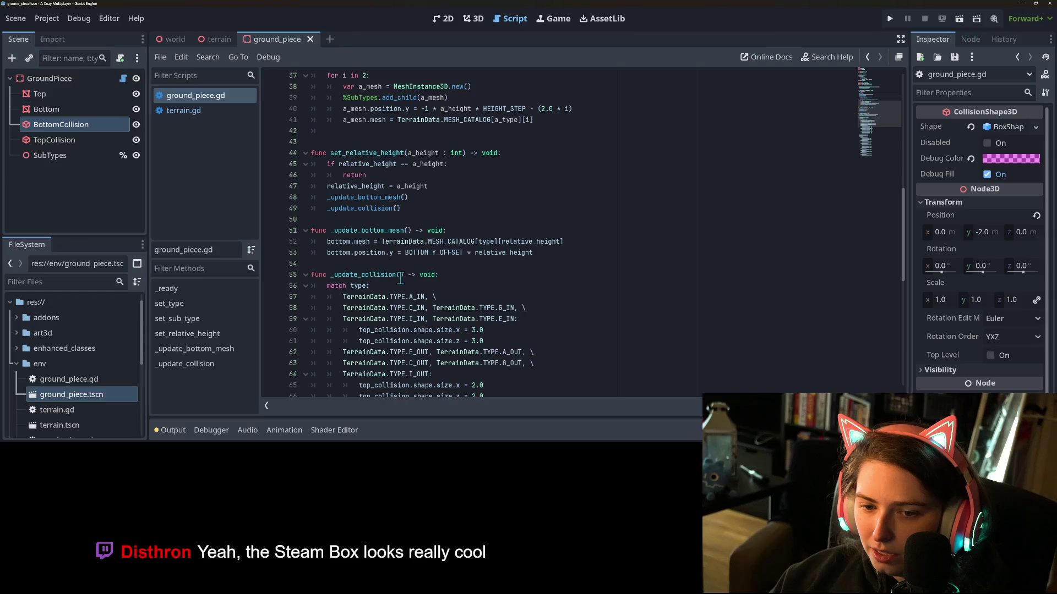
left_click(457, 276)
key("Return")
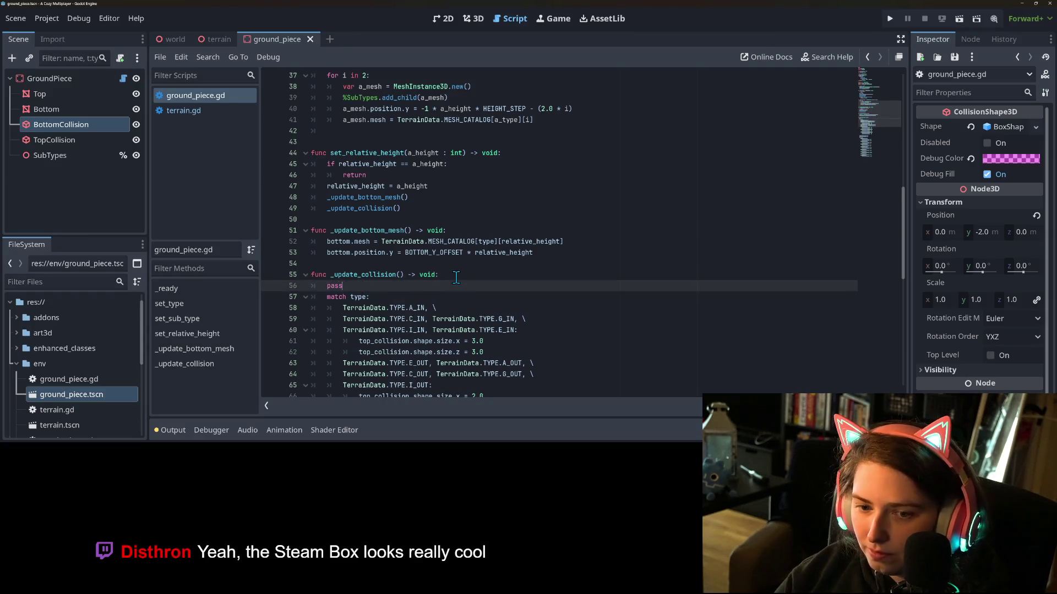
type("s")
scroll("down", 3)
left_click_drag(337, 132, 451, 366)
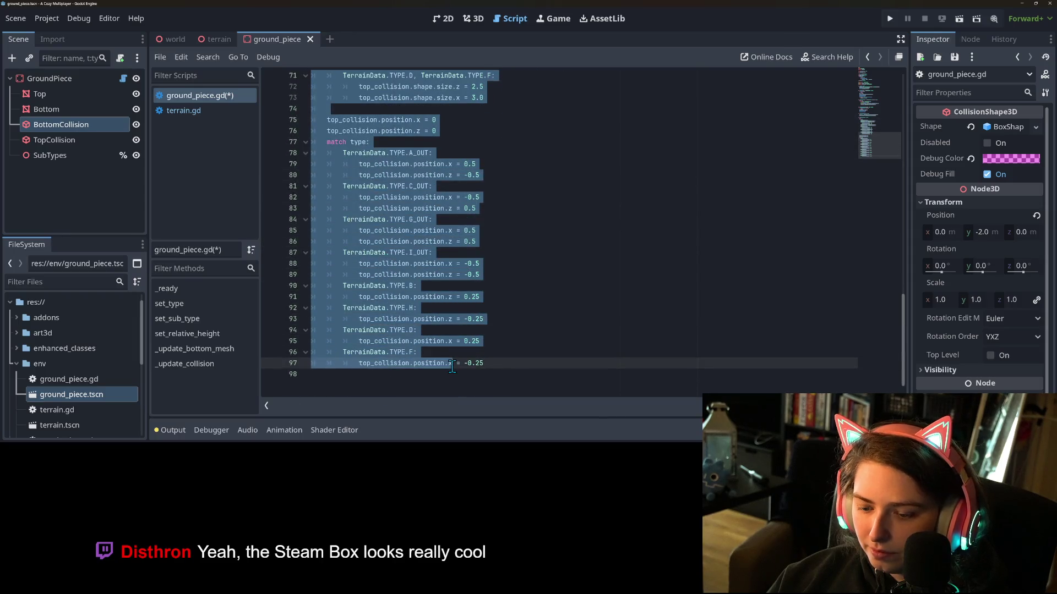
key("ctrl+s")
key("ctrl+k")
- Undo the commented match block and the added line in _update_collision
scroll("up", 3)
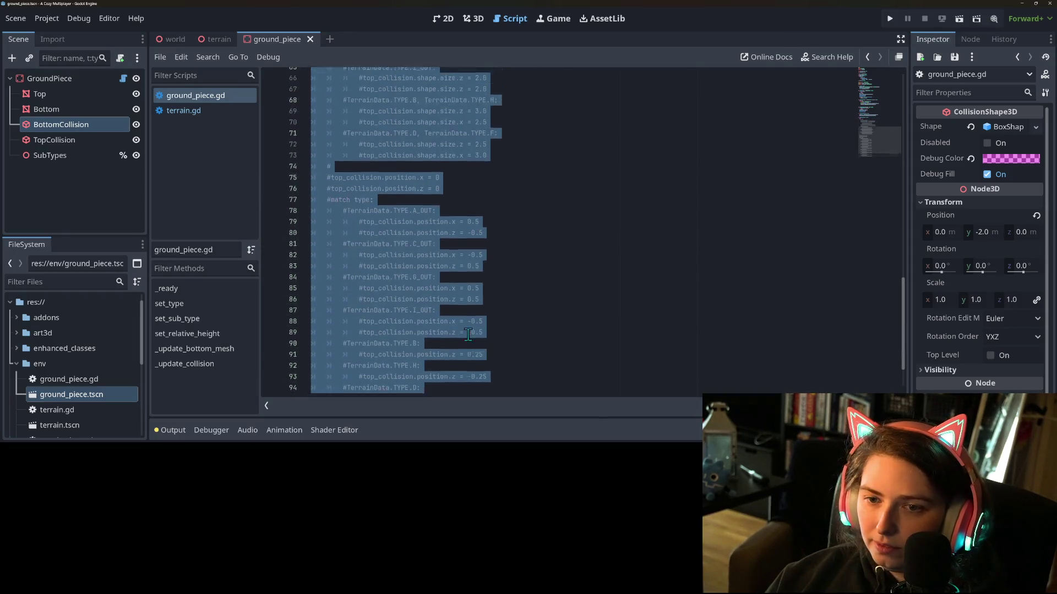
left_click(525, 331)
scroll("up", 3)
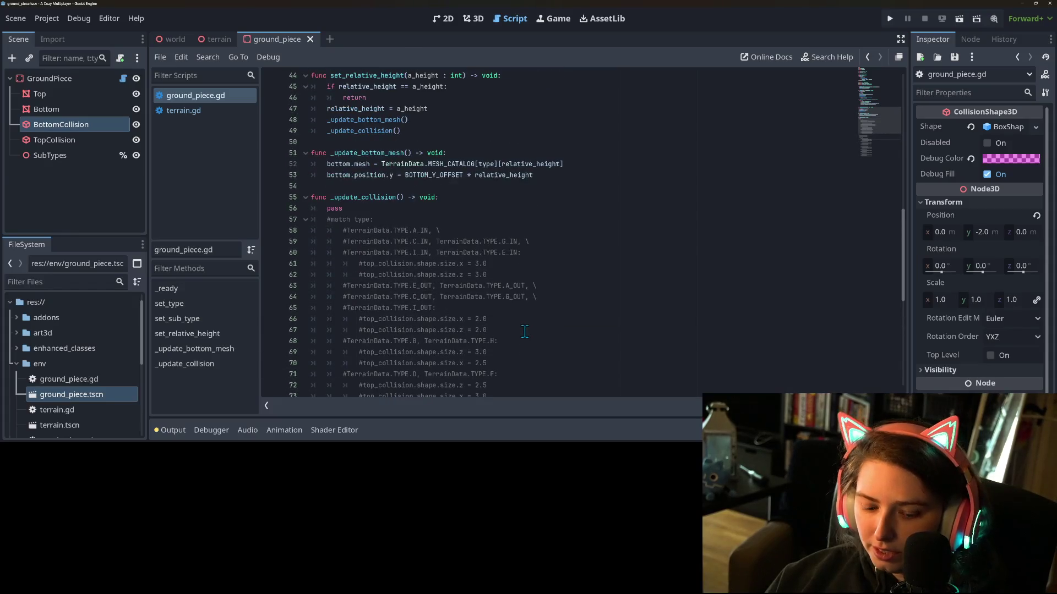
key("ctrl+z")
scroll("up", 3)
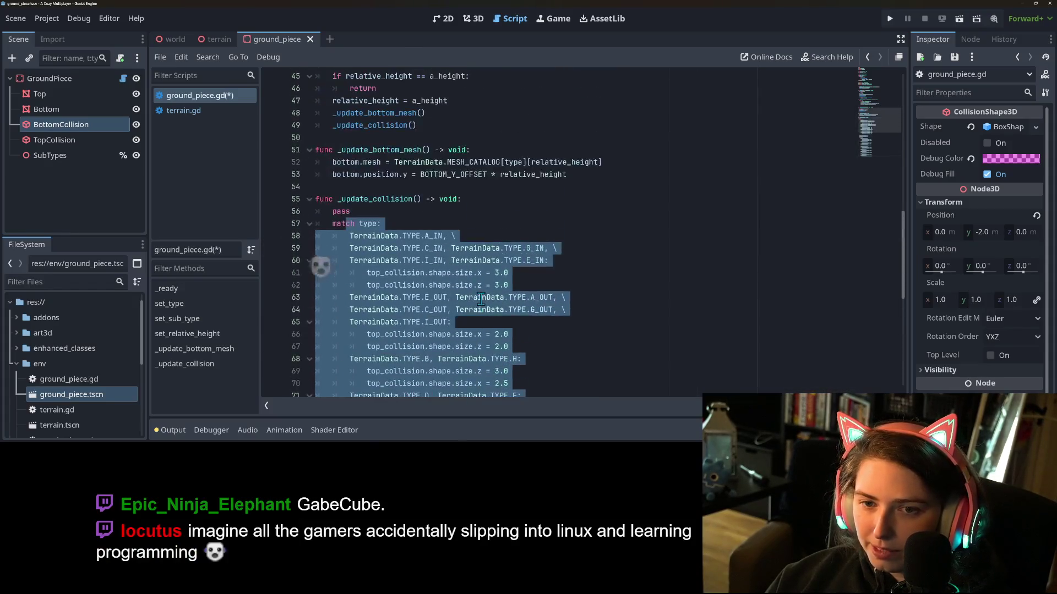
key("ctrl+z")
scroll("up", 3)
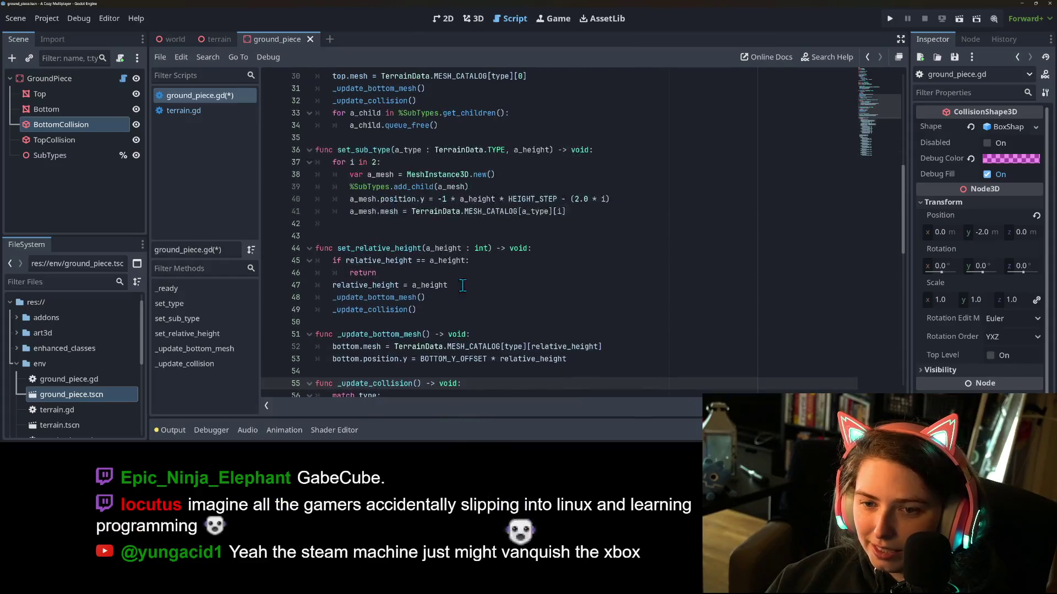
- Comment out the _update_collision calls in set_relative_height and set_type, then save
left_click(467, 293)
key("ctrl+k")
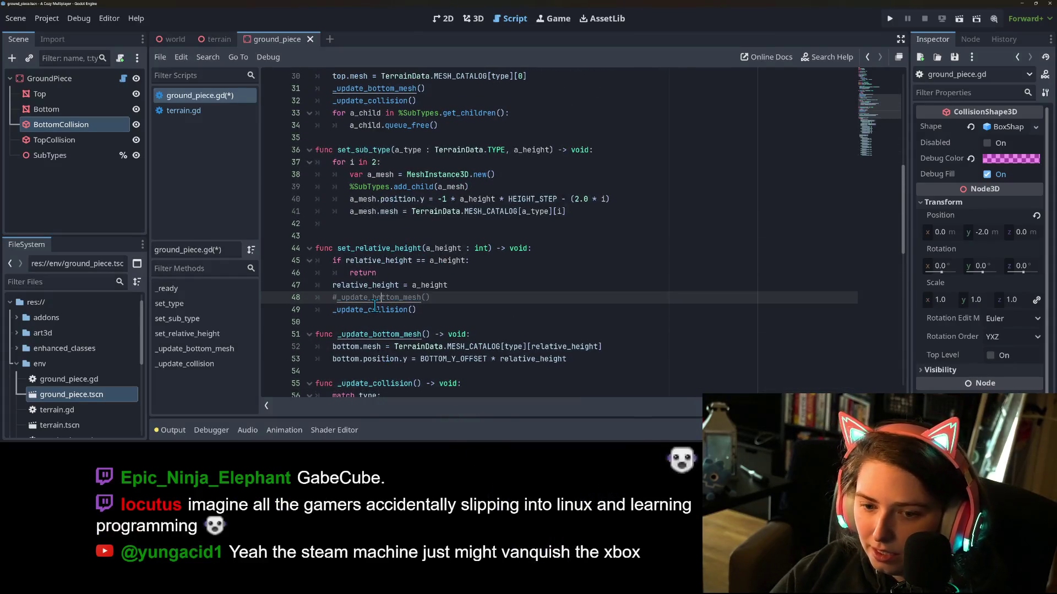
left_click(374, 305)
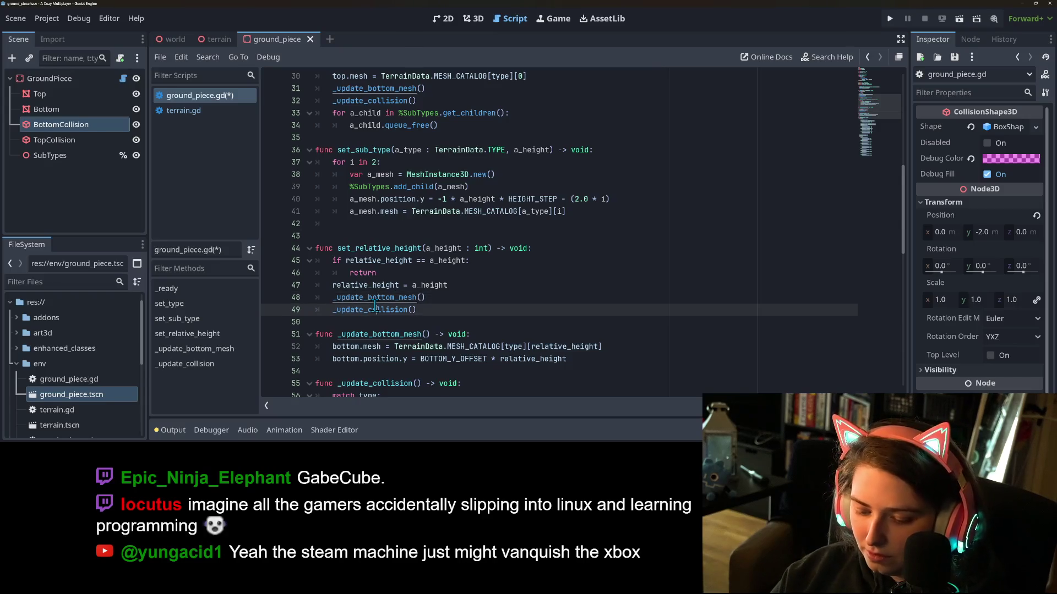
left_click(393, 102)
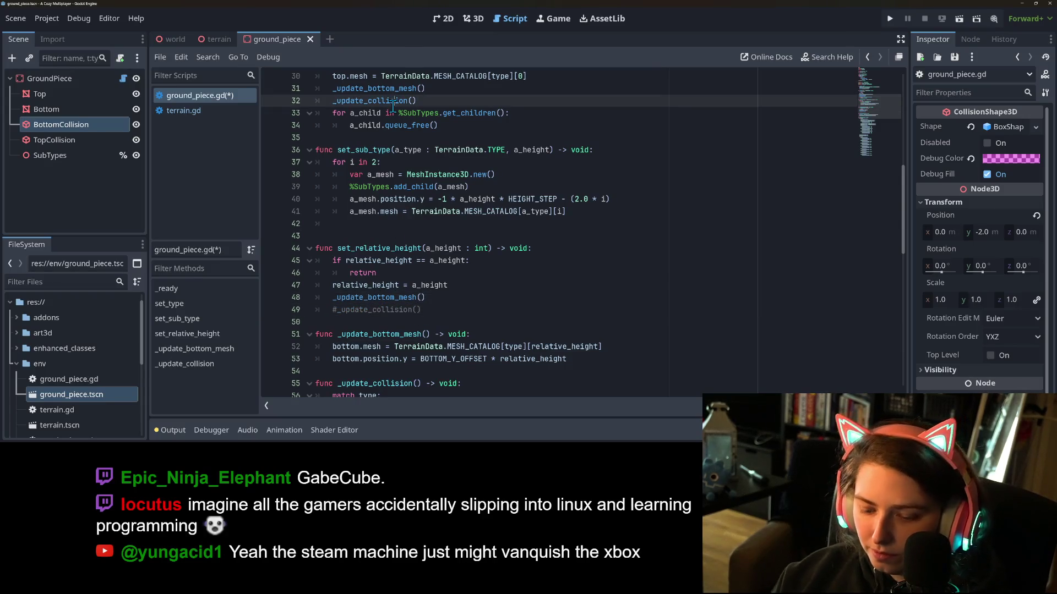
key("ctrl+k")
key("ctrl+s")
- Switch to Firefox and open a new browser tab
left_click(473, 203)
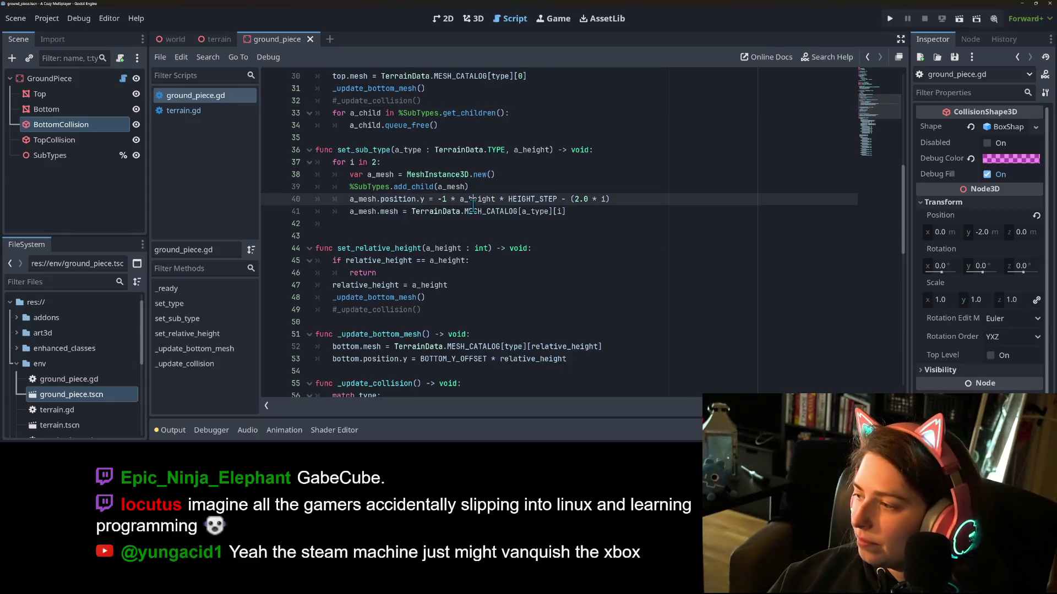
mouse_move(501, 217)
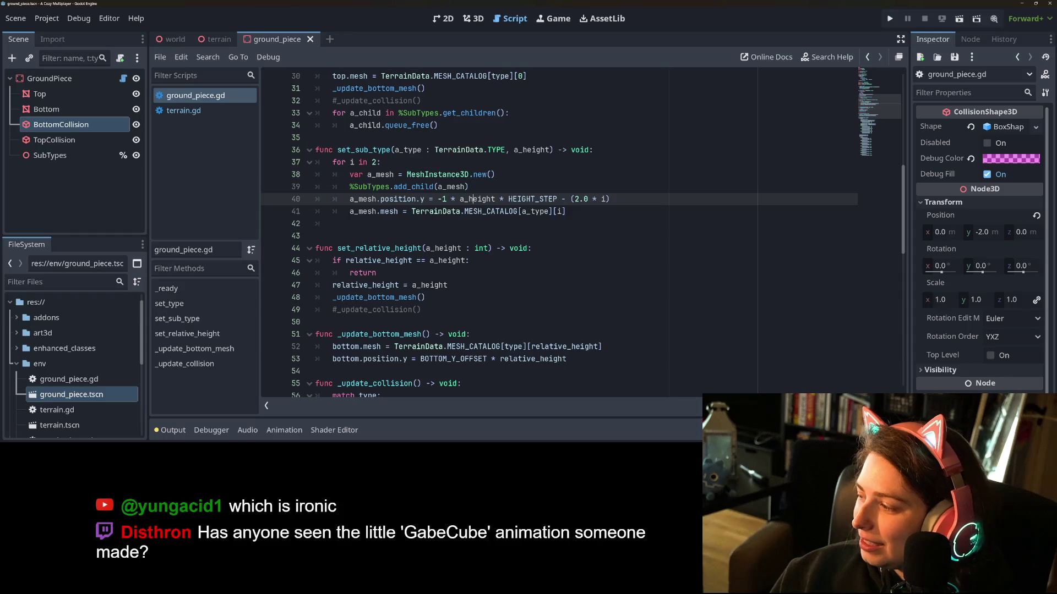
key("alt+Tab")
left_click(89, 7)
- Search Google for 'steam box' and scroll through the Steam Machine results
type("steam")
type("box")
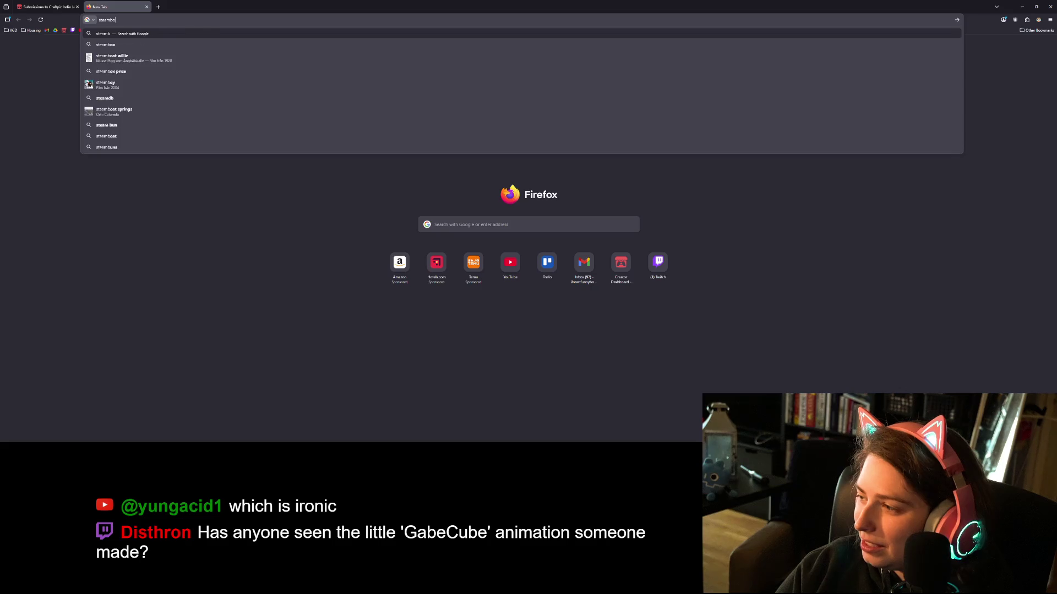
key("BackSpace")
key("BackSpace")
key("BackSpace")
type("box")
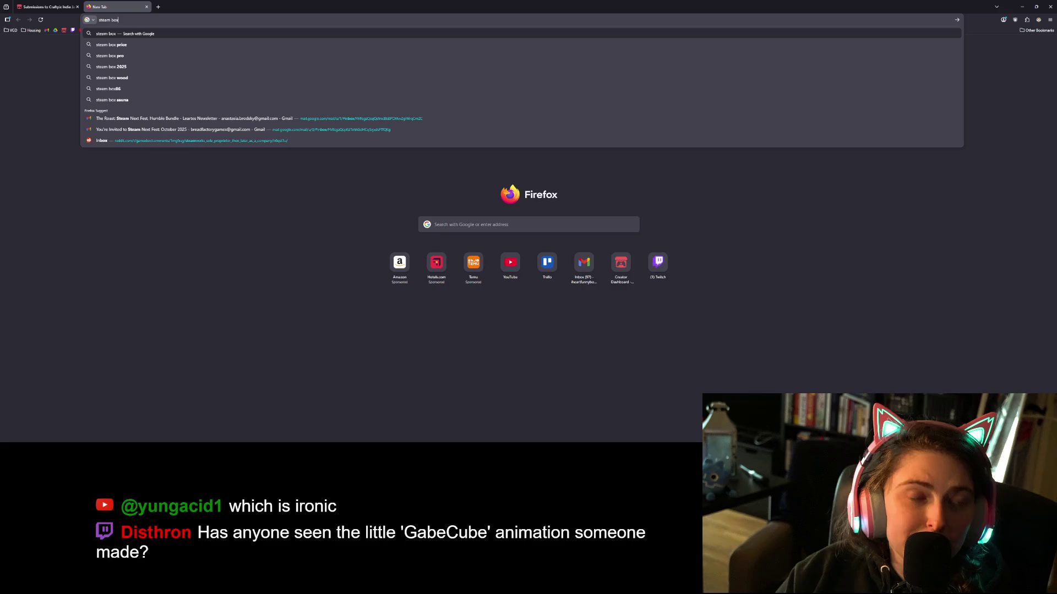
key("Return")
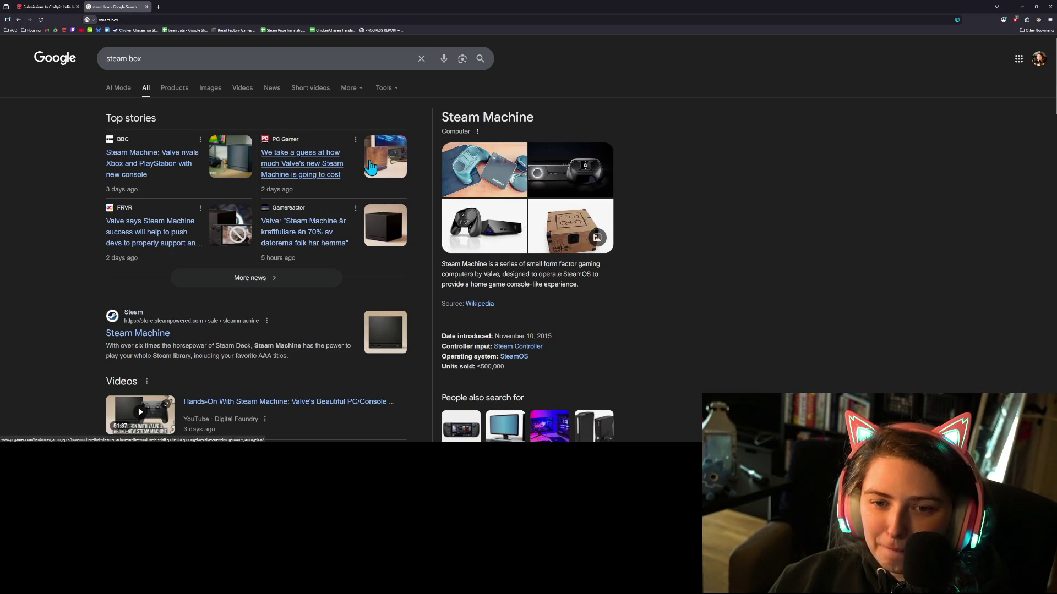
scroll("down", 3)
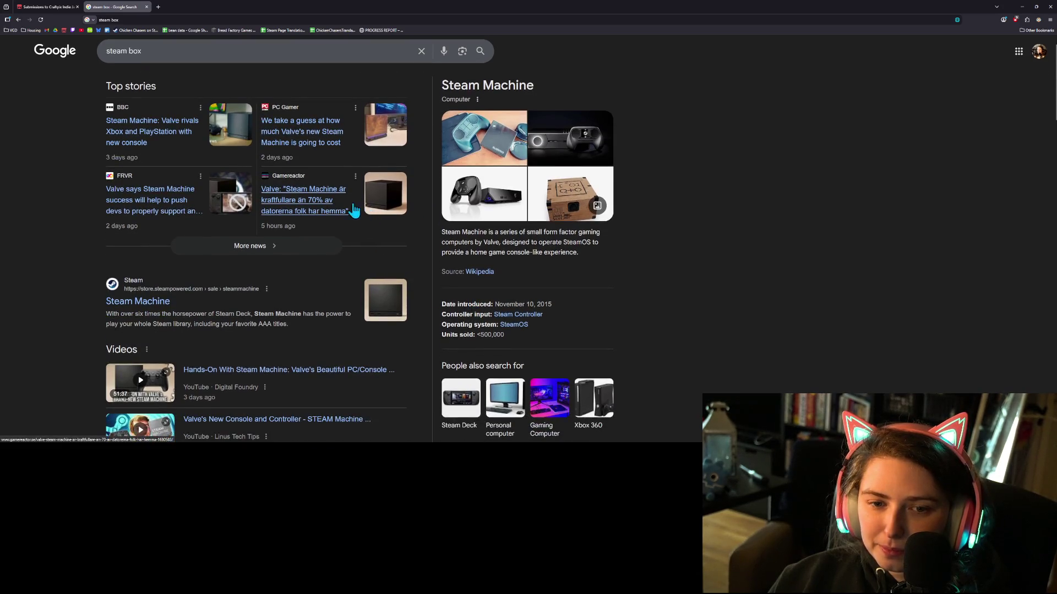
scroll("down", 3)
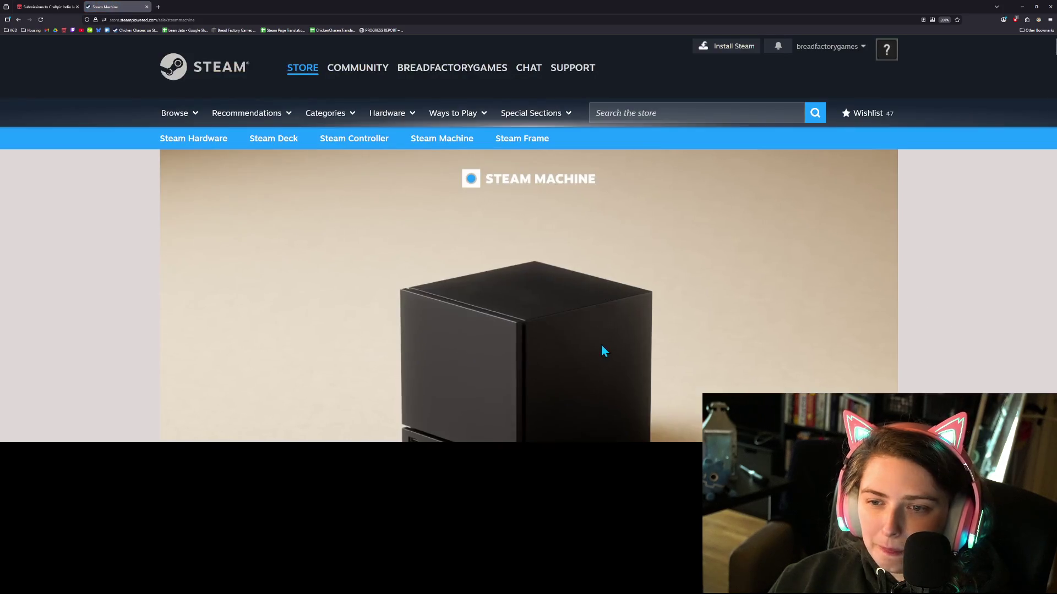
- Scroll through the Steam Machine store page to read its details
scroll("down", 3)
scroll("up", 3)
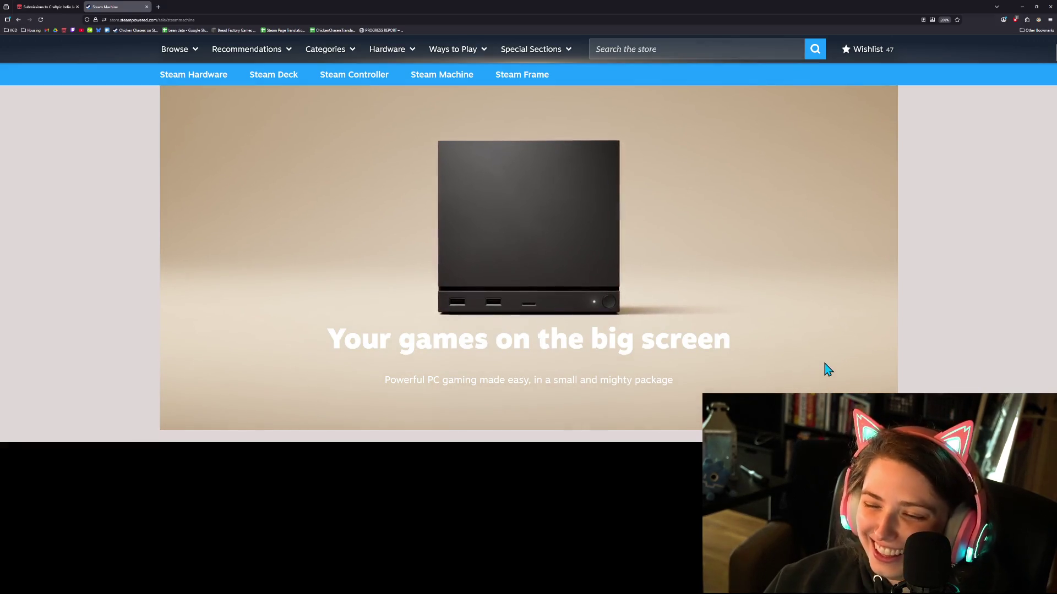
scroll("down", 3)
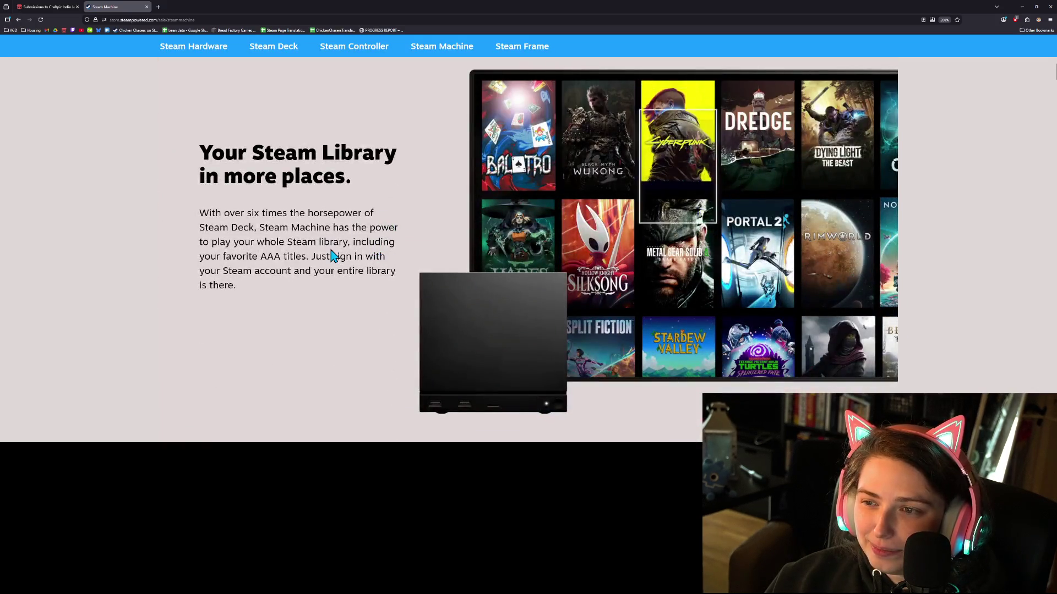
scroll("down", 3)
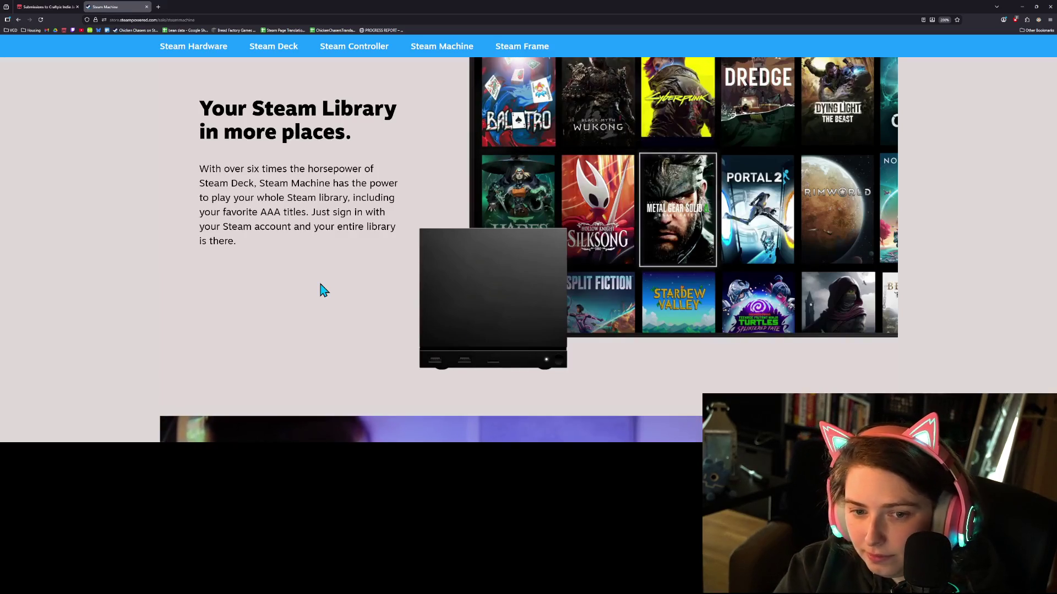
scroll("down", 3)
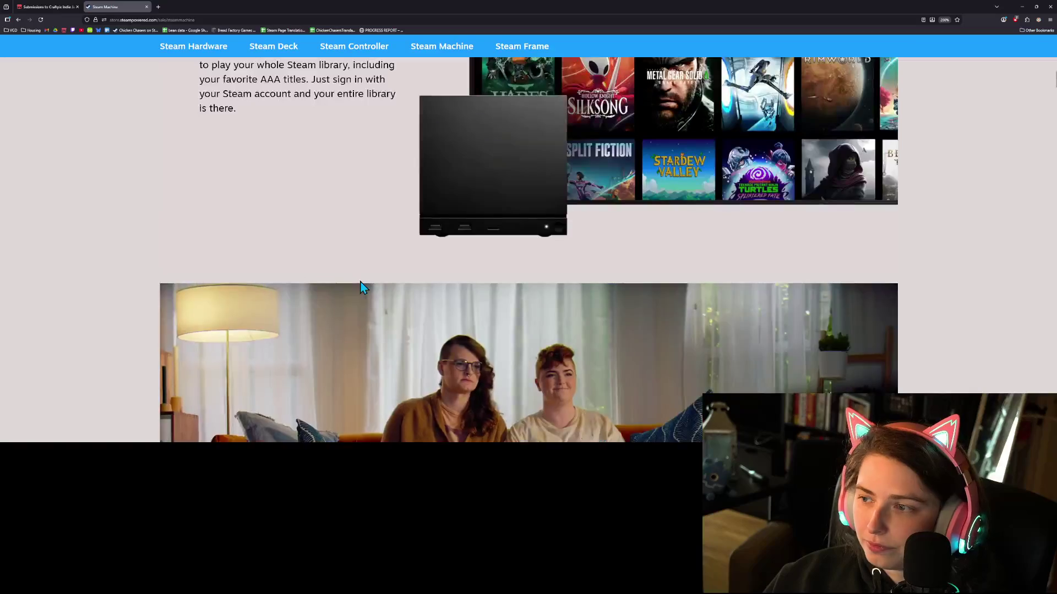
scroll("down", 3)
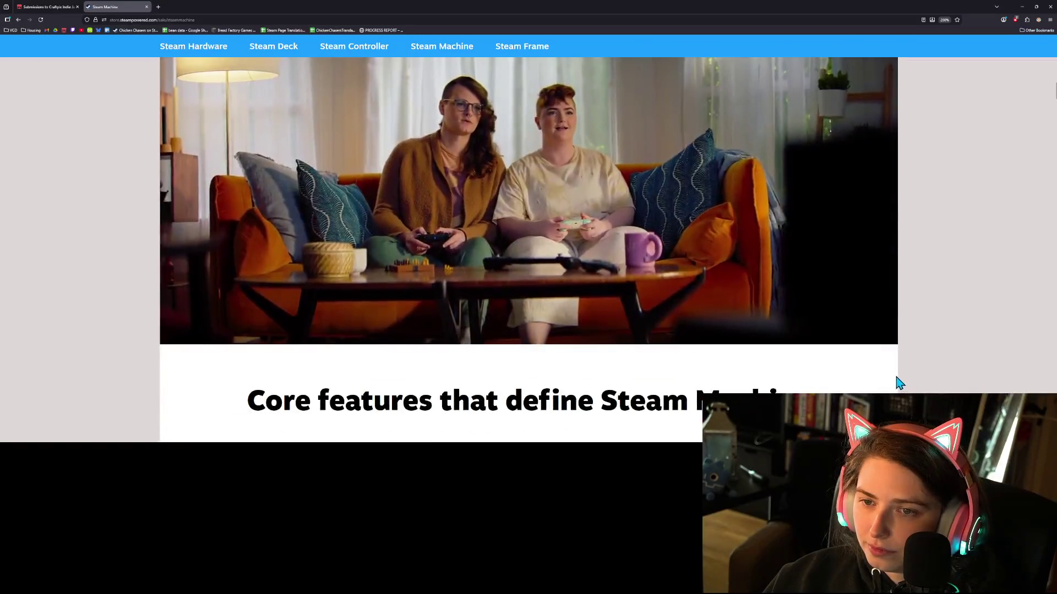
scroll("up", 3)
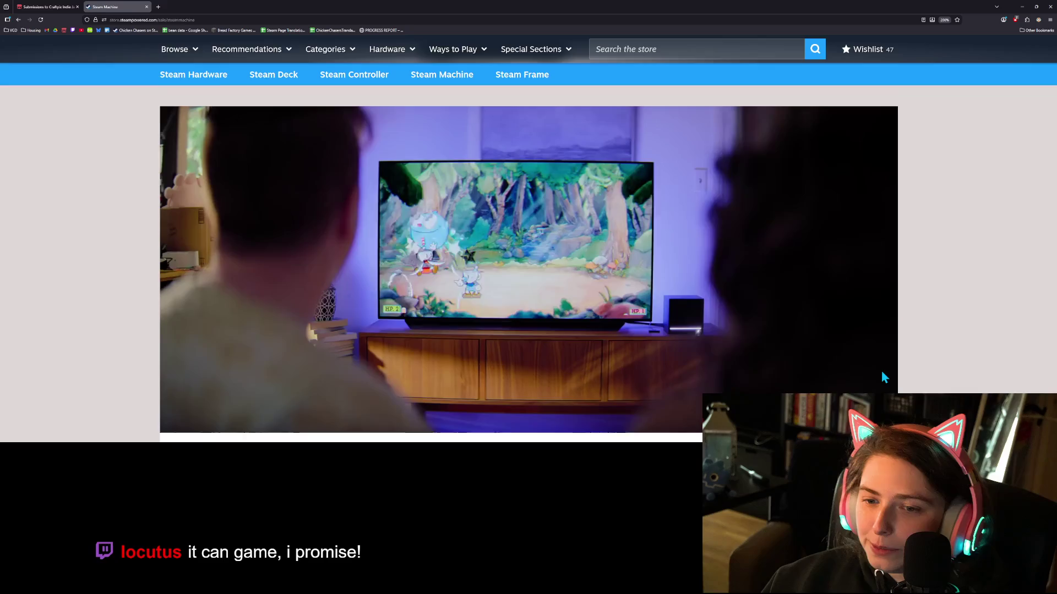
scroll("down", 3)
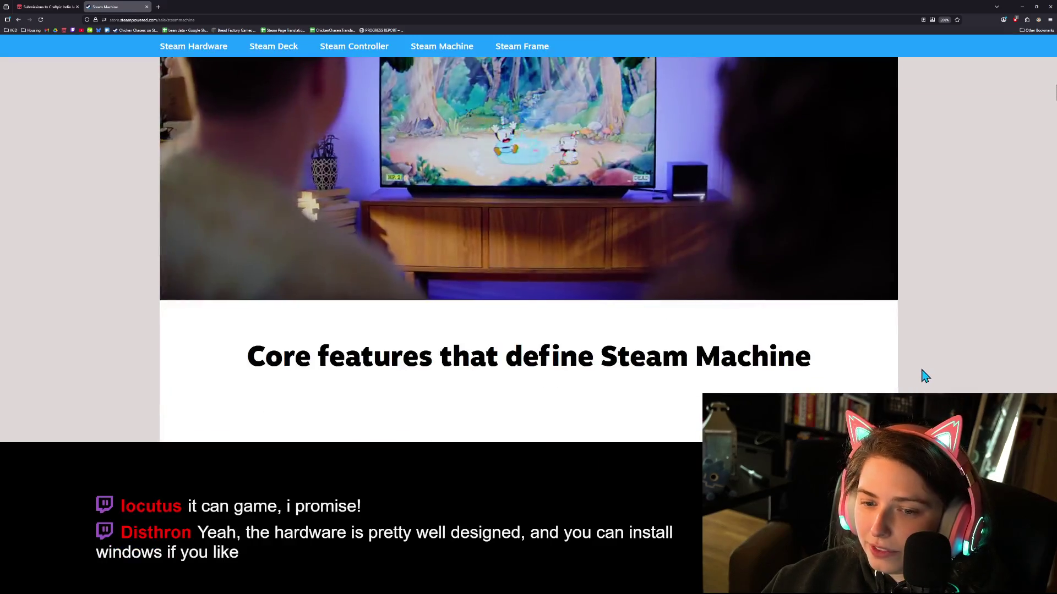
scroll("down", 3)
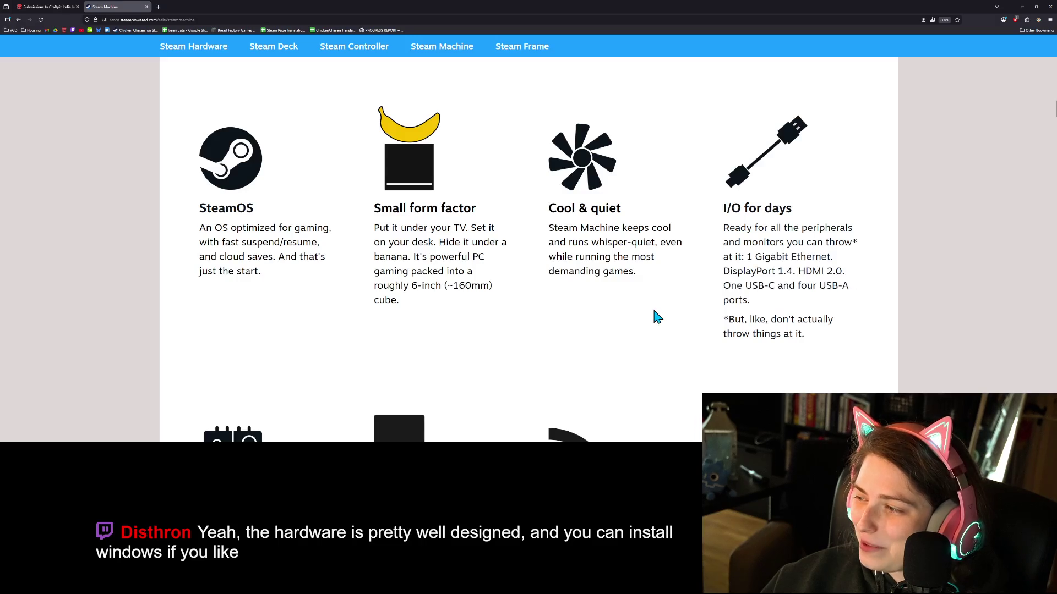
scroll("down", 3)
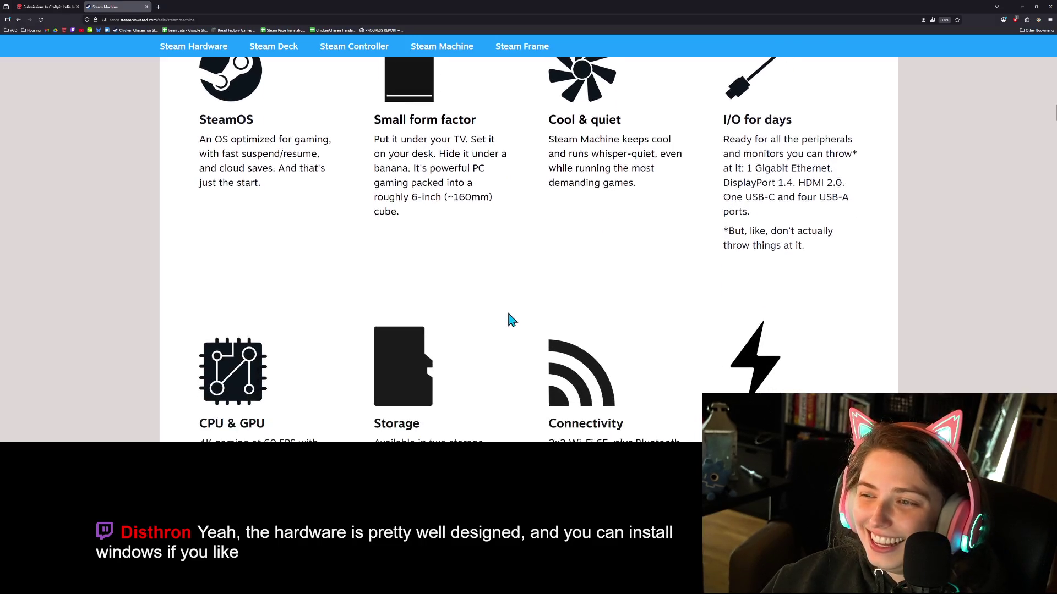
scroll("up", 3)
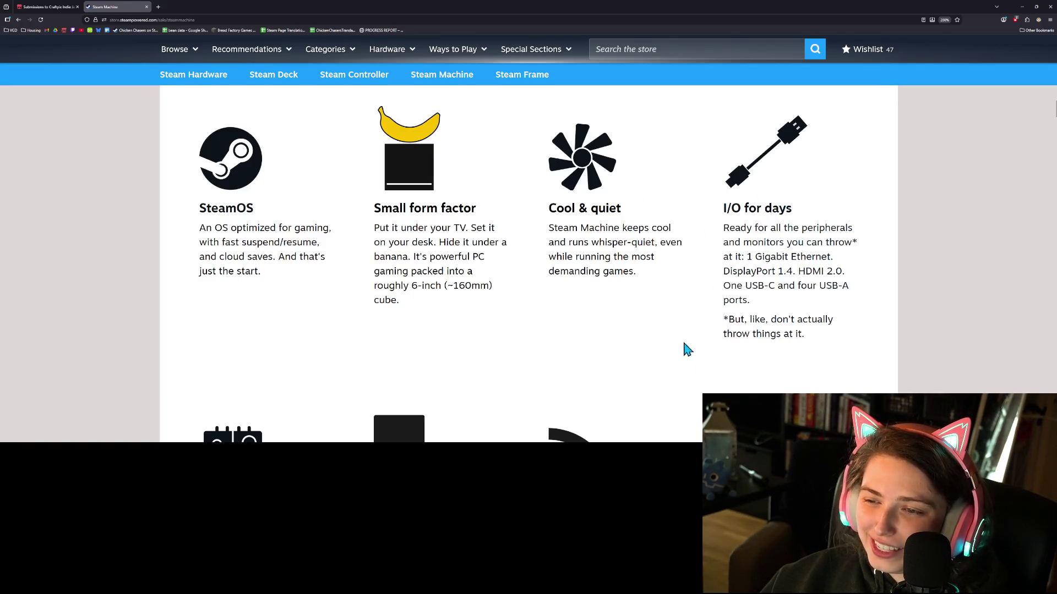
scroll("down", 3)
scroll("up", 3)
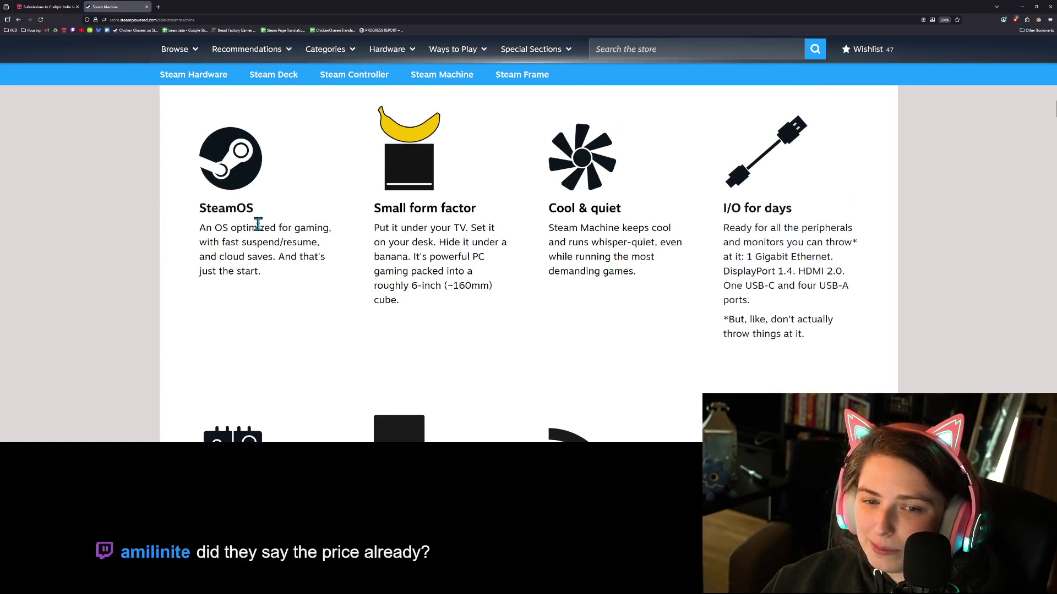
scroll("down", 3)
scroll("up", 3)
scroll("down", 3)
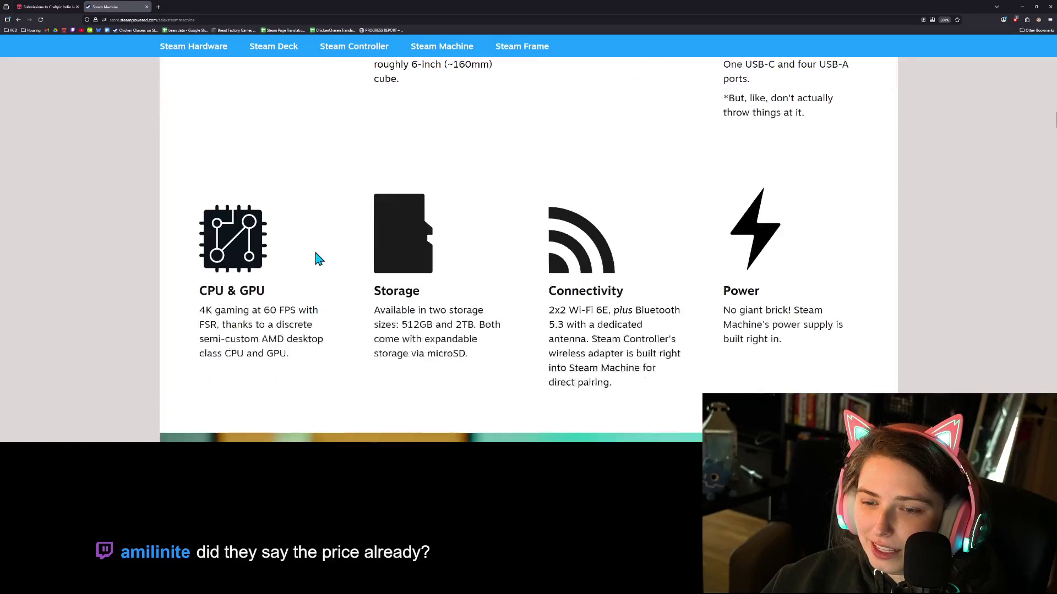
scroll("down", 3)
scroll("down", 3)
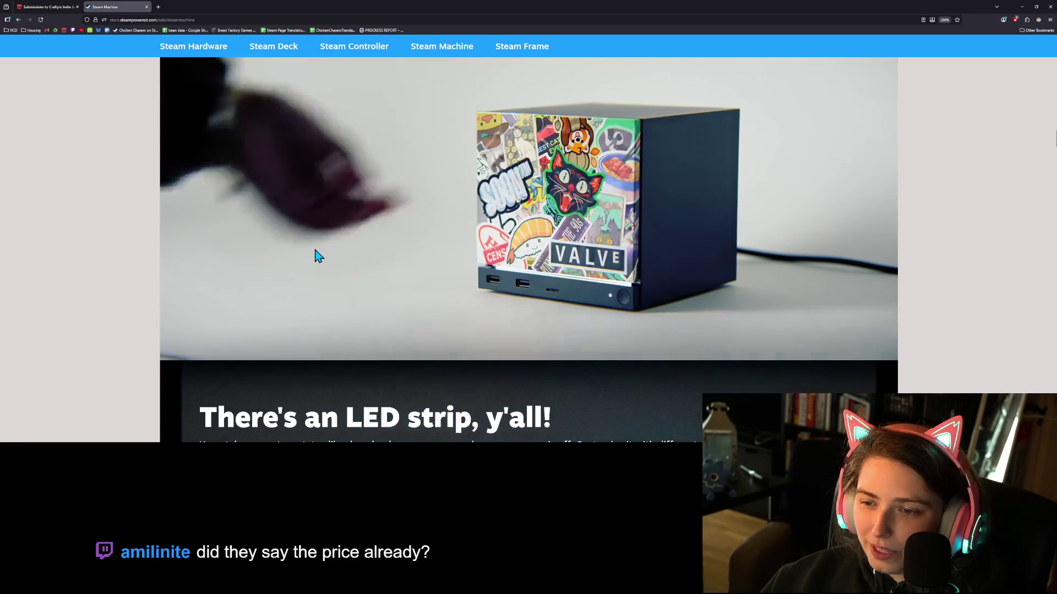
scroll("down", 3)
scroll("up", 3)
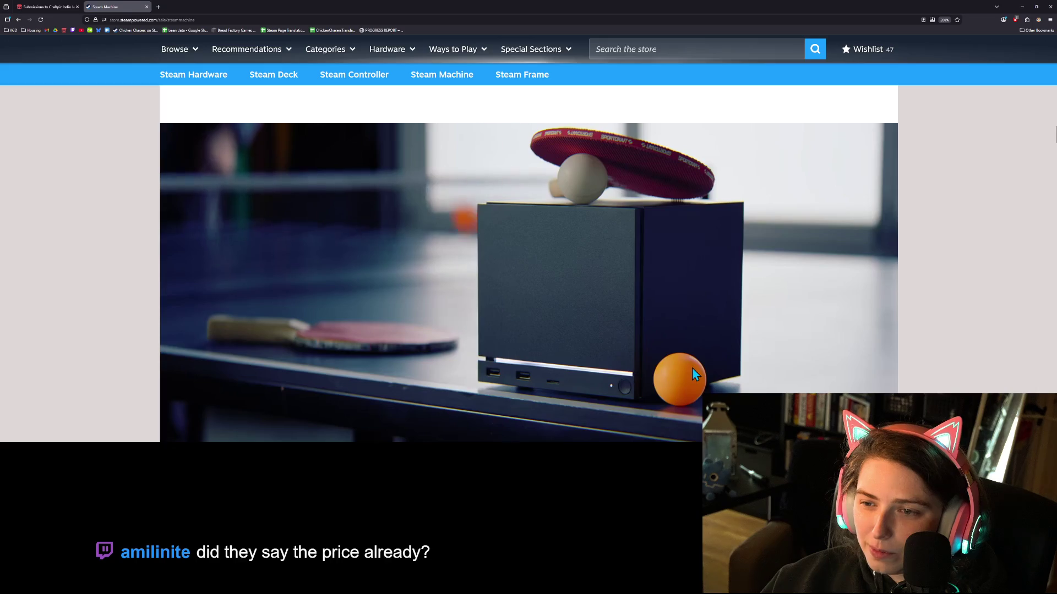
scroll("down", 3)
scroll("down", 3)
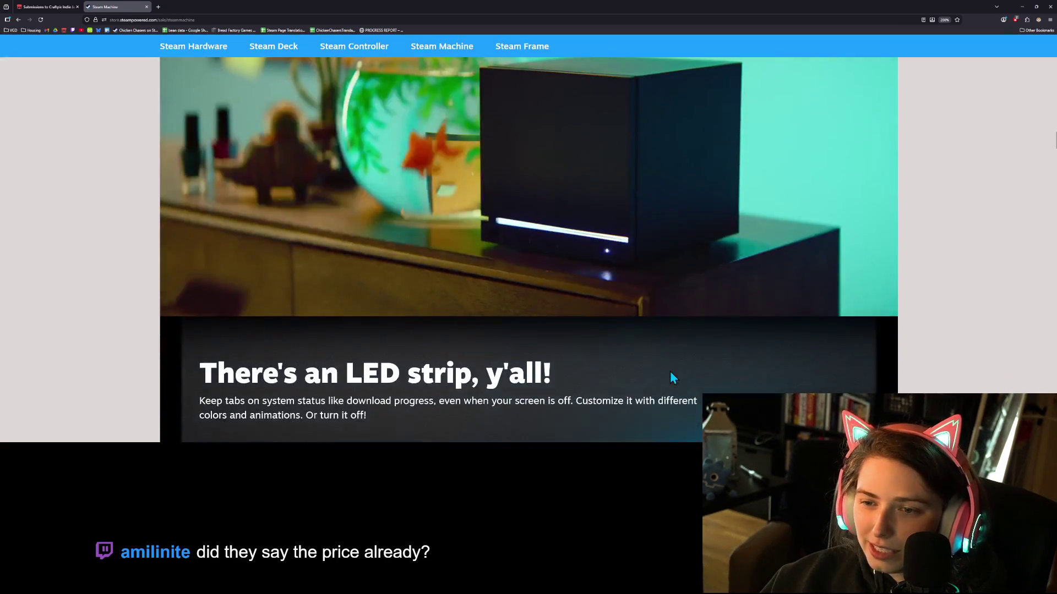
scroll("down", 3)
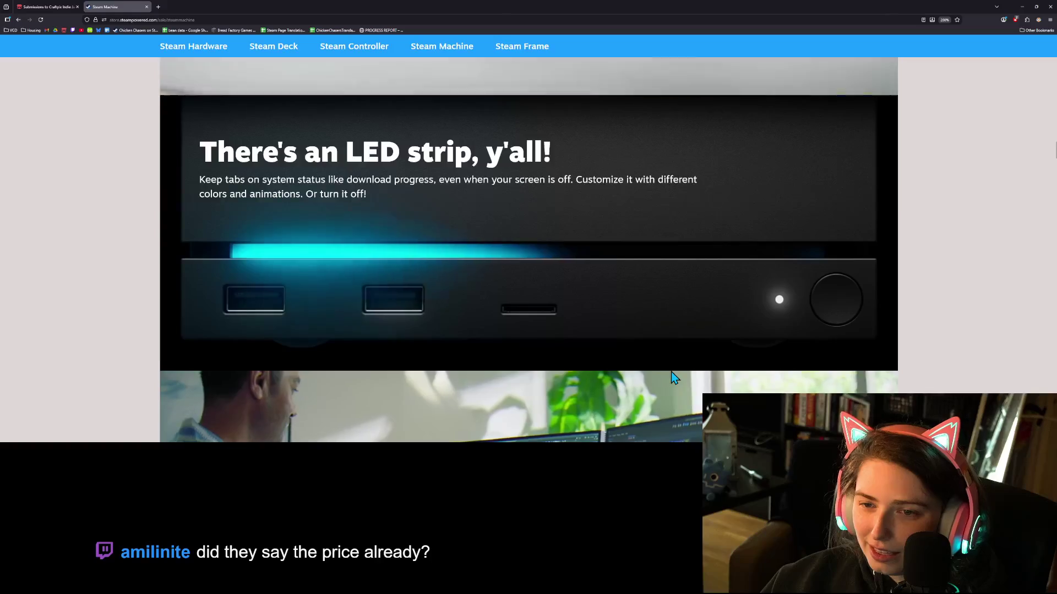
scroll("up", 3)
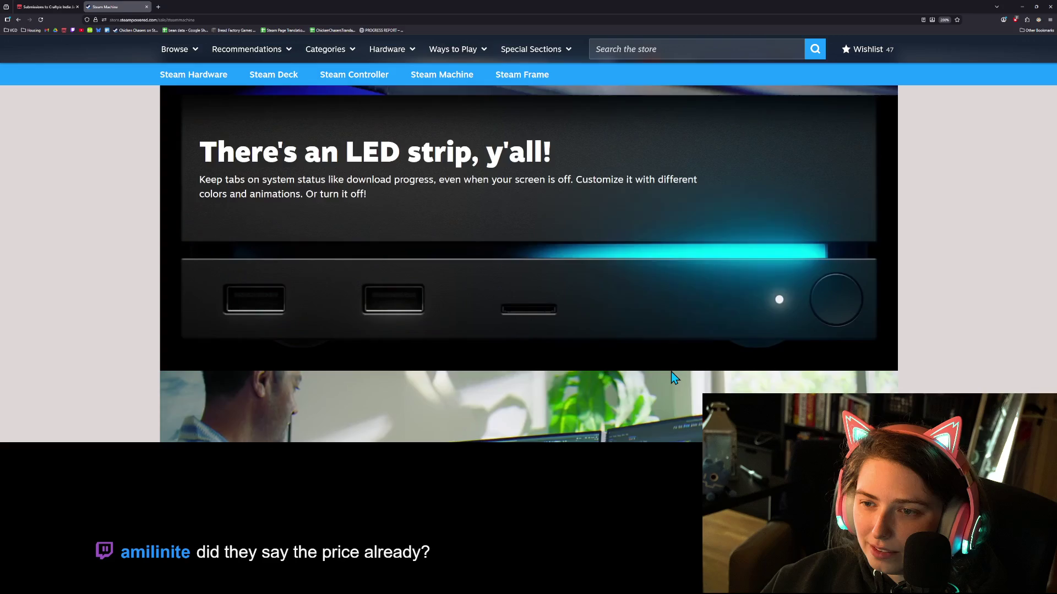
scroll("down", 3)
scroll("down", 3)
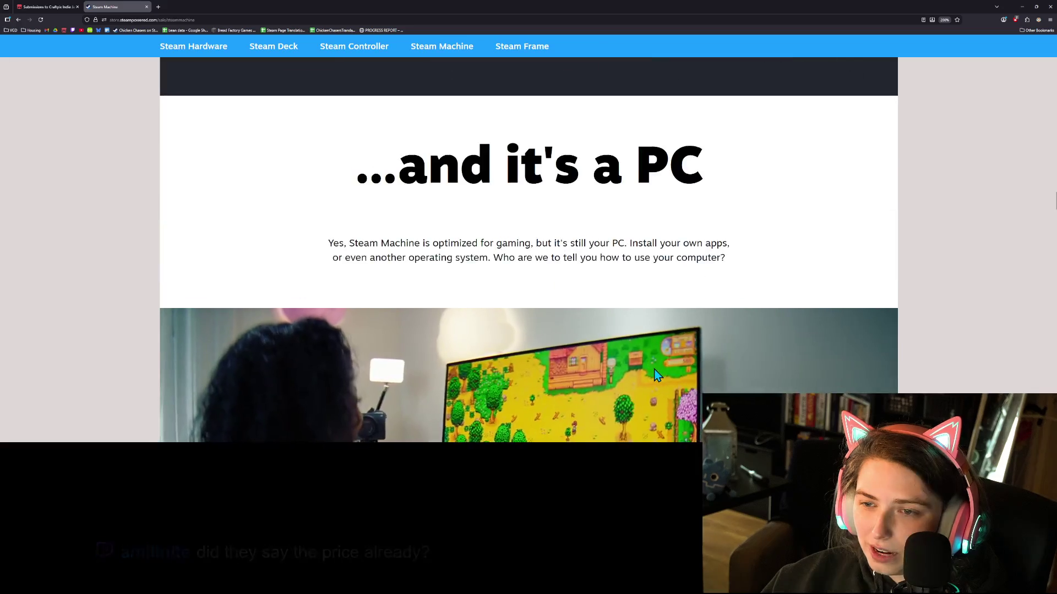
scroll("down", 3)
scroll("up", 3)
scroll("up", 3)
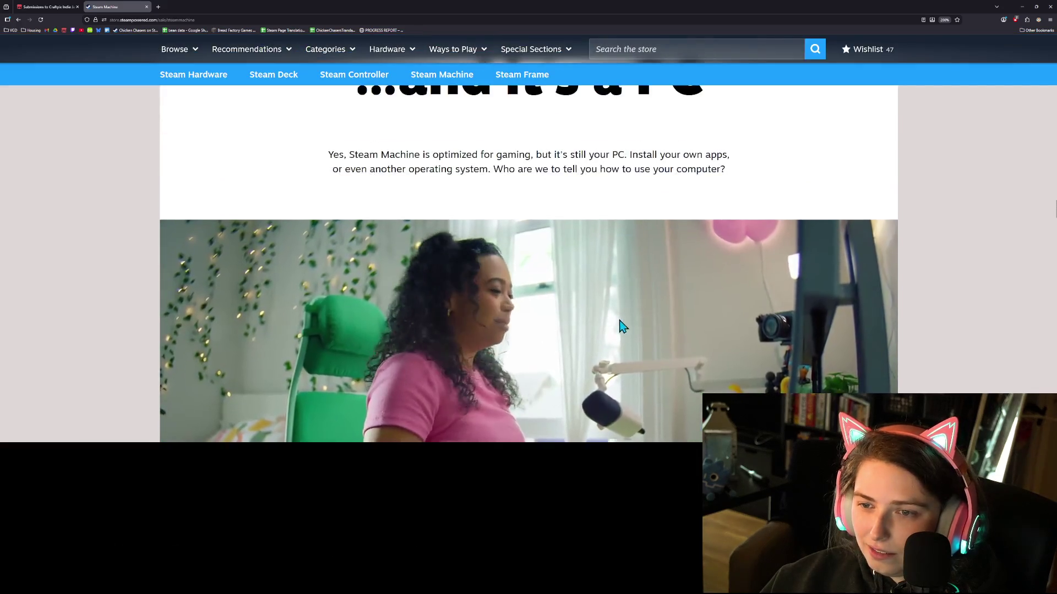
scroll("down", 3)
scroll("up", 3)
scroll("up", 3)
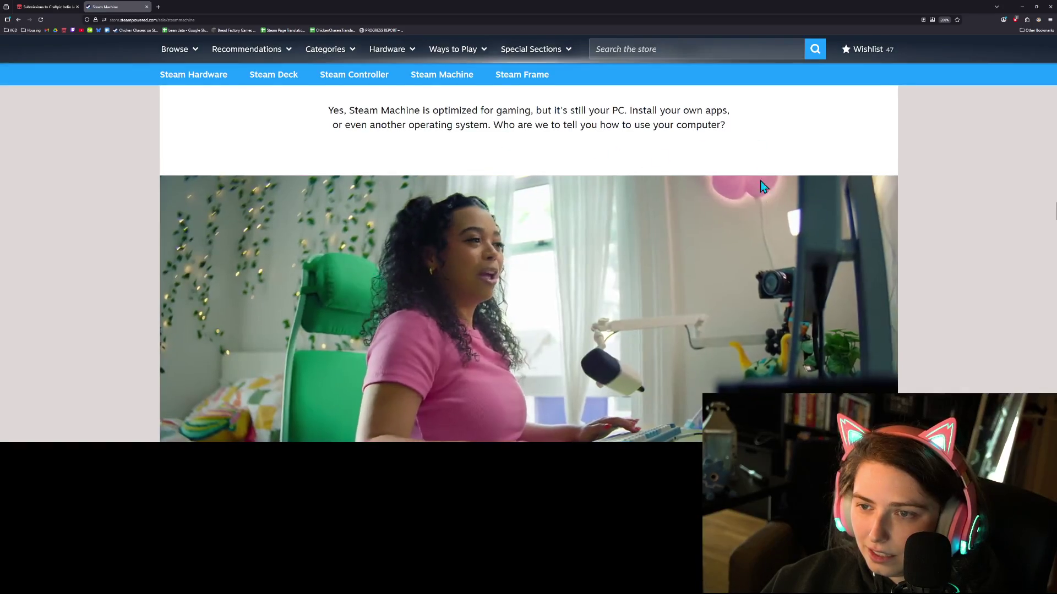
scroll("down", 3)
scroll("up", 3)
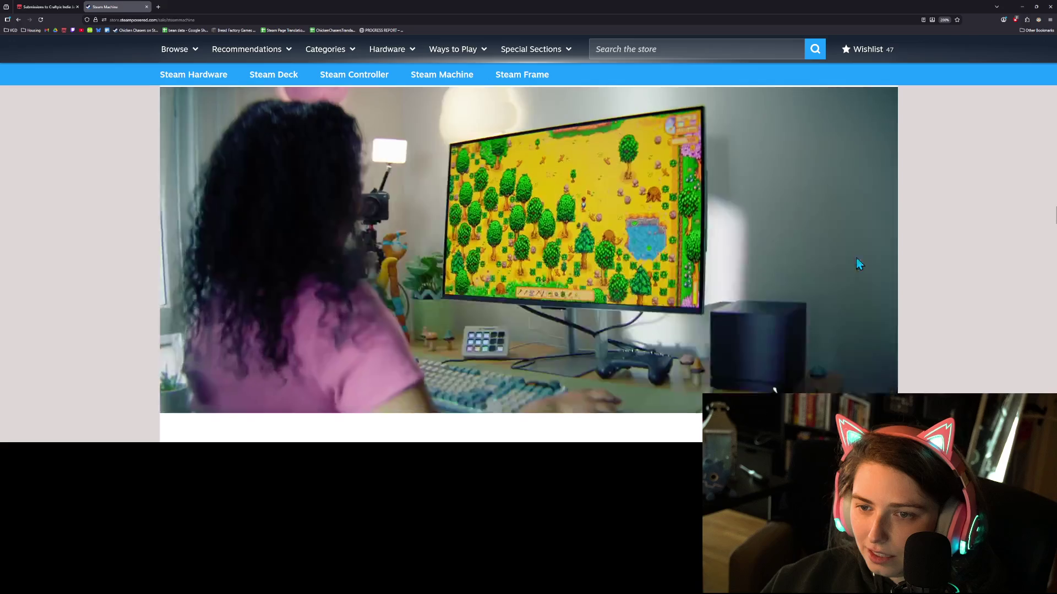
scroll("down", 3)
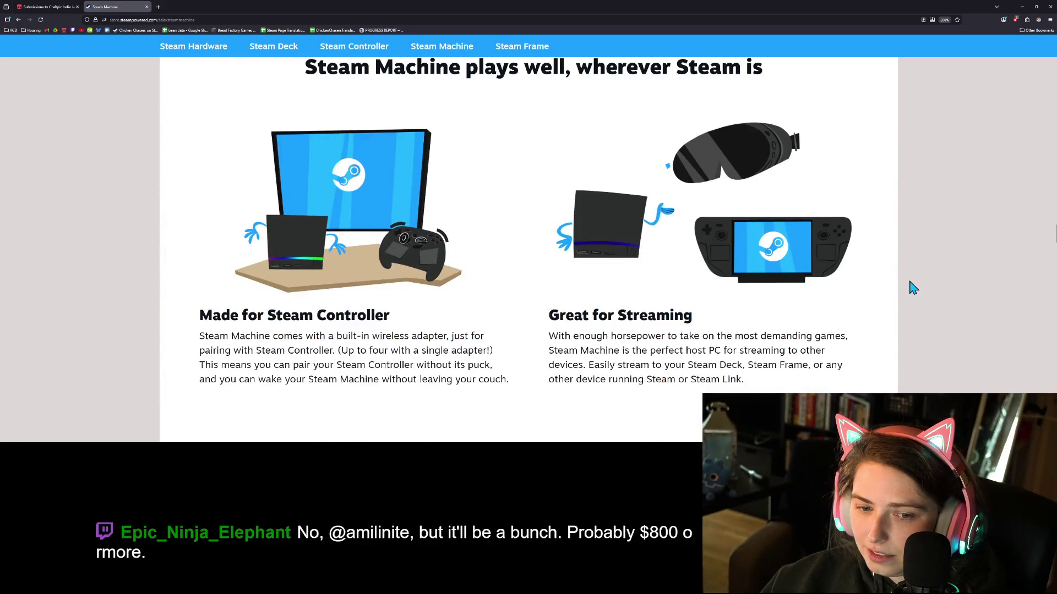
scroll("down", 3)
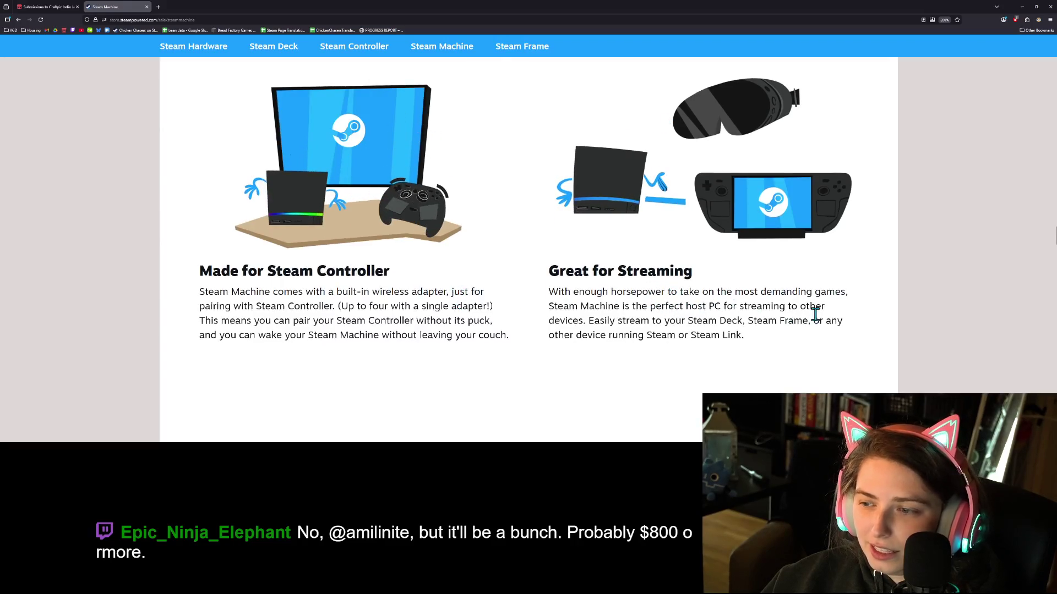
scroll("down", 3)
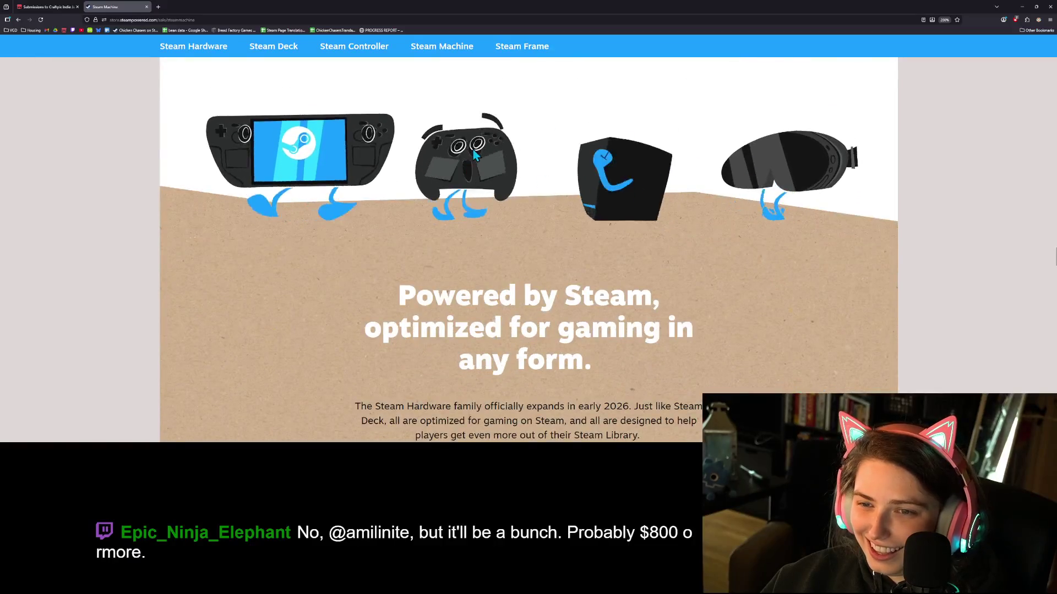
scroll("down", 3)
scroll("down", 3)
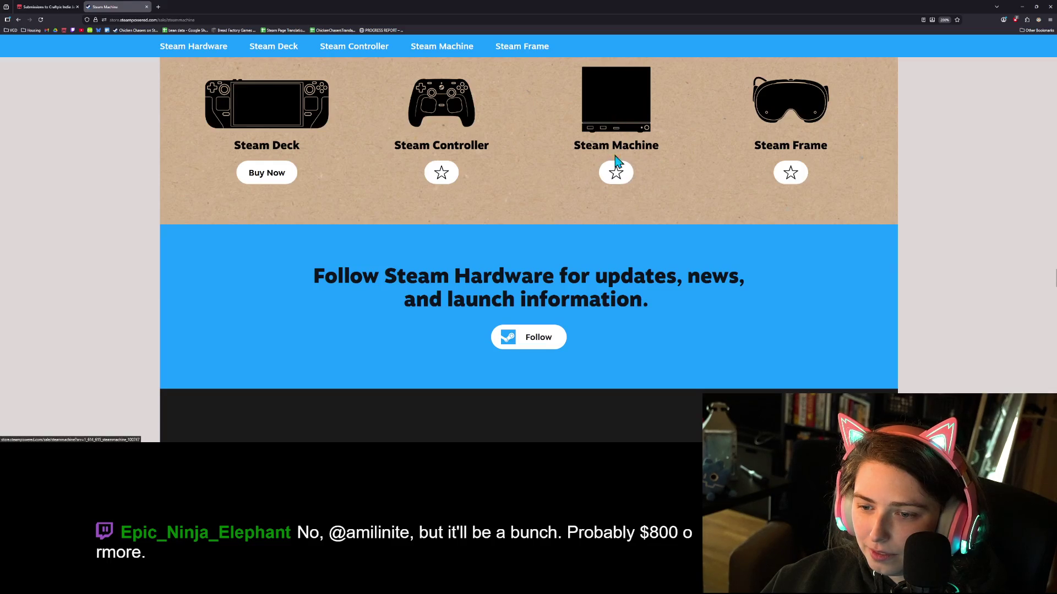
scroll("down", 3)
scroll("down", 3)
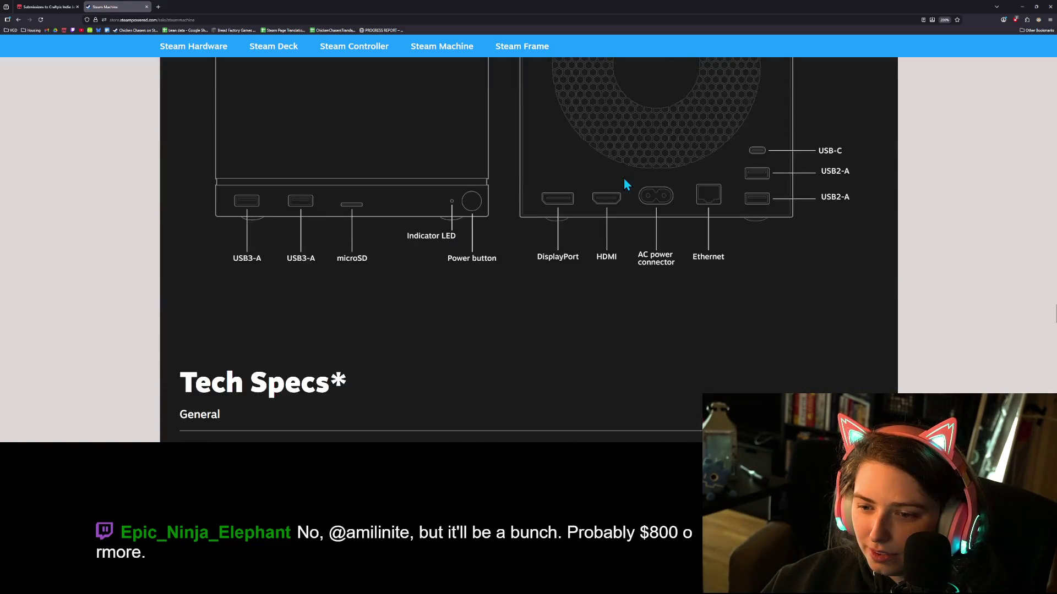
scroll("down", 3)
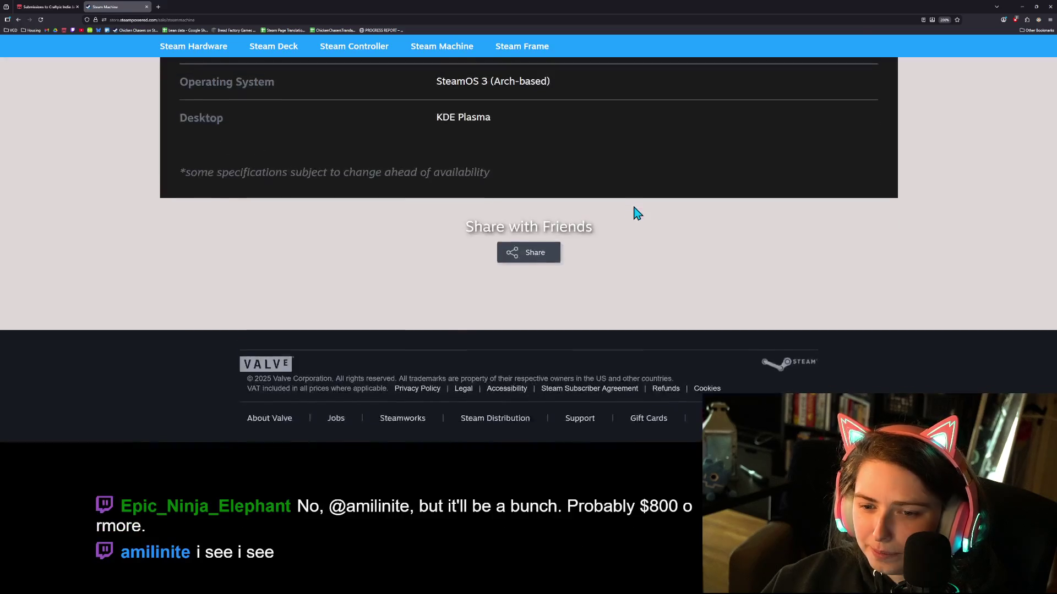
scroll("up", 3)
scroll("up", 3)
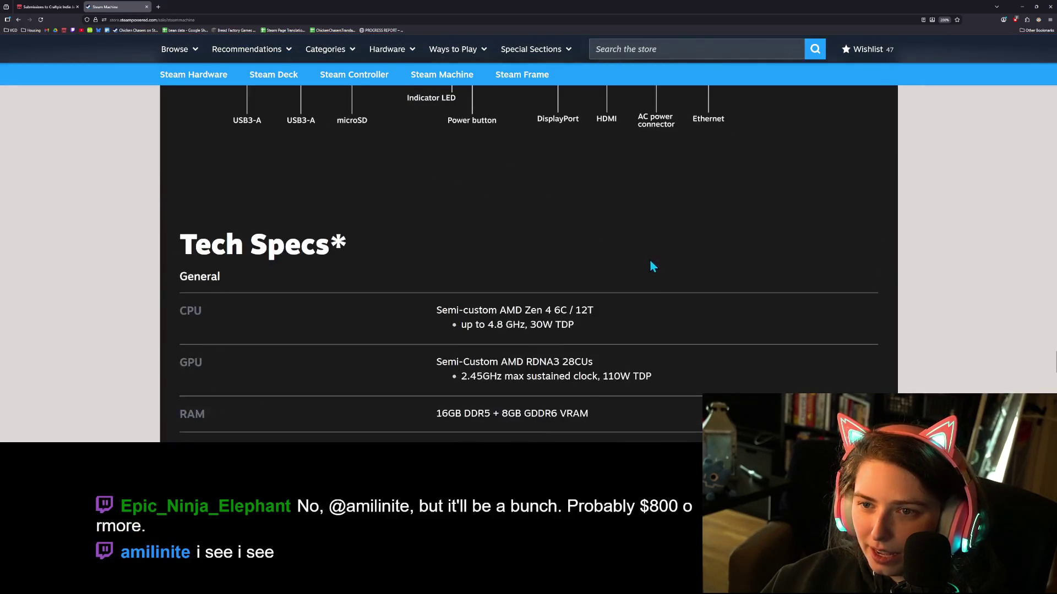
scroll("up", 3)
scroll("up", 3)
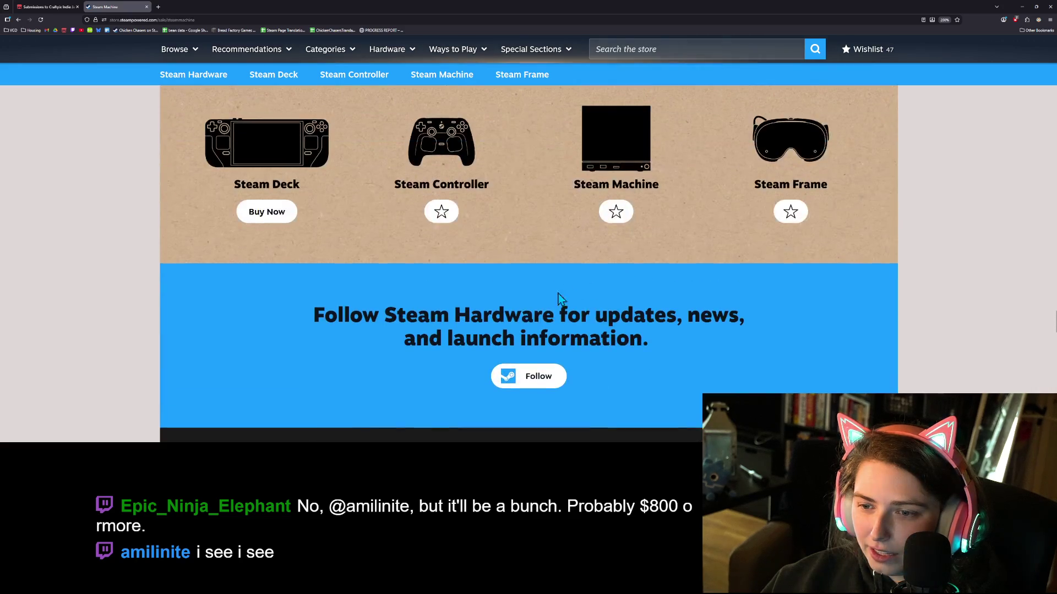
- Add the Steam Machine and the Steam Controller to the wishlist
left_click(614, 217)
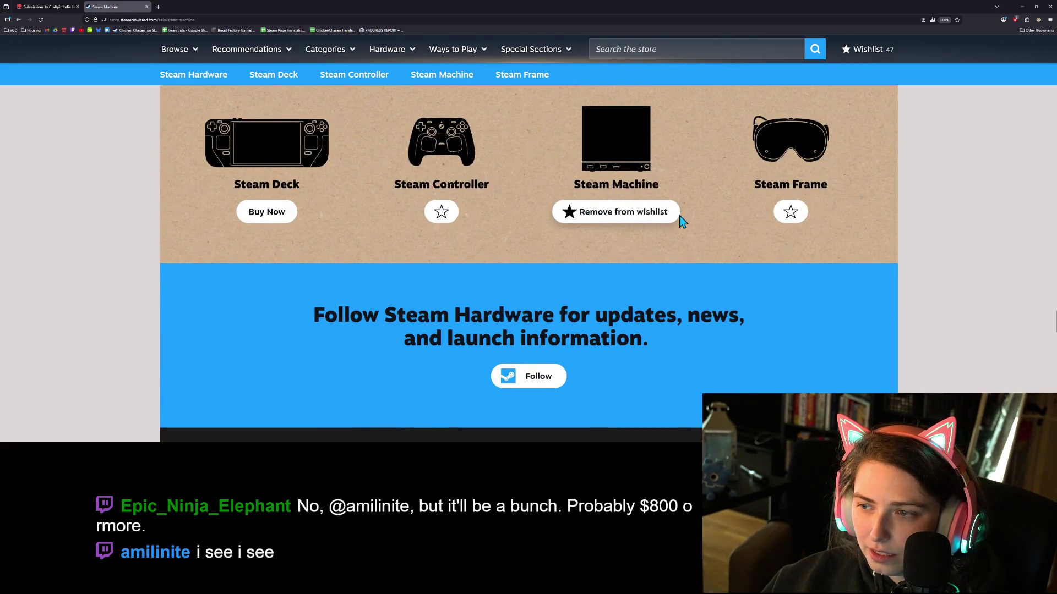
left_click(436, 214)
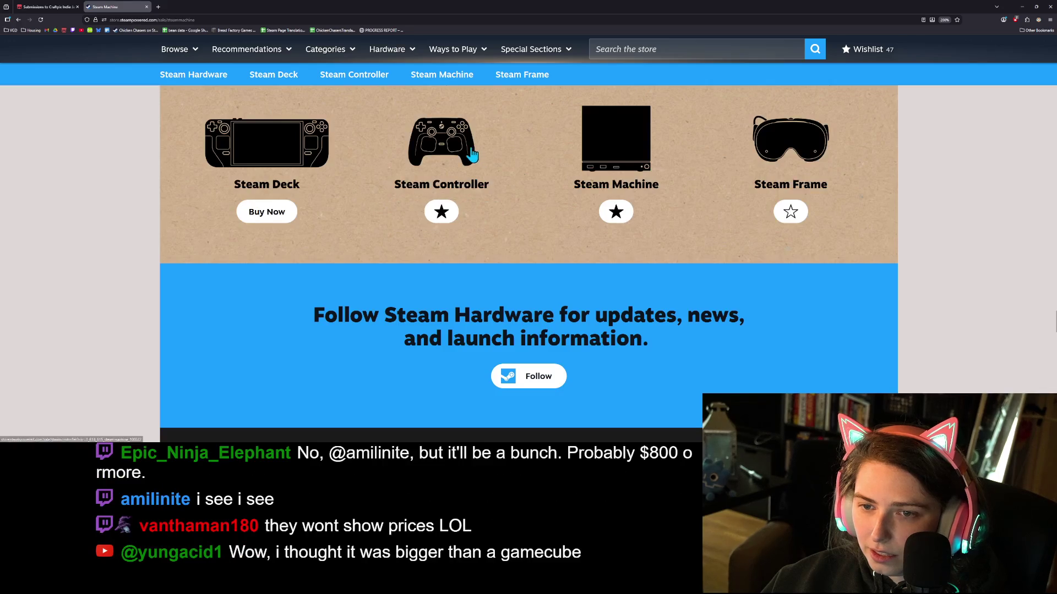
mouse_move(460, 72)
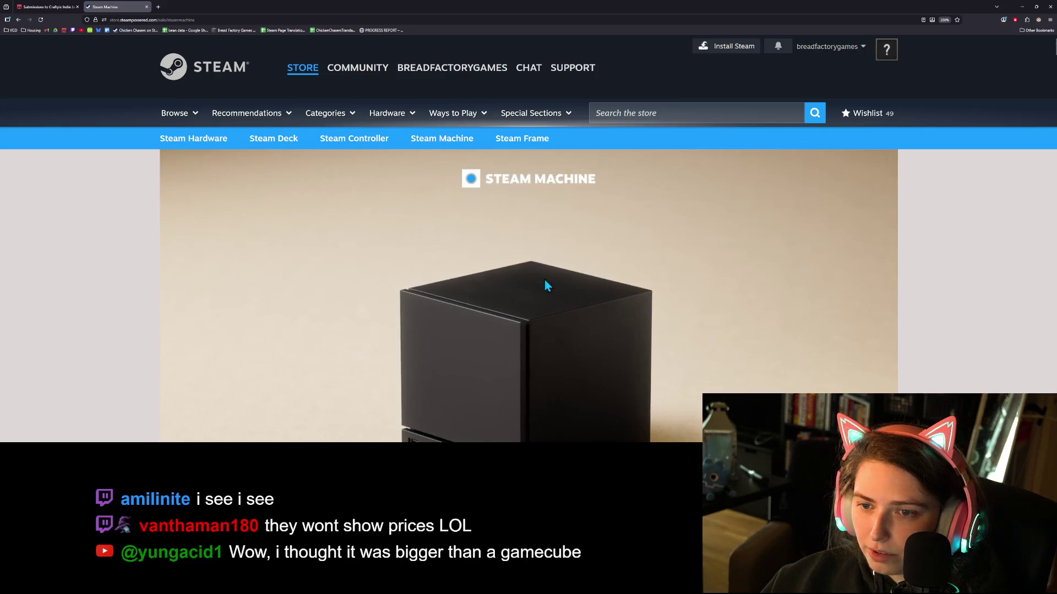
- Scroll further down, then switch to the Craftpix Indie Jam #2-2025 submissions tab
scroll("down", 3)
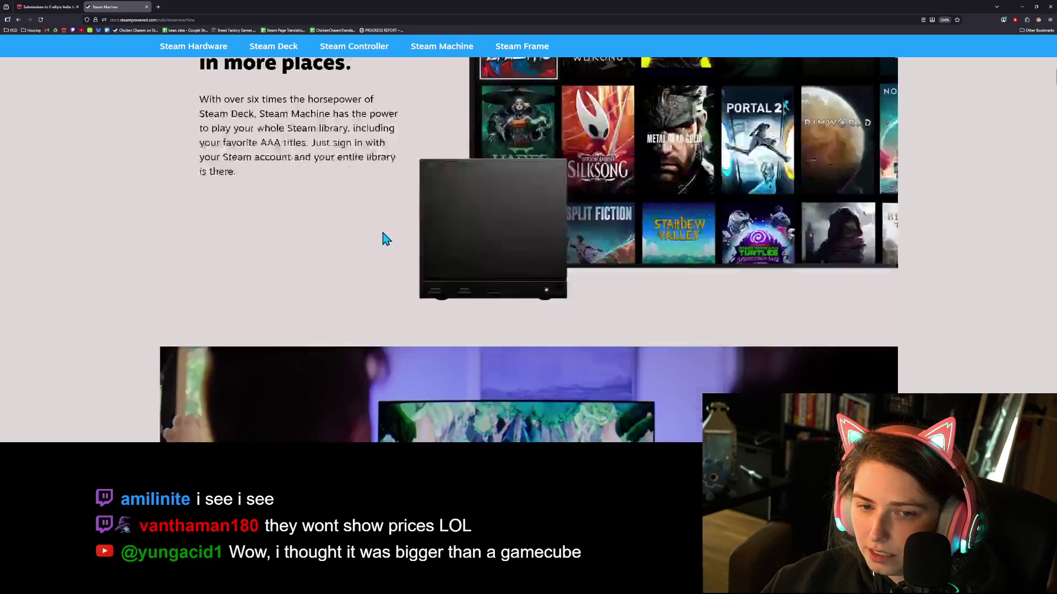
scroll("down", 3)
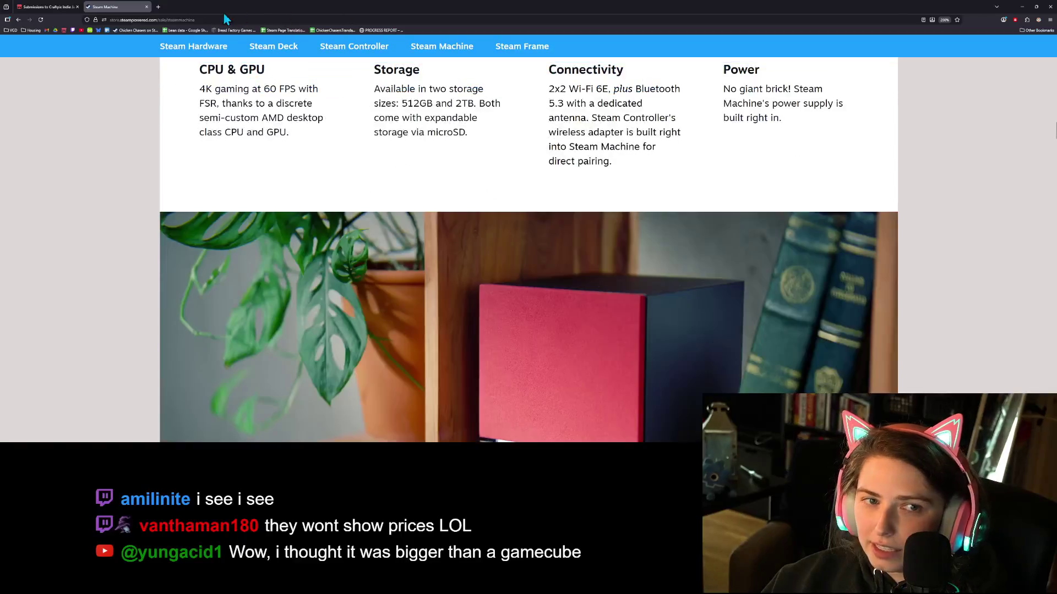
left_click(47, 6)
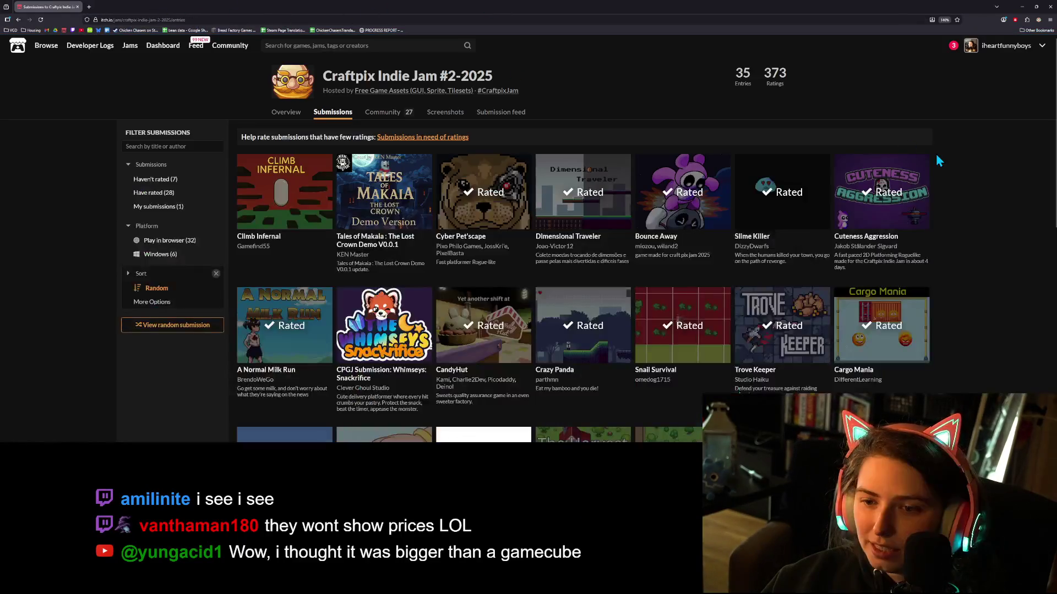
- Minimize Firefox to return to the ground_piece.gd script in Godot
left_click(1022, 6)
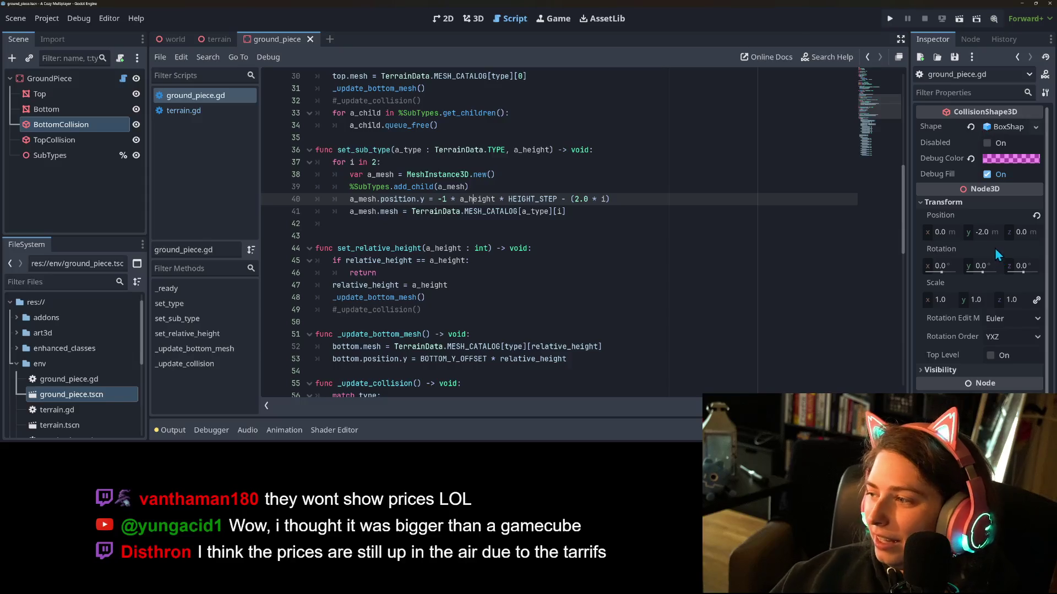
mouse_move(993, 250)
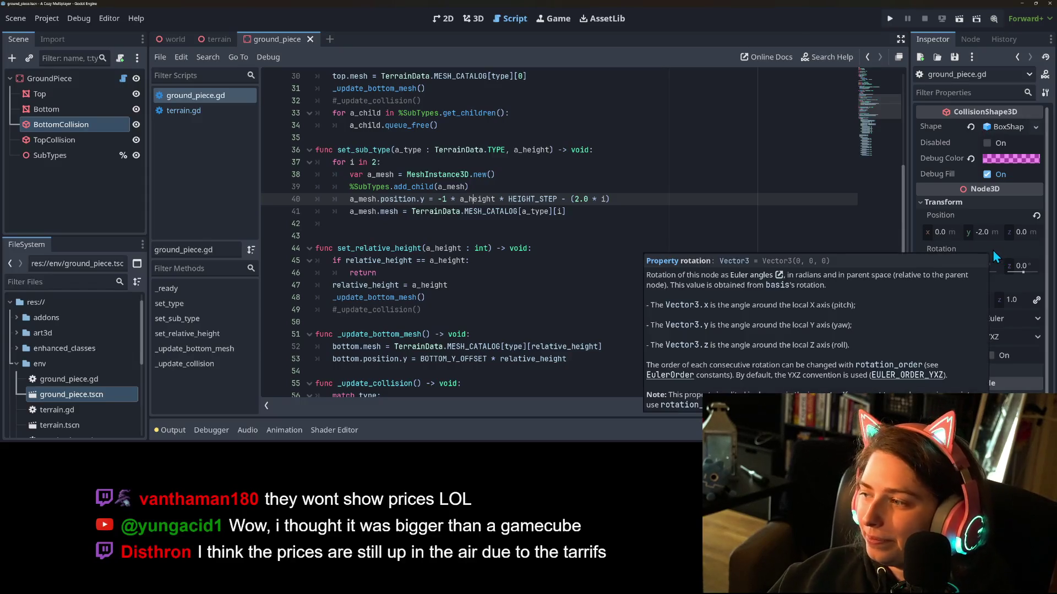
left_click(533, 190)
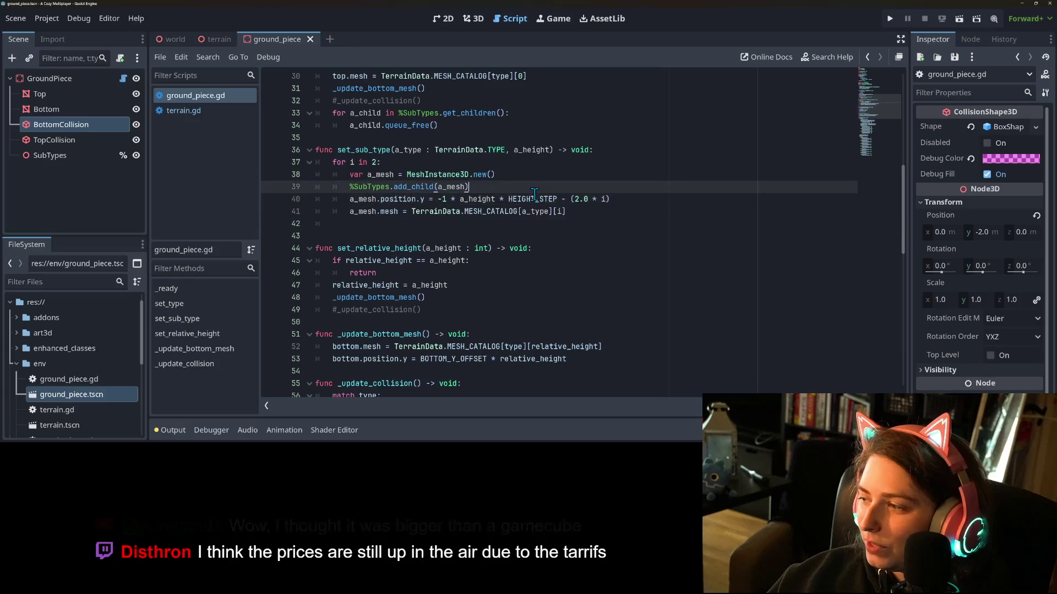
mouse_move(539, 198)
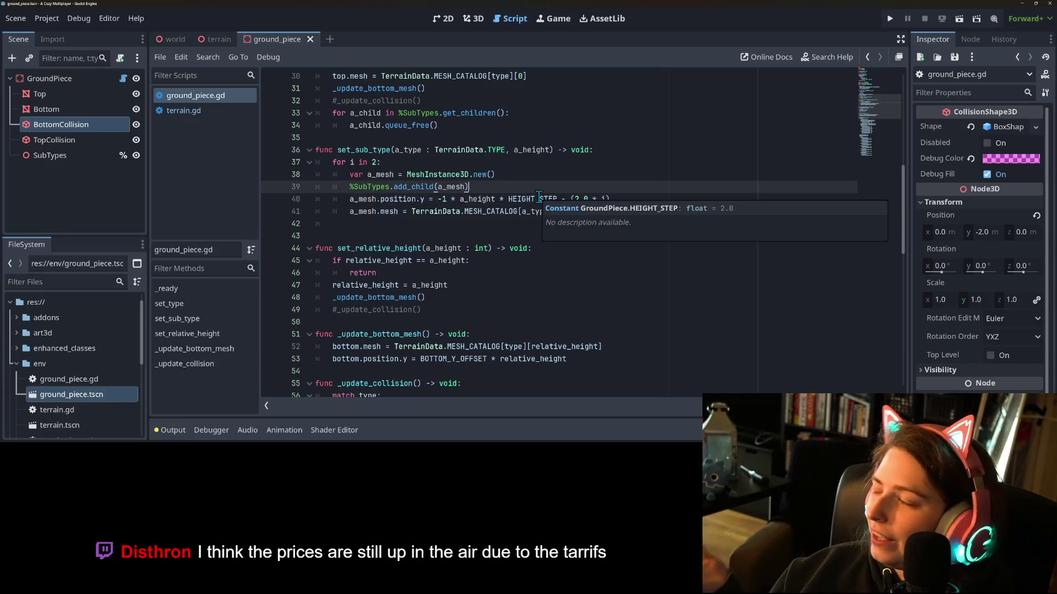
left_click(611, 251)
scroll("down", 3)
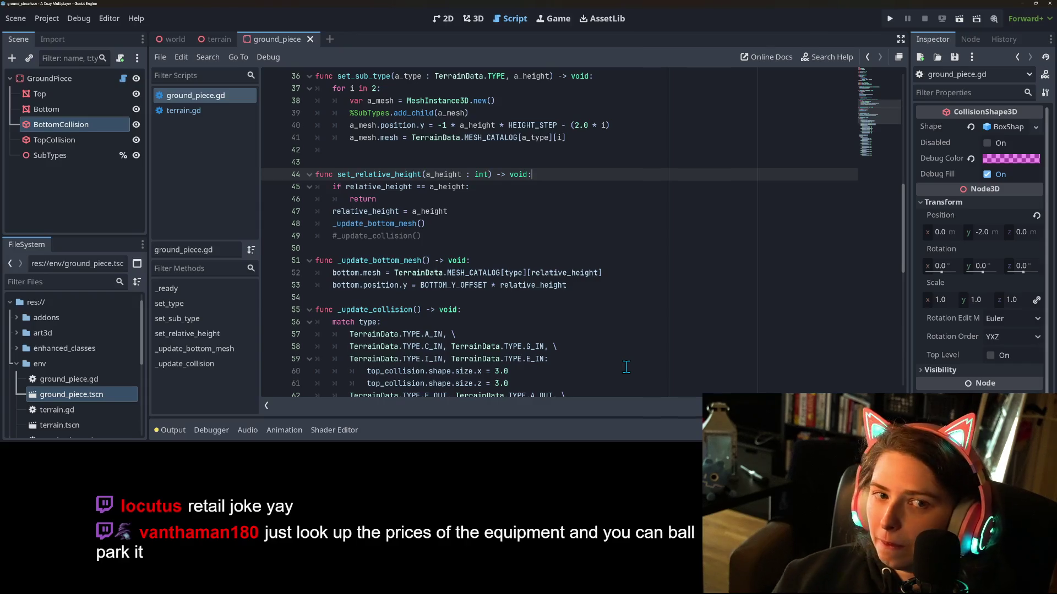
scroll("down", 3)
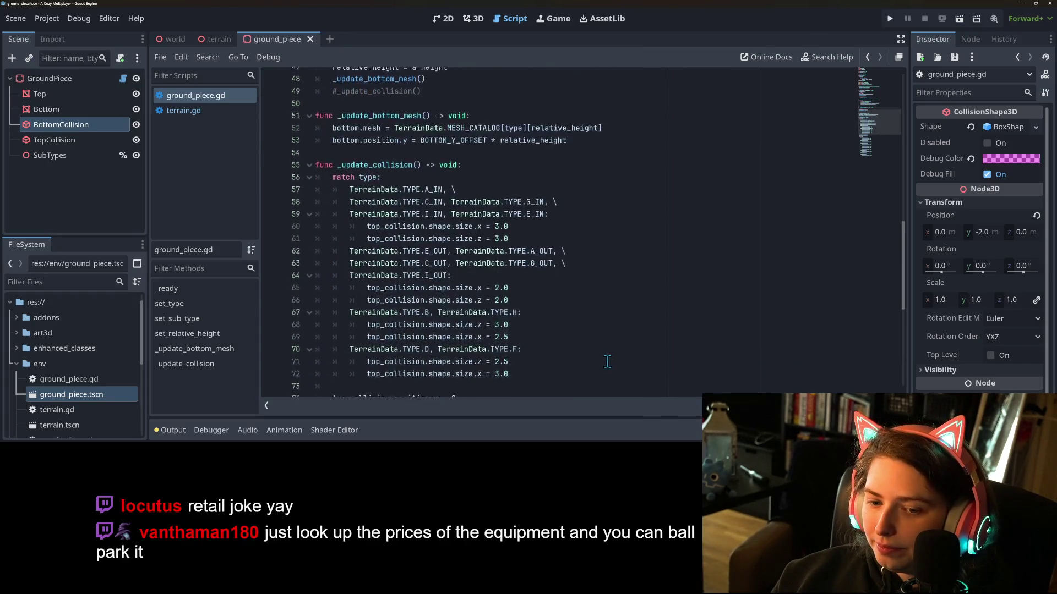
scroll("up", 3)
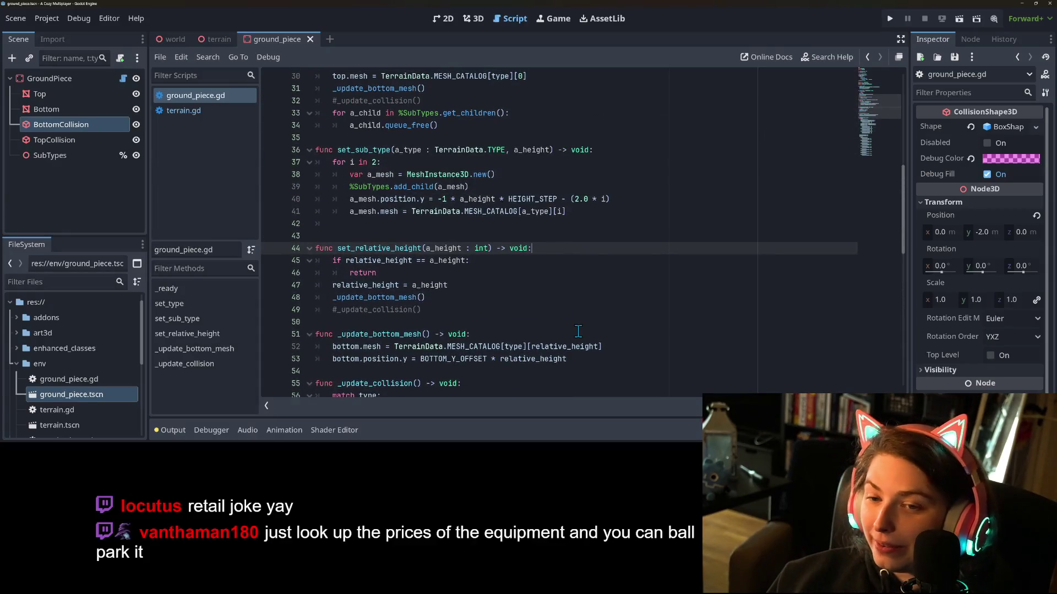
scroll("up", 3)
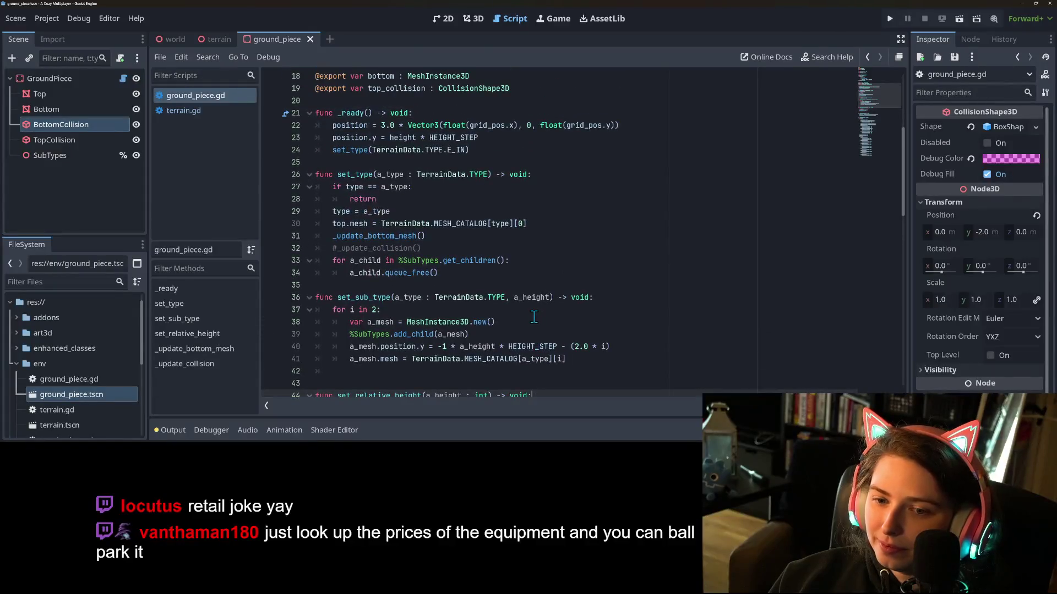
scroll("up", 3)
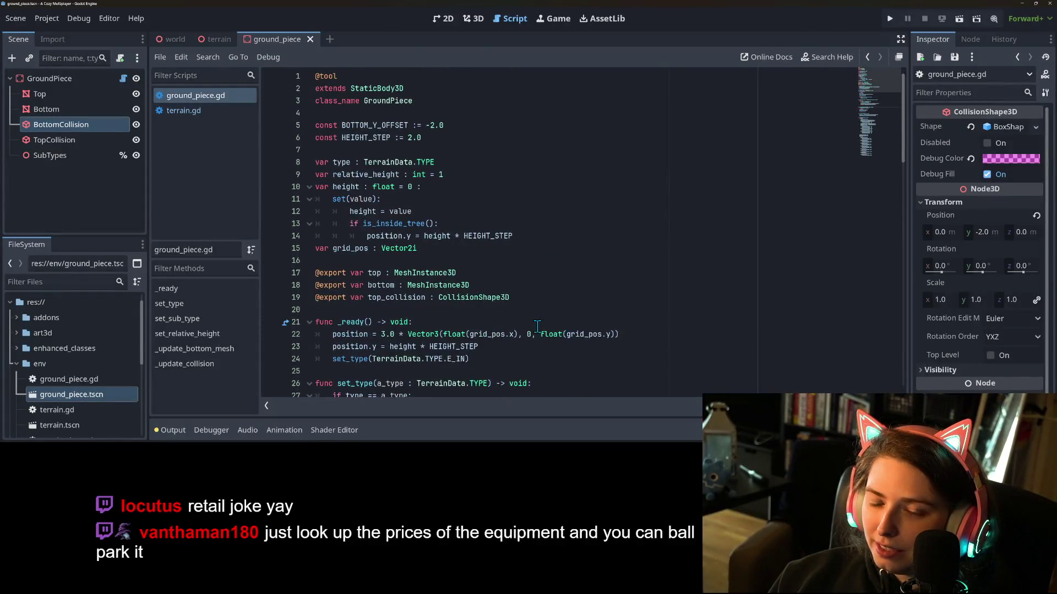
scroll("down", 3)
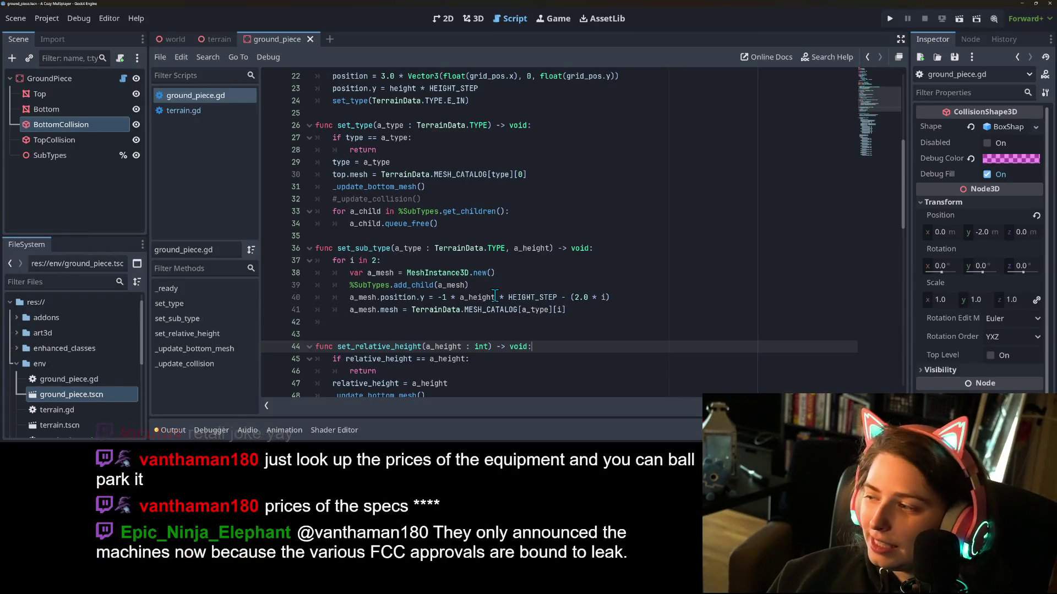
mouse_move(495, 295)
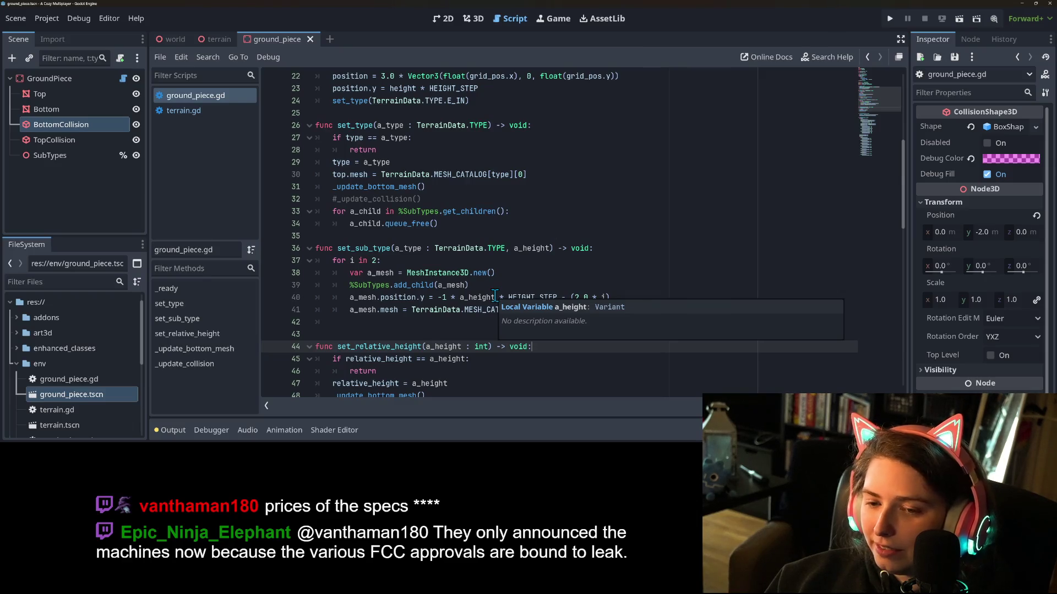
scroll("down", 3)
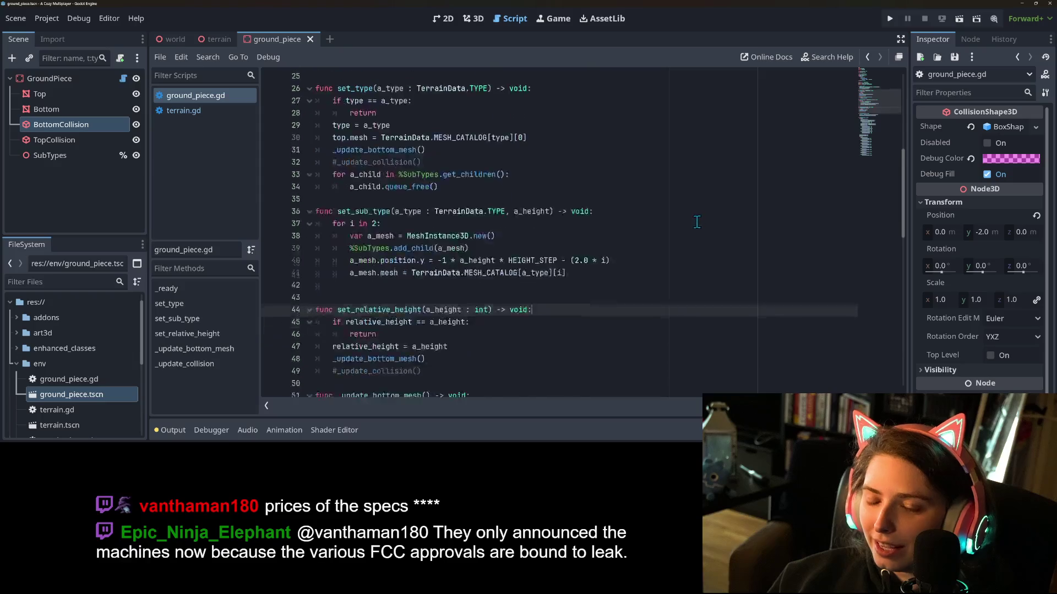
scroll("up", 3)
scroll("up", 3)
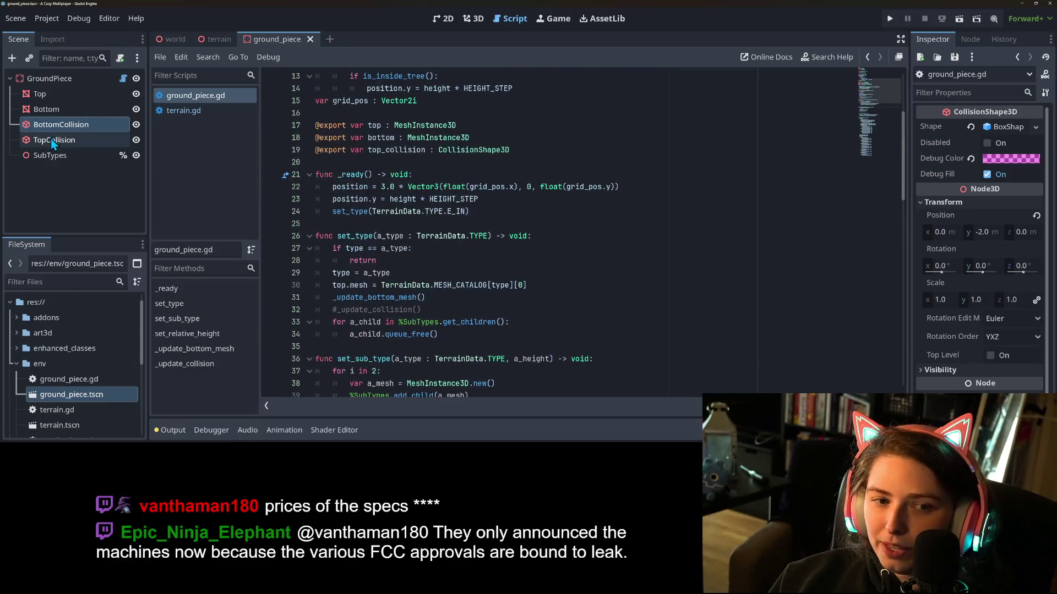
- Disable the TopCollision shape in the ground piece's 3D view
left_click(472, 18)
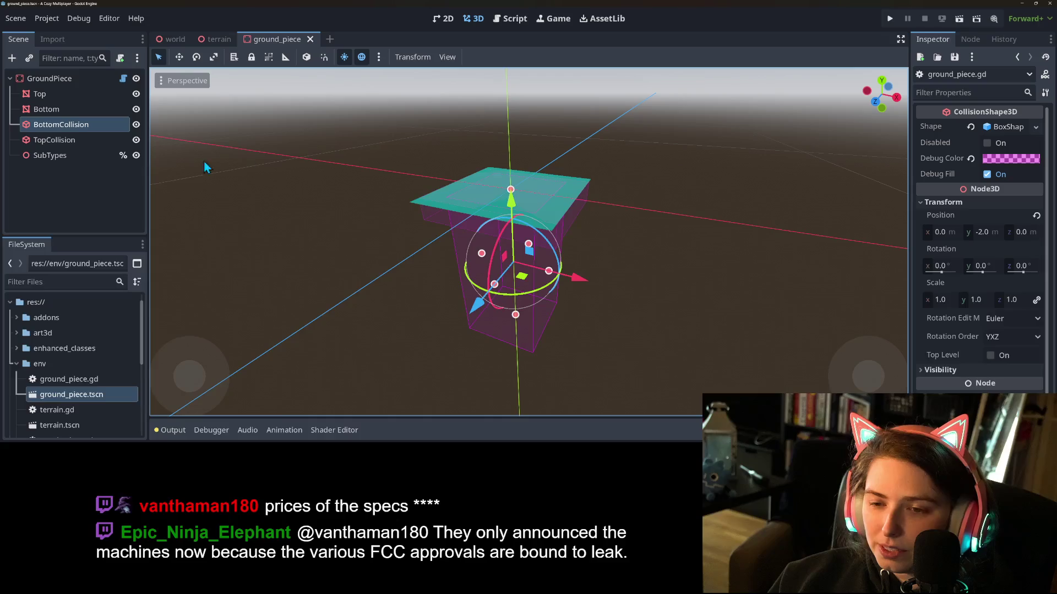
left_click(54, 140)
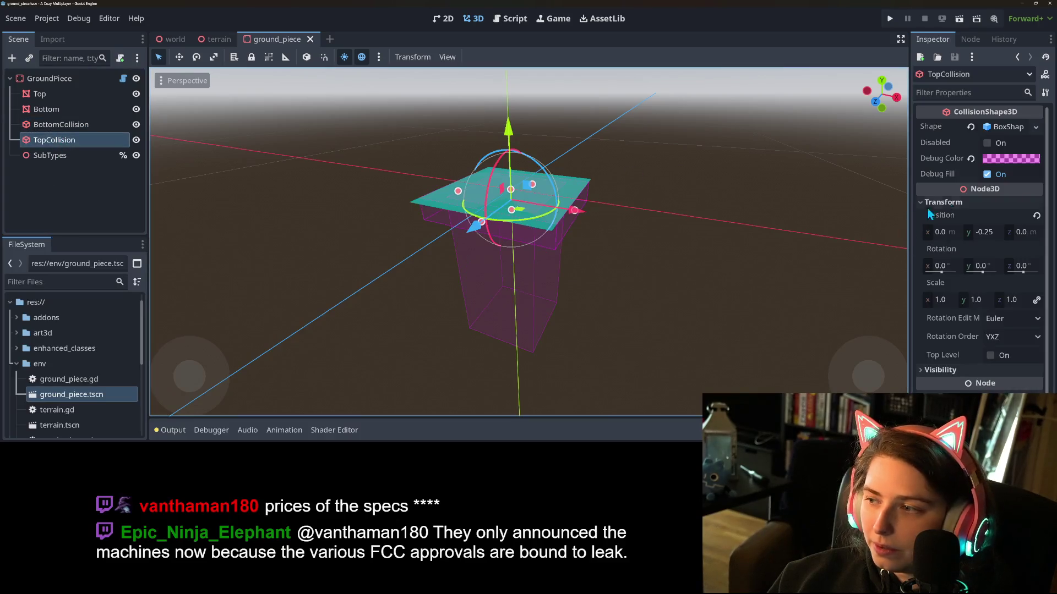
left_click(987, 143)
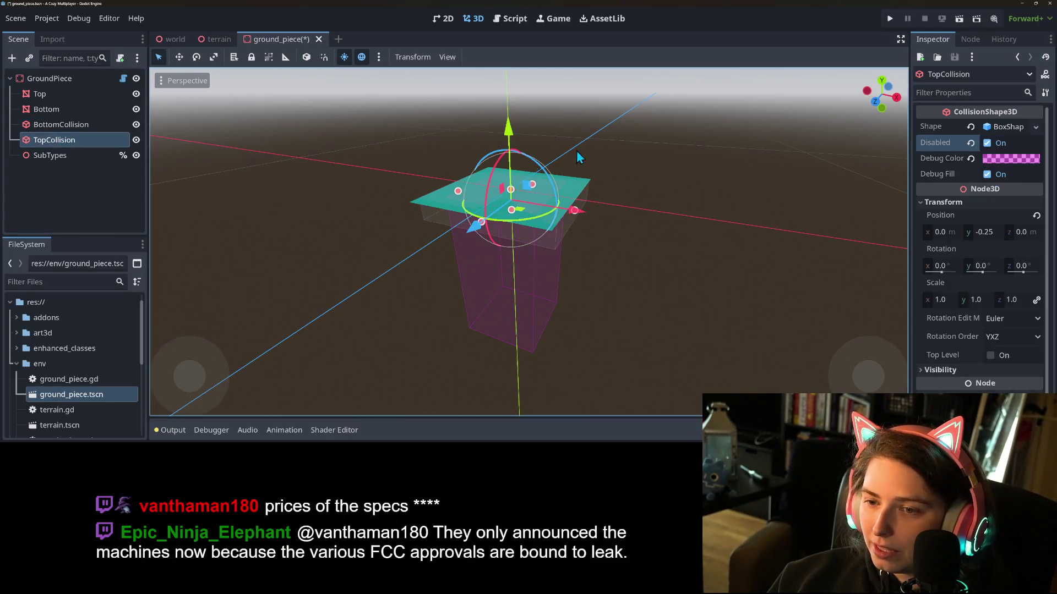
- Set the BottomCollision box Size x to 3 m, save the scene, and run the game
left_click(65, 128)
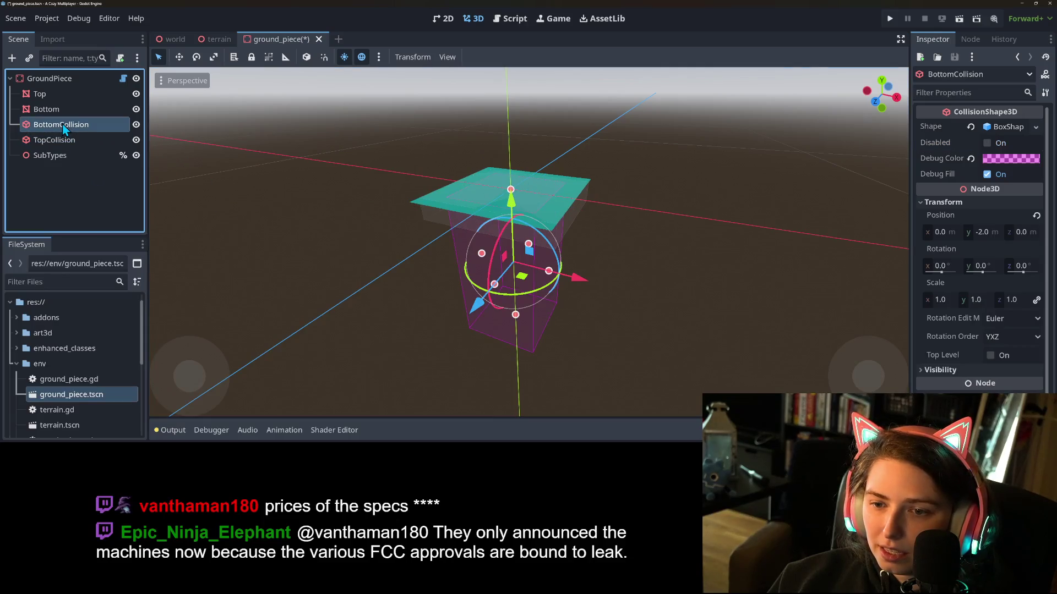
left_click(1009, 128)
left_click(1013, 133)
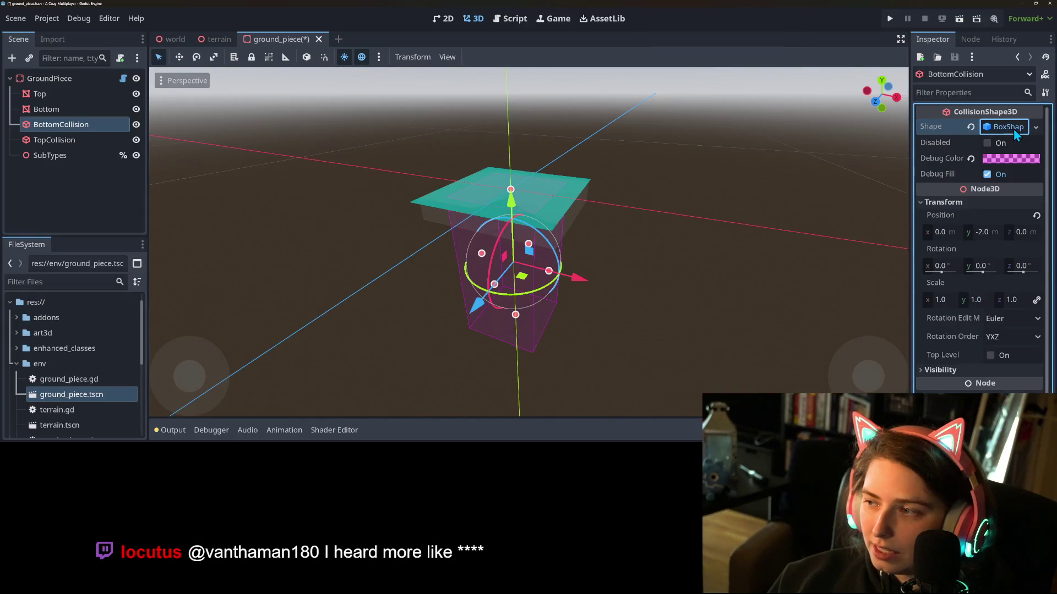
left_click(1013, 128)
type("3")
key("Tab")
key("Tab")
key("ctrl+s")
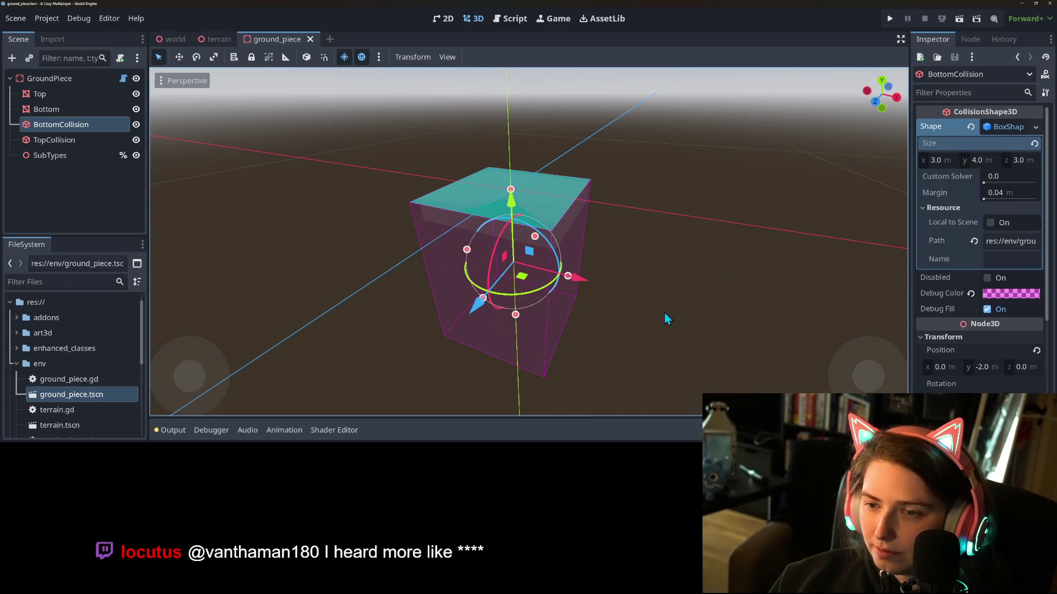
left_click_drag(720, 346, 653, 363)
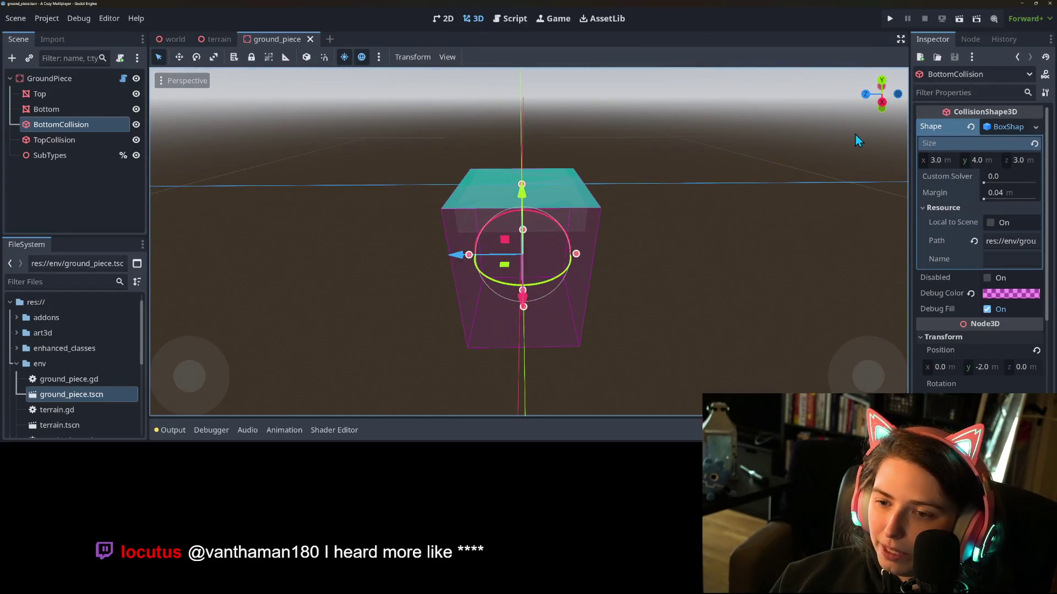
left_click(890, 19)
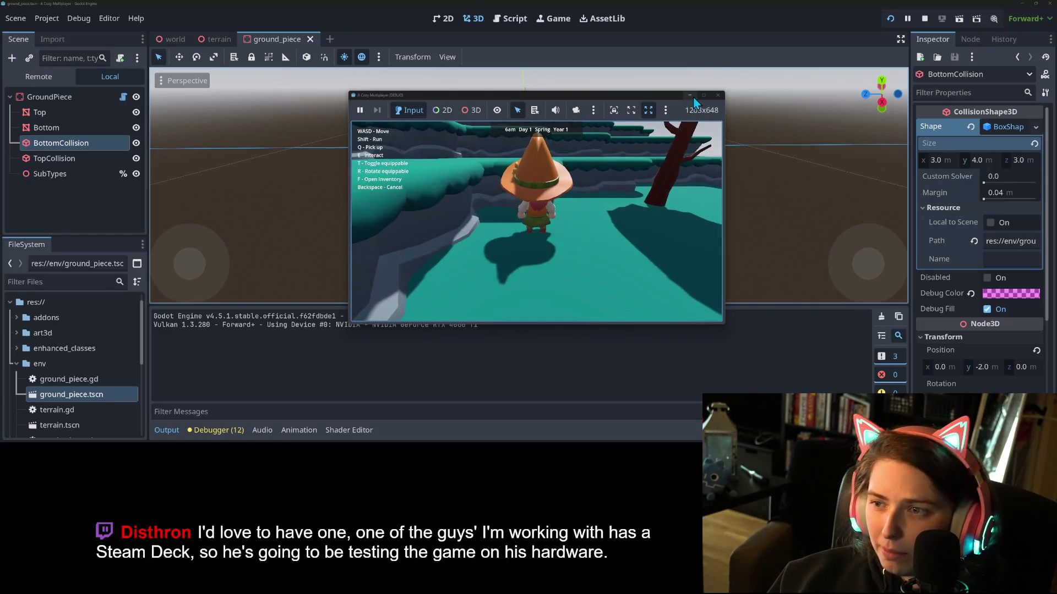
- Stop the game and select the 3.0 multiplier on line 22 of ground_piece.gd
left_click(718, 96)
left_click(508, 18)
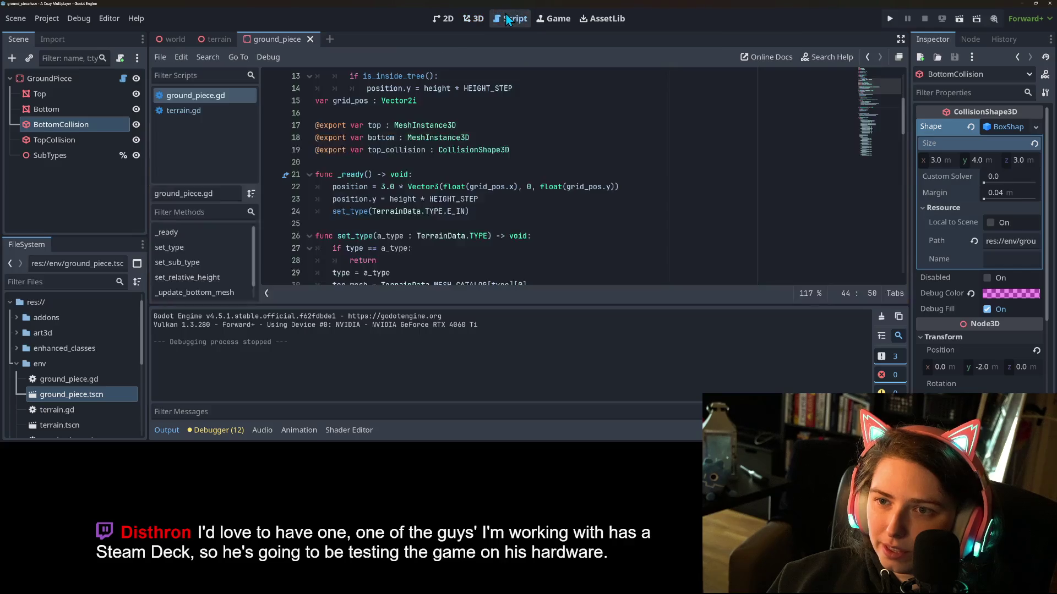
scroll("up", 3)
scroll("down", 3)
scroll("up", 3)
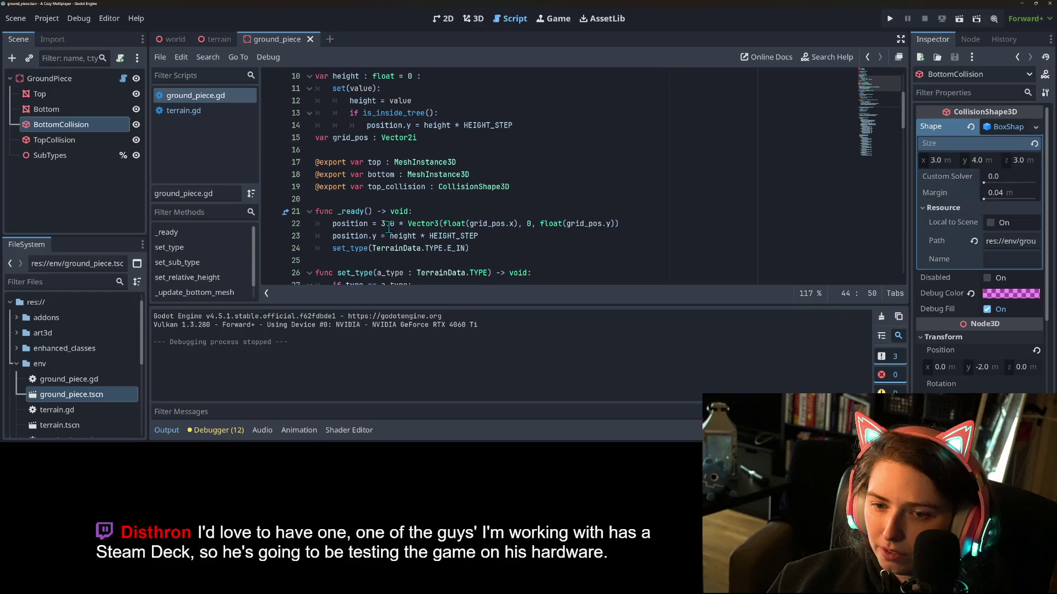
left_click(395, 223)
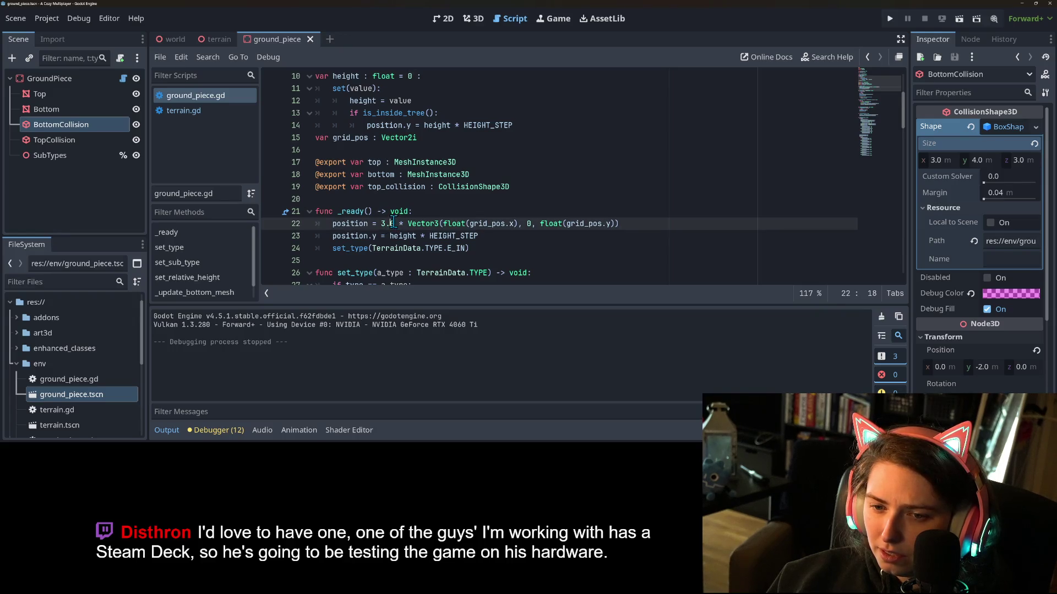
left_click_drag(390, 223, 382, 222)
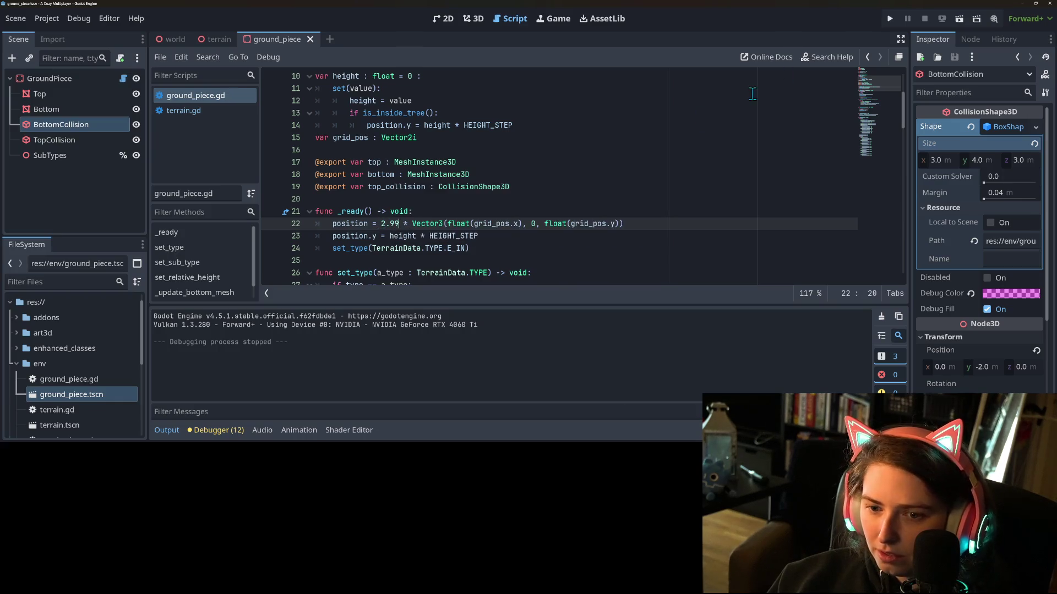
- Run the game and walk the character across the terrain and cliffs with WASD
left_click(891, 19)
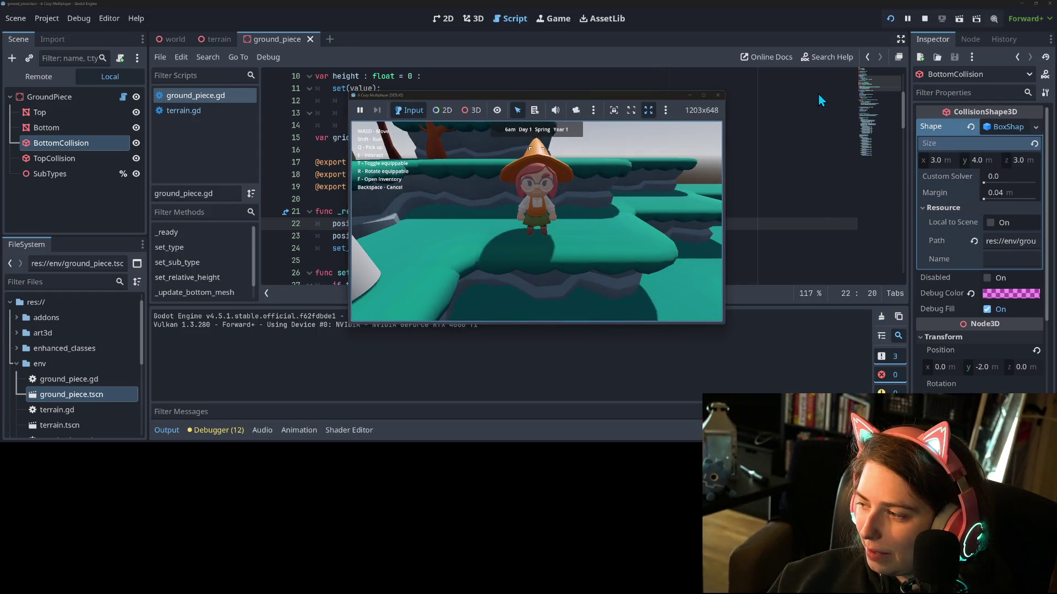
key("d")
key("w")
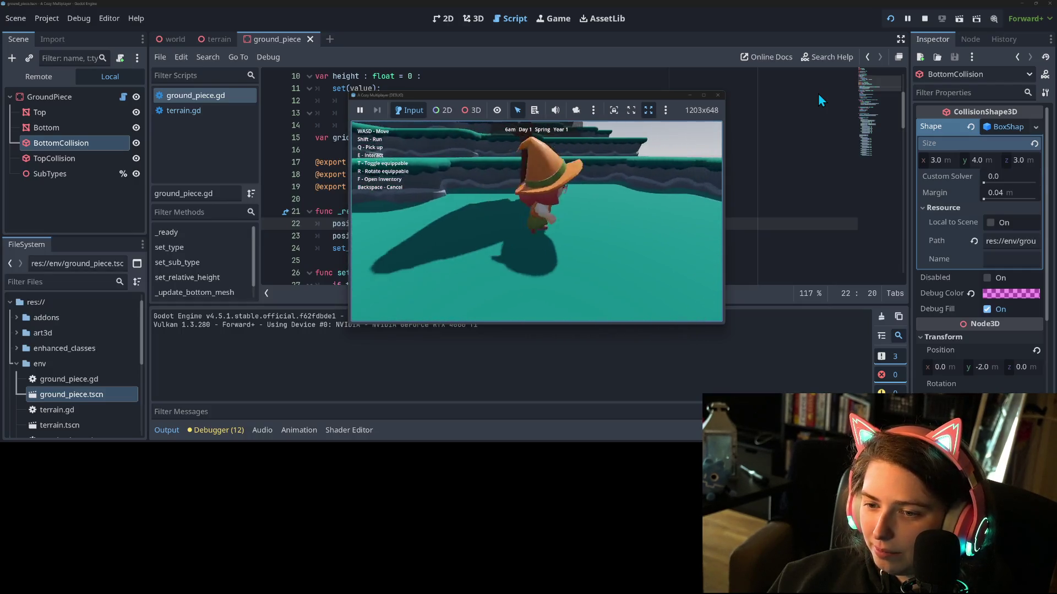
key("w")
key("w")
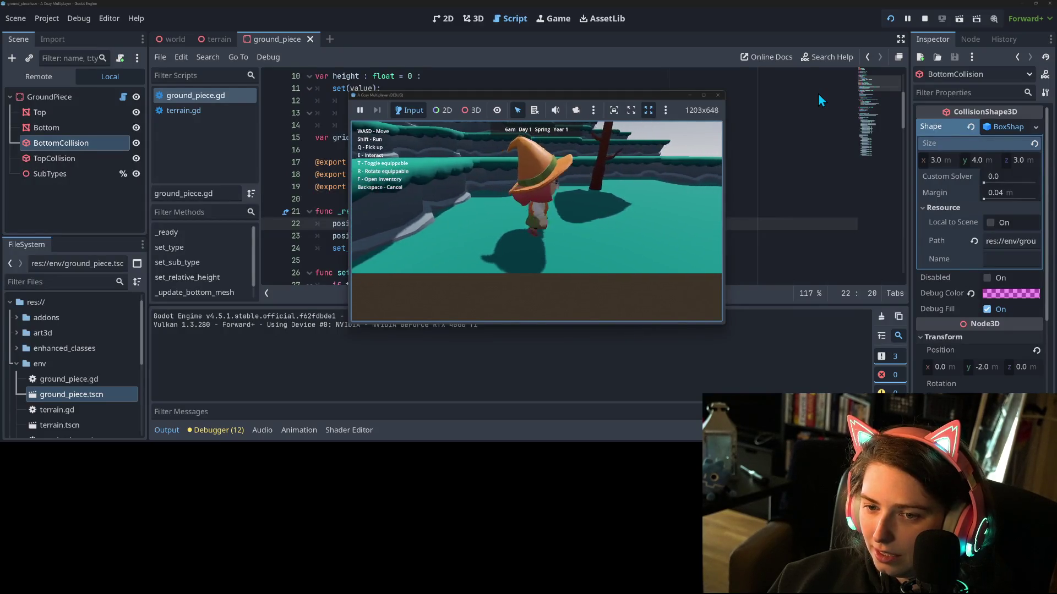
key("w")
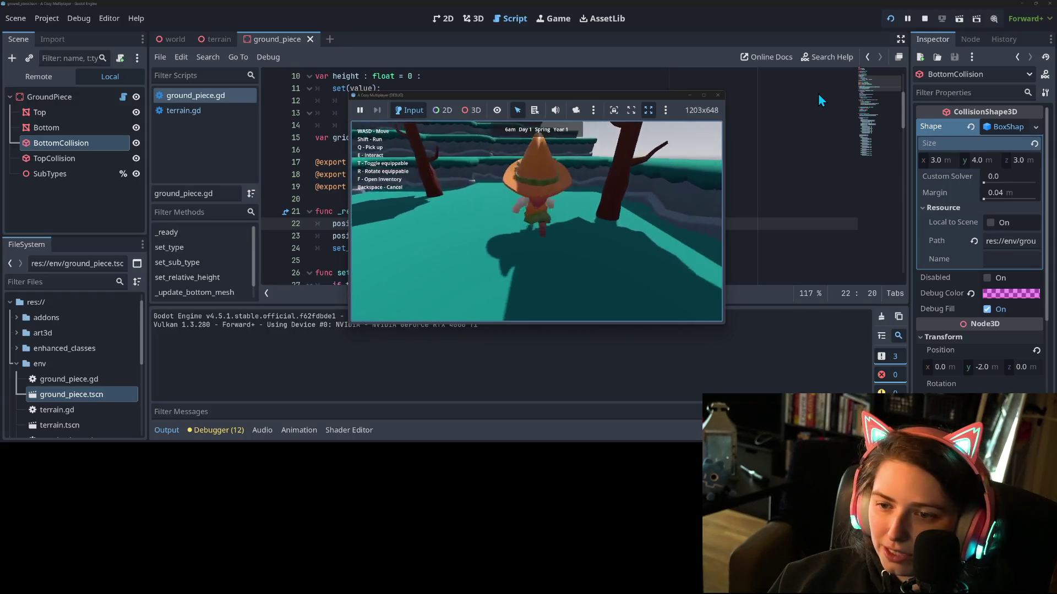
key("w")
key("w")
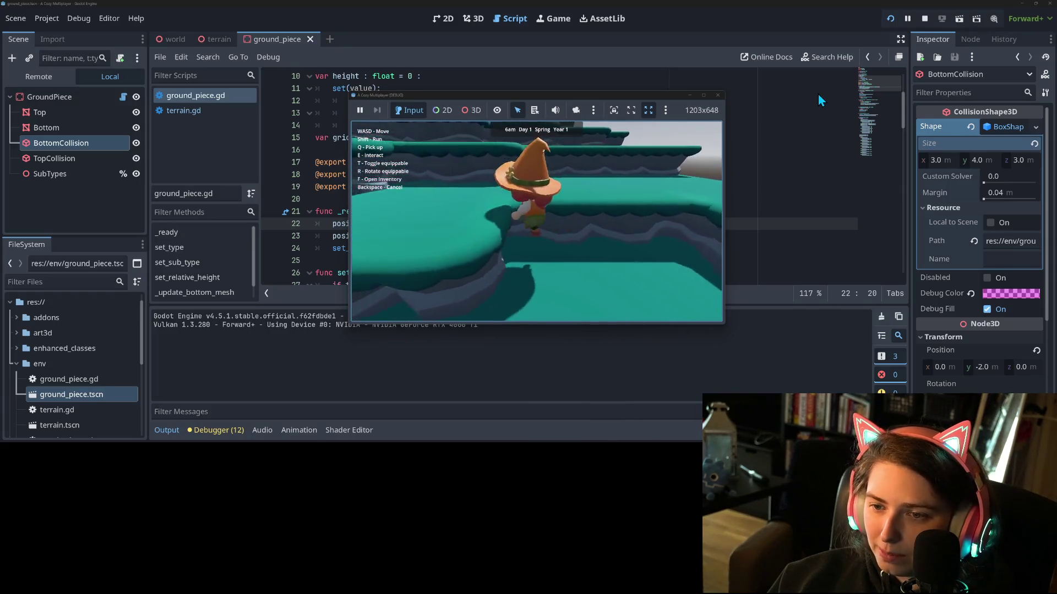
key("w")
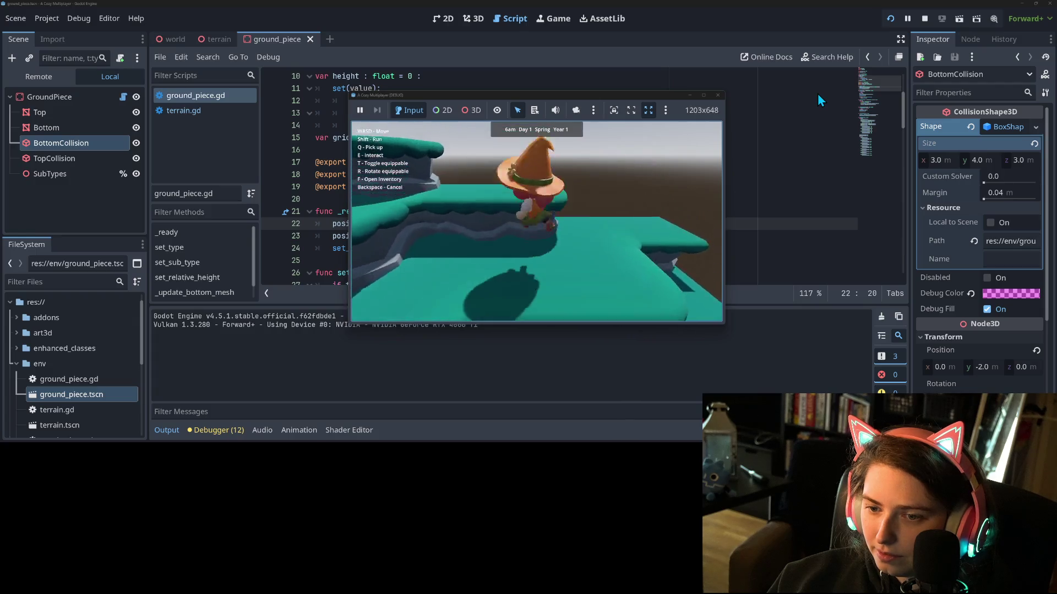
key("a")
key("a")
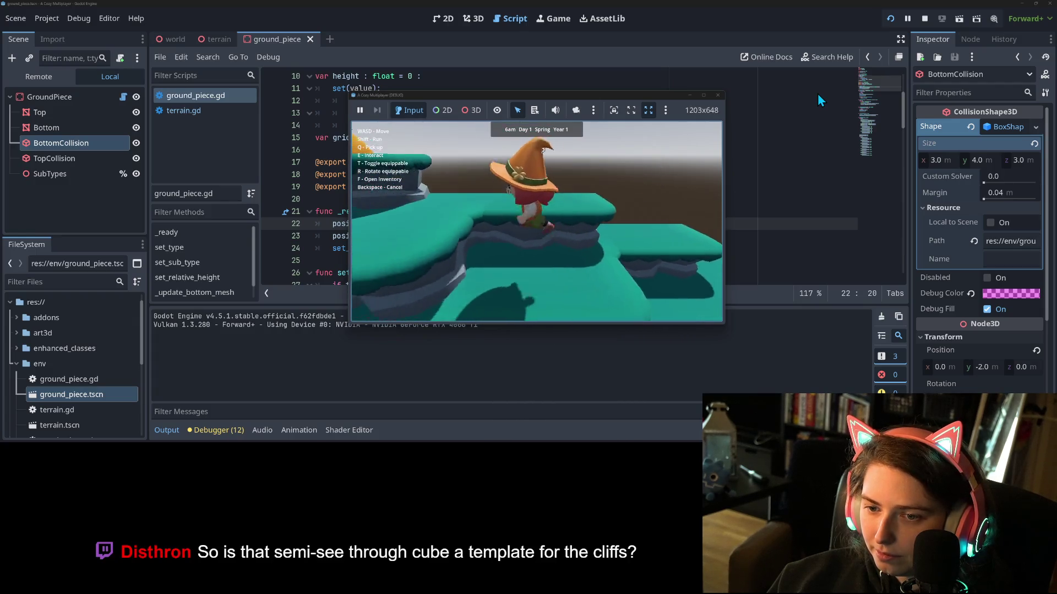
key("s")
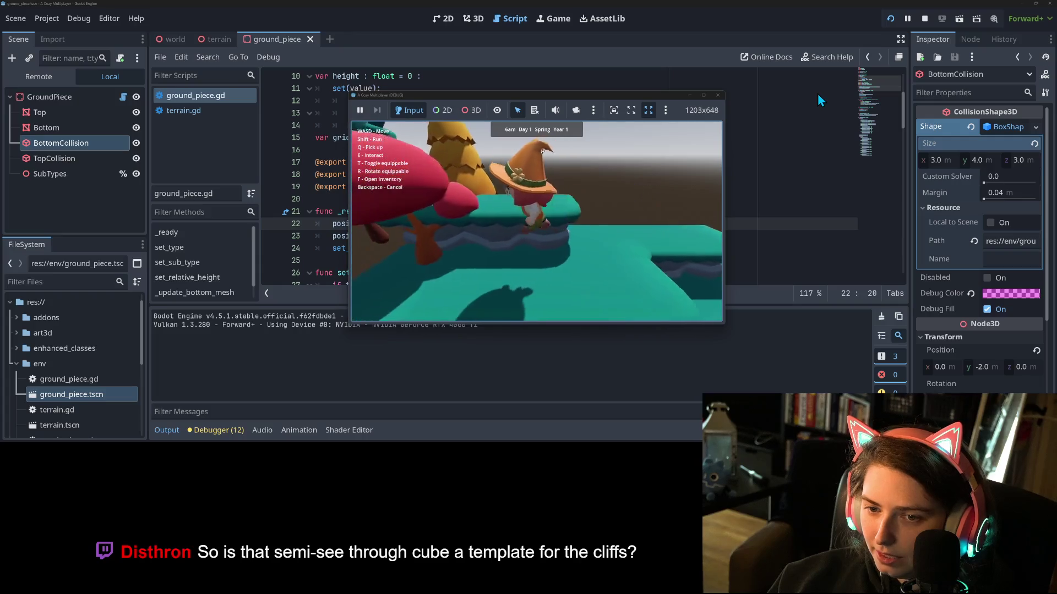
key("s")
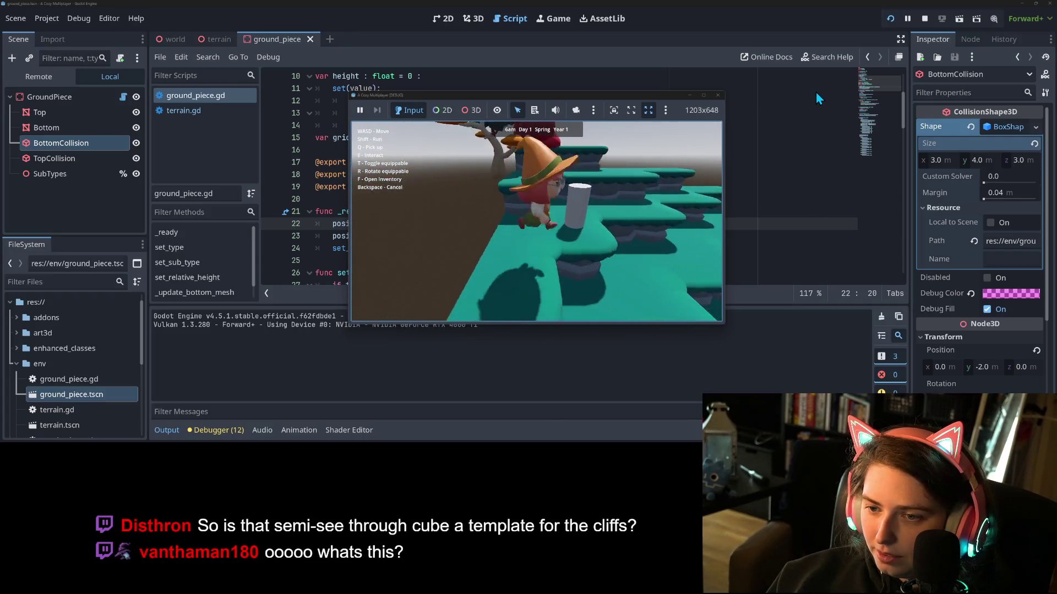
key("w")
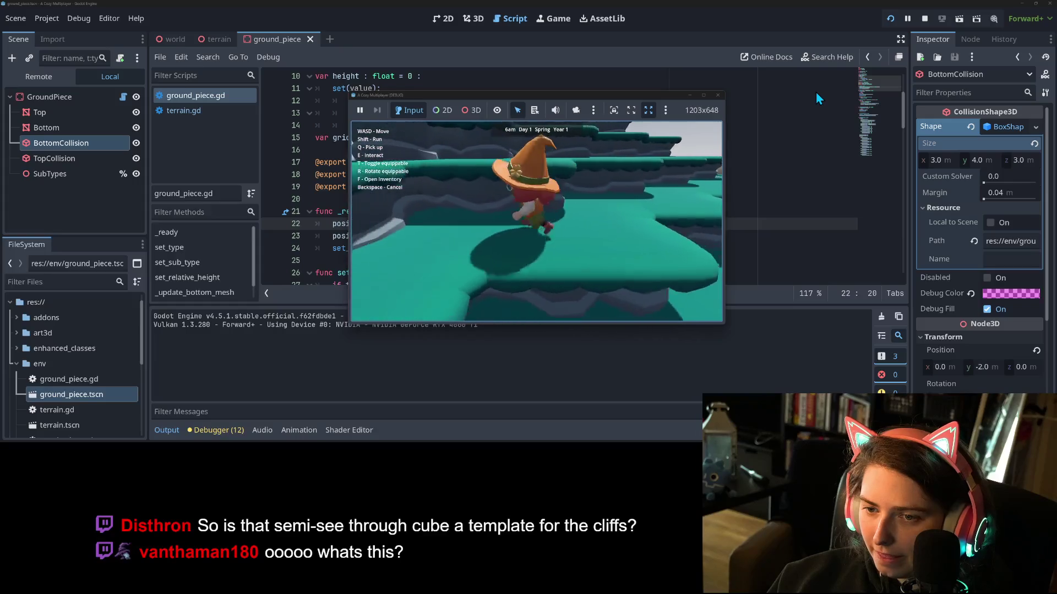
key("w")
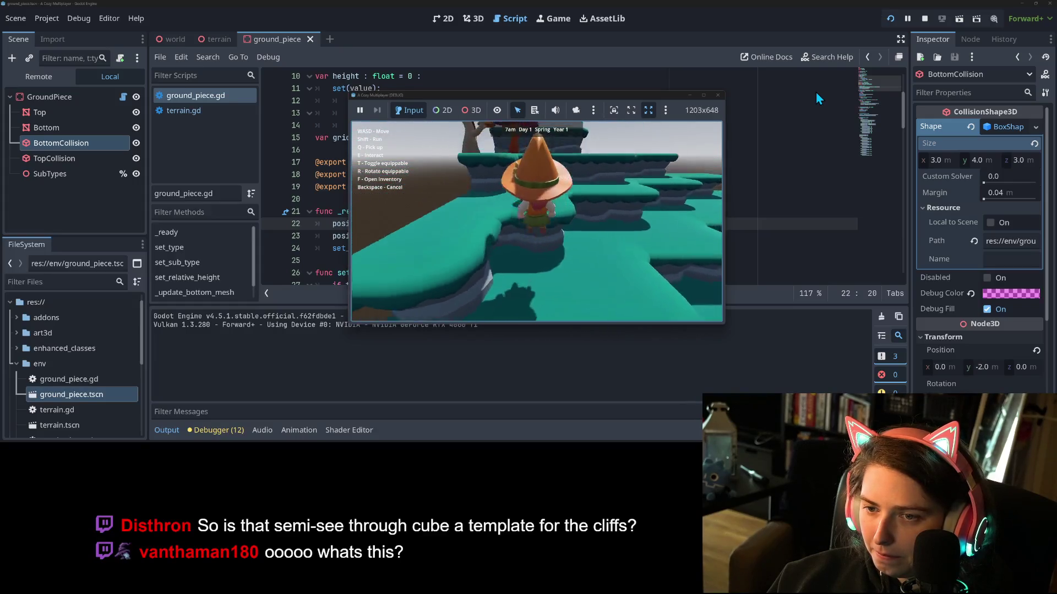
- Pick up the GenericItem with Q, equip it with T, then close the game
key("q")
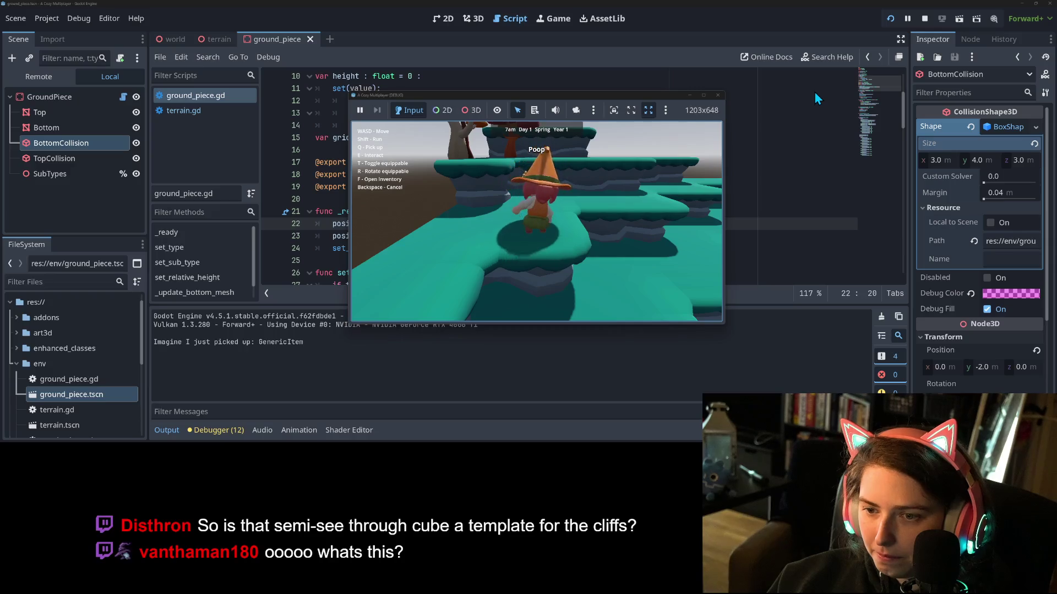
key("s")
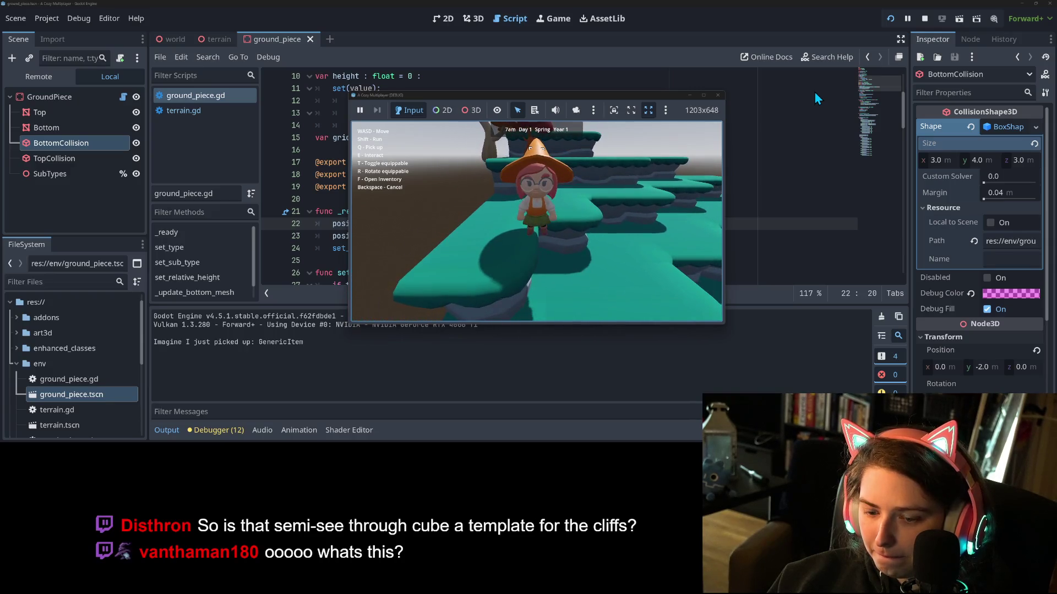
key("t")
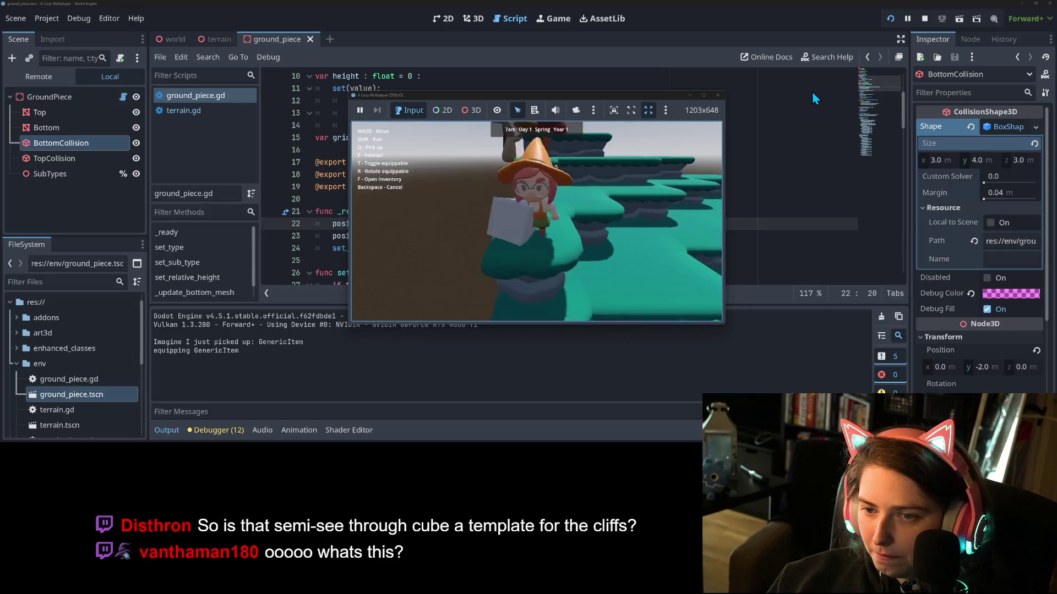
key("w")
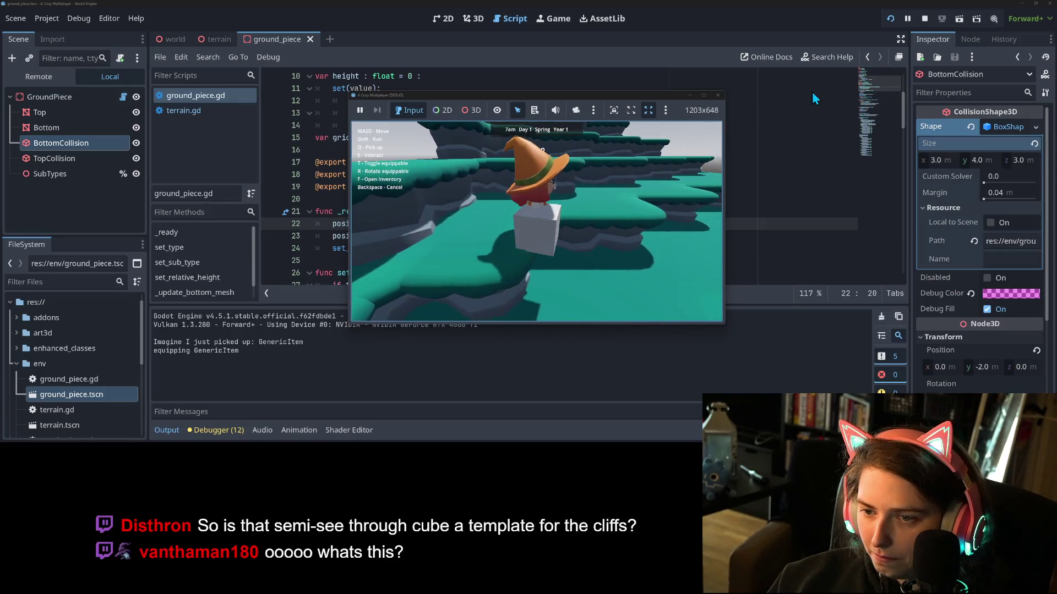
left_click(719, 94)
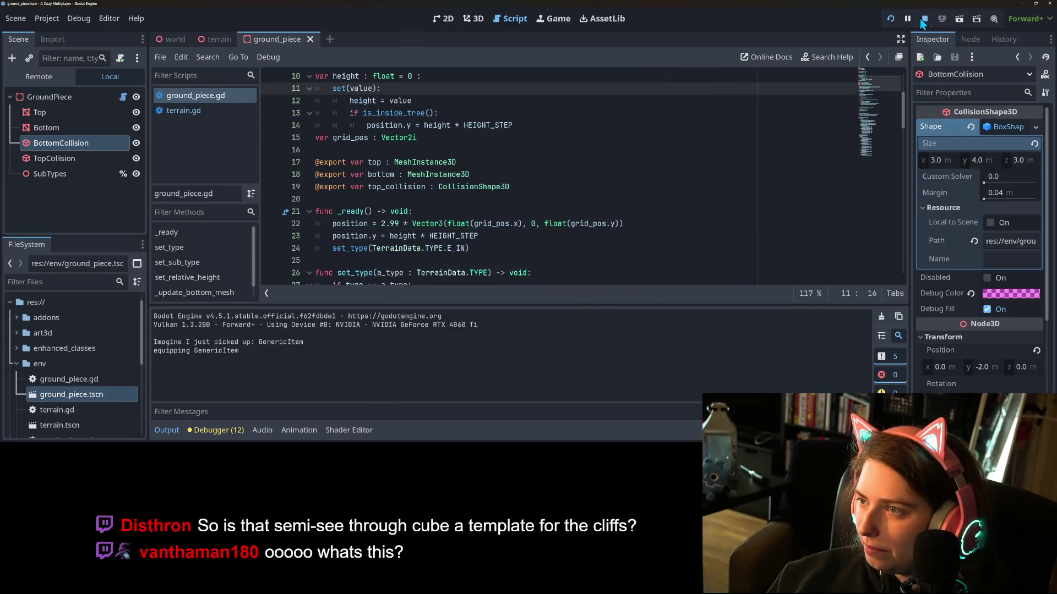
- Collapse the Output log, view the world scene in 3D from a low side angle, then reopen ground_piece
left_click(166, 432)
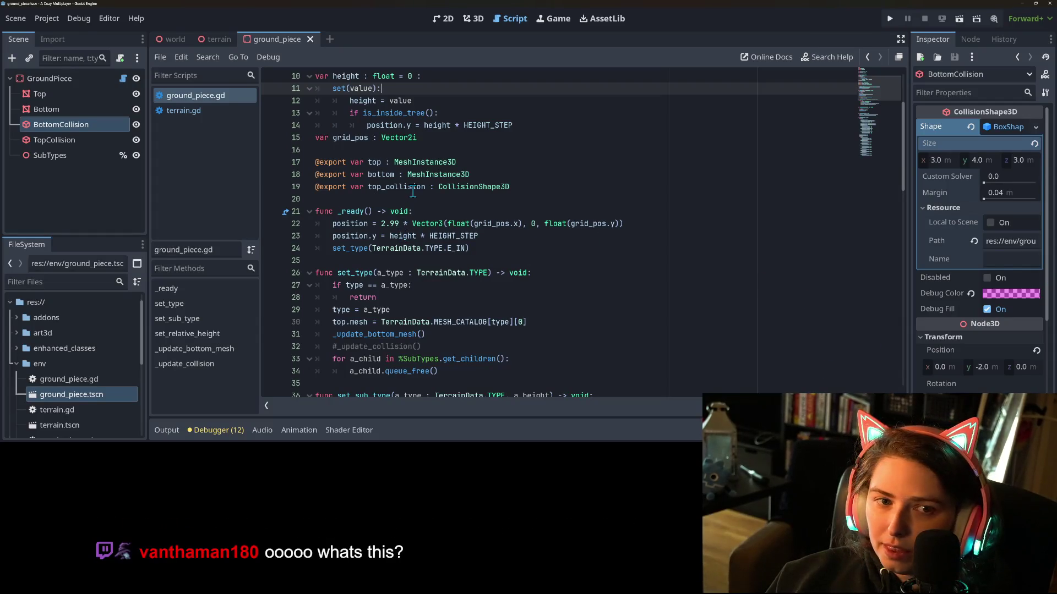
left_click(478, 20)
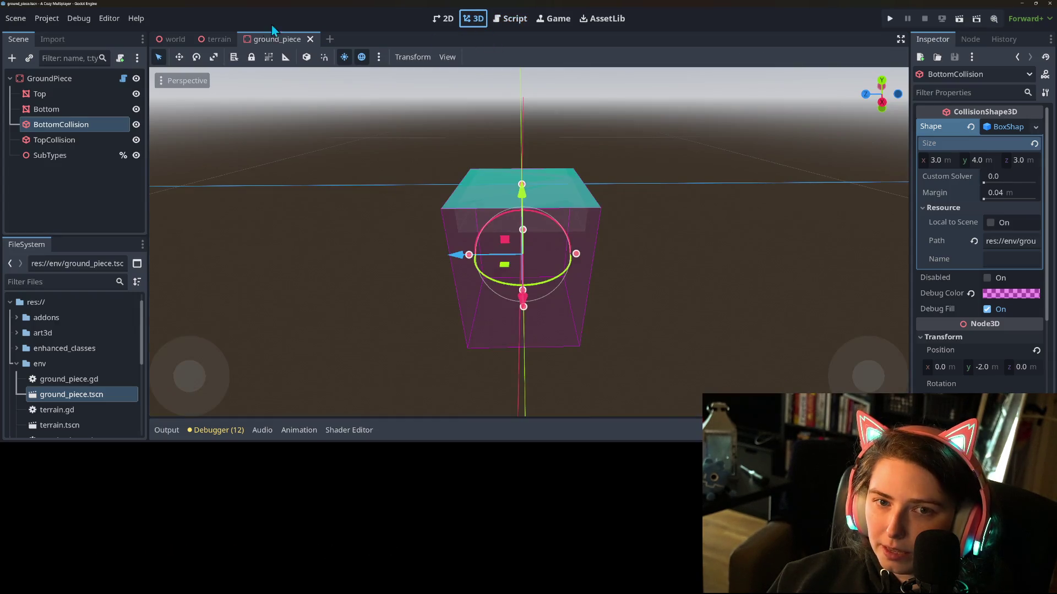
left_click(209, 40)
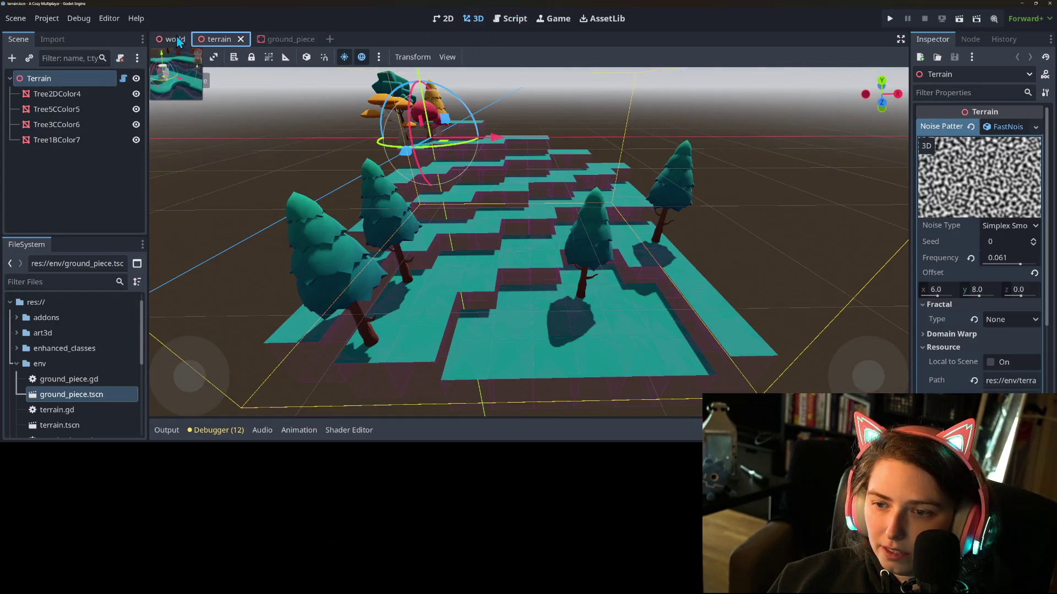
left_click(176, 38)
left_click_drag(409, 313, 602, 277)
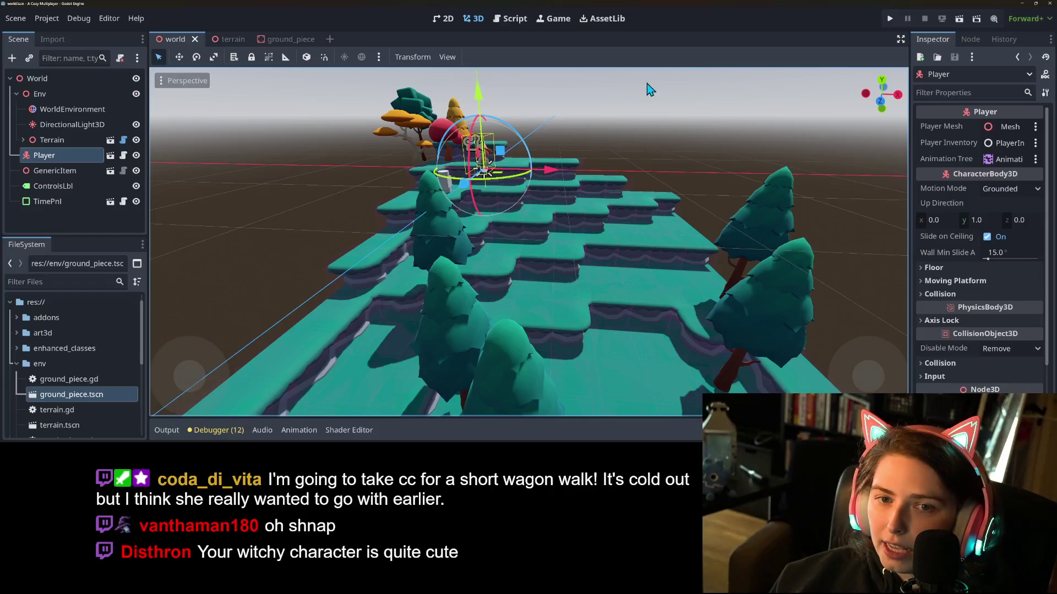
left_click(312, 41)
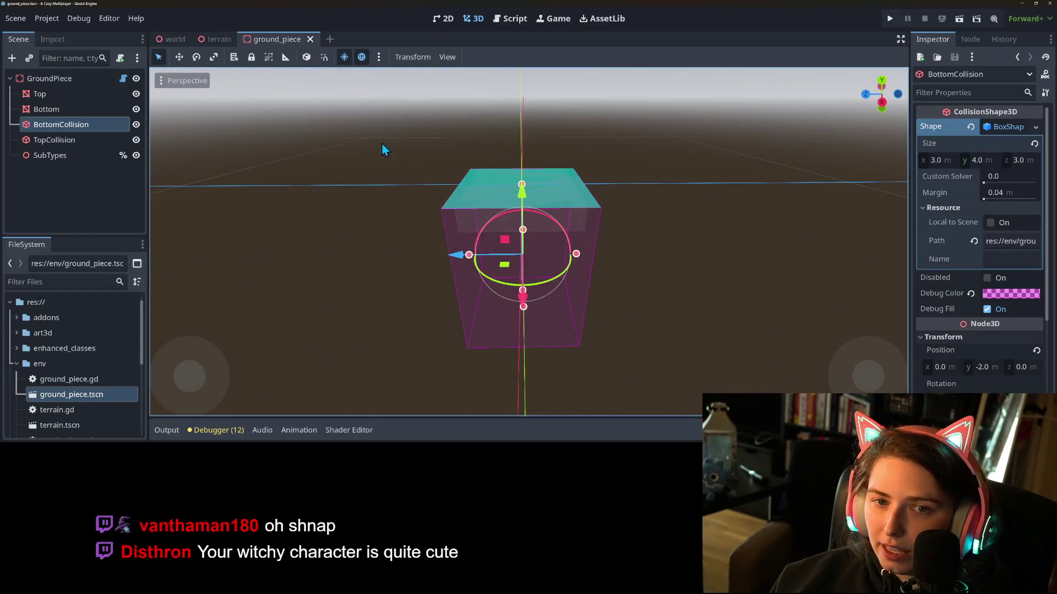
left_click(170, 39)
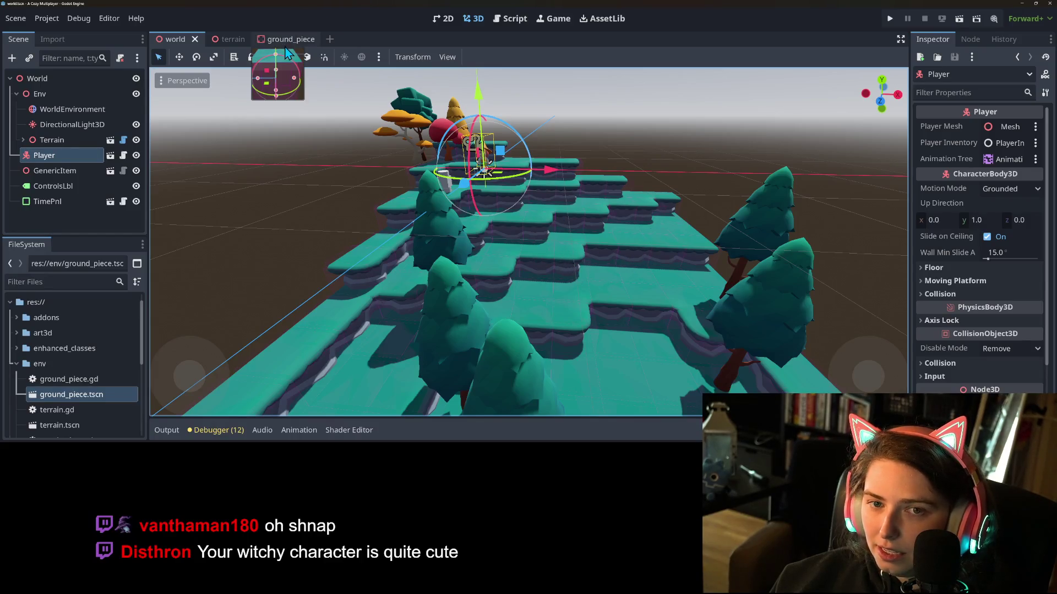
left_click(286, 41)
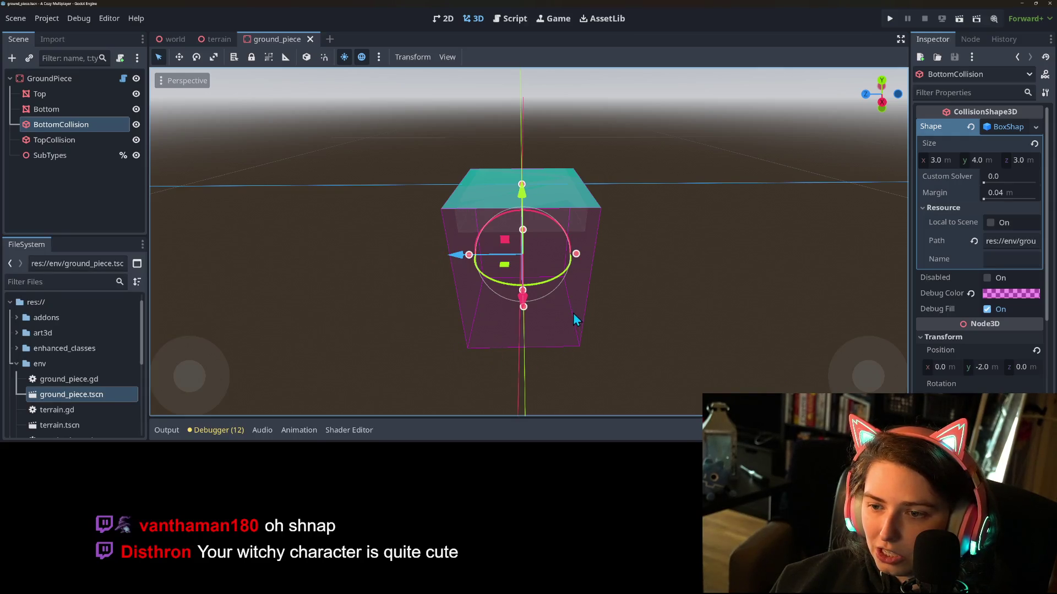
left_click(57, 140)
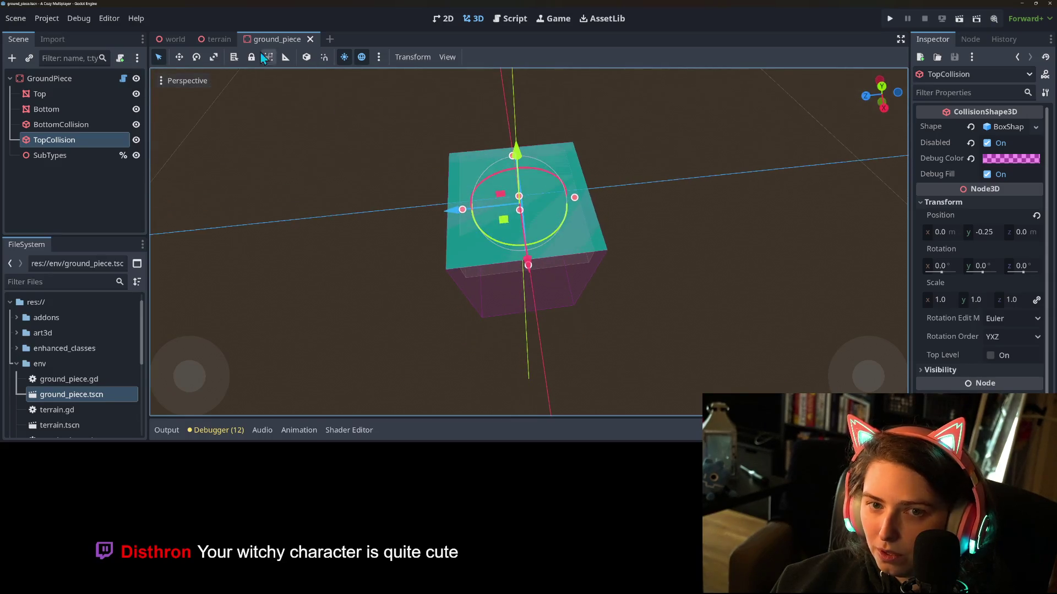
left_click(172, 39)
left_click_drag(544, 224, 435, 306)
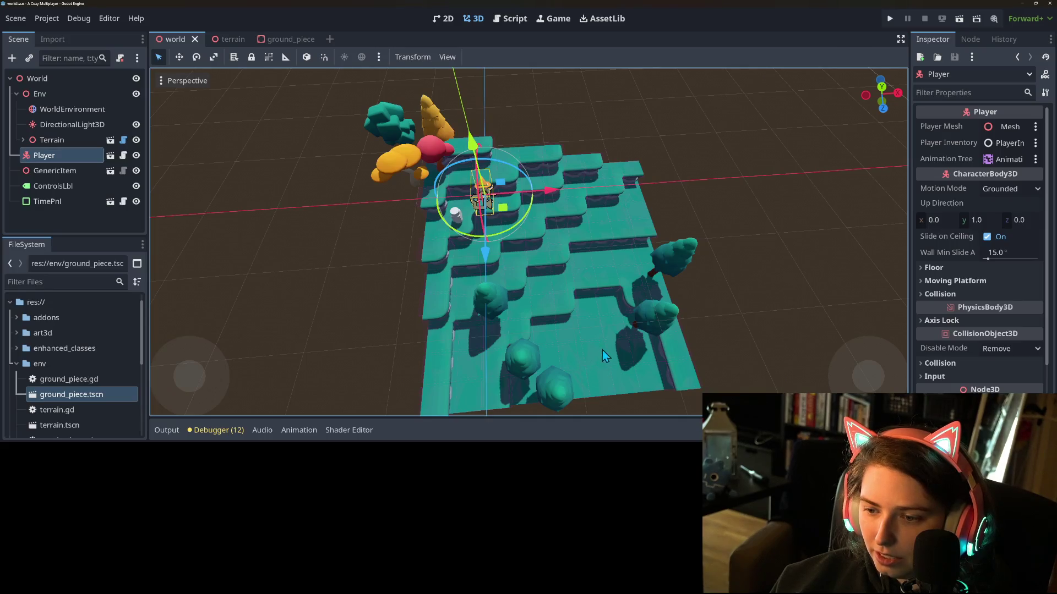
scroll("up", 3)
scroll("up", 3)
scroll("up", 3)
left_click_drag(533, 324, 555, 312)
scroll("down", 3)
scroll("up", 3)
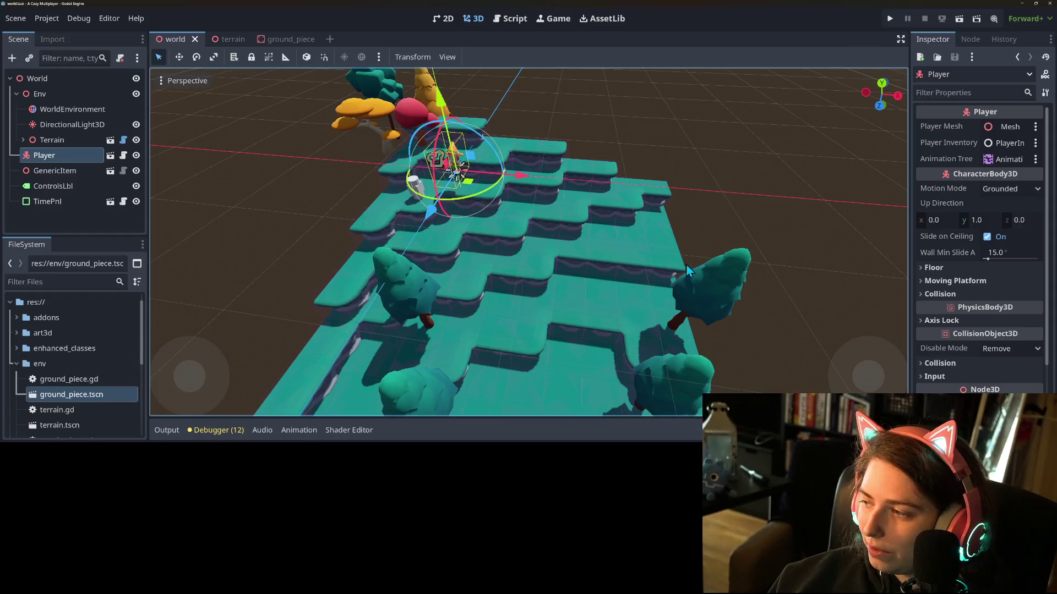
scroll("down", 3)
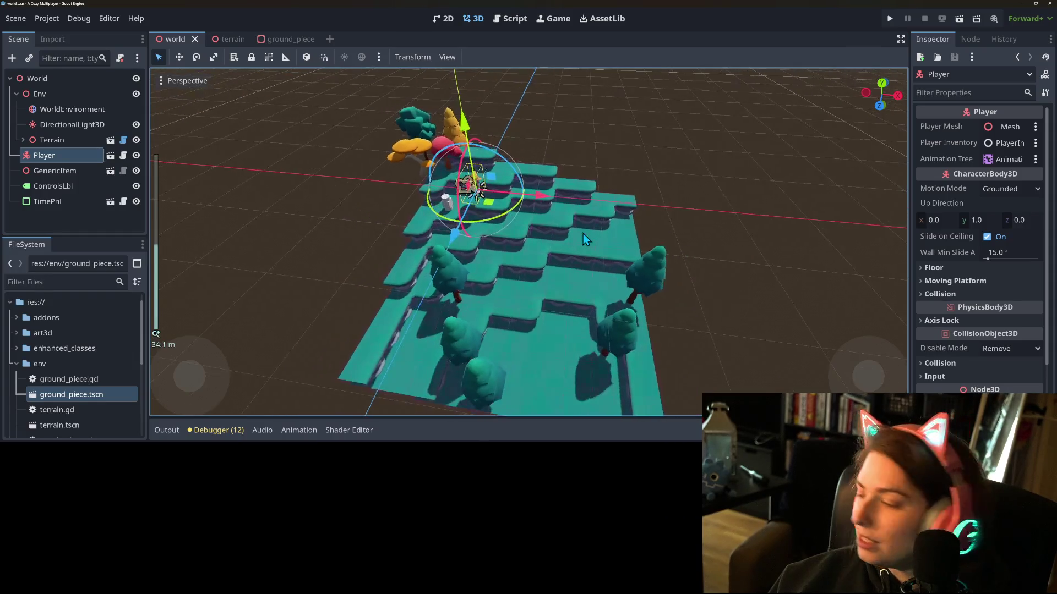
scroll("up", 3)
scroll("up", 3)
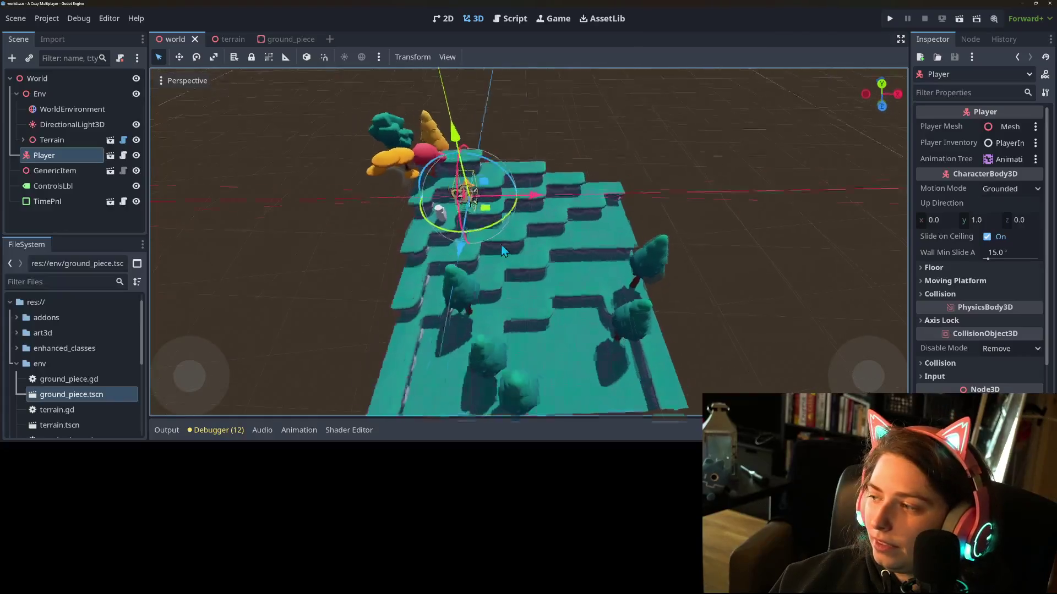
scroll("up", 3)
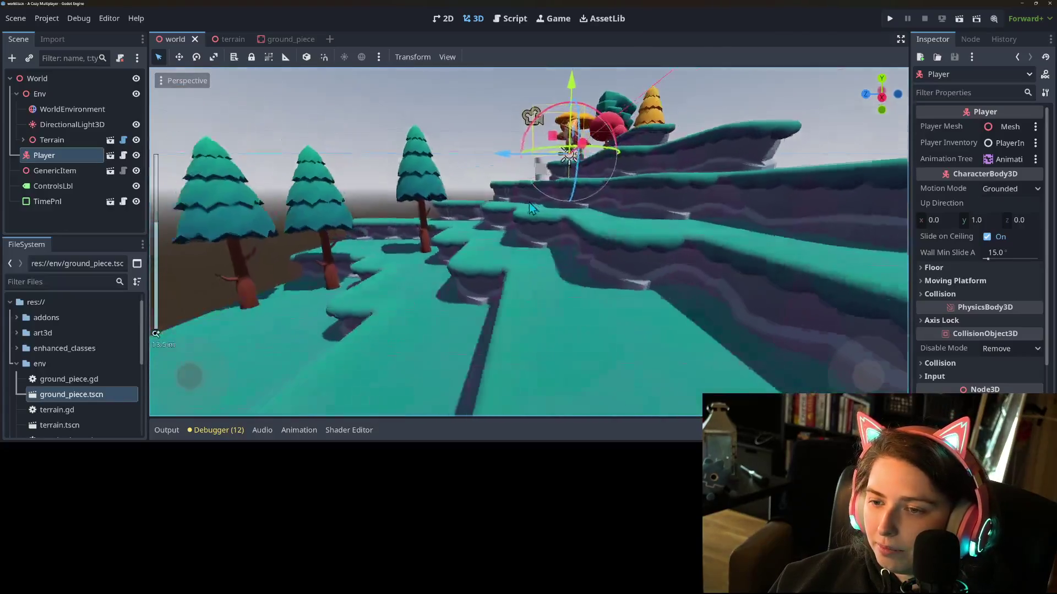
left_click_drag(563, 270, 576, 282)
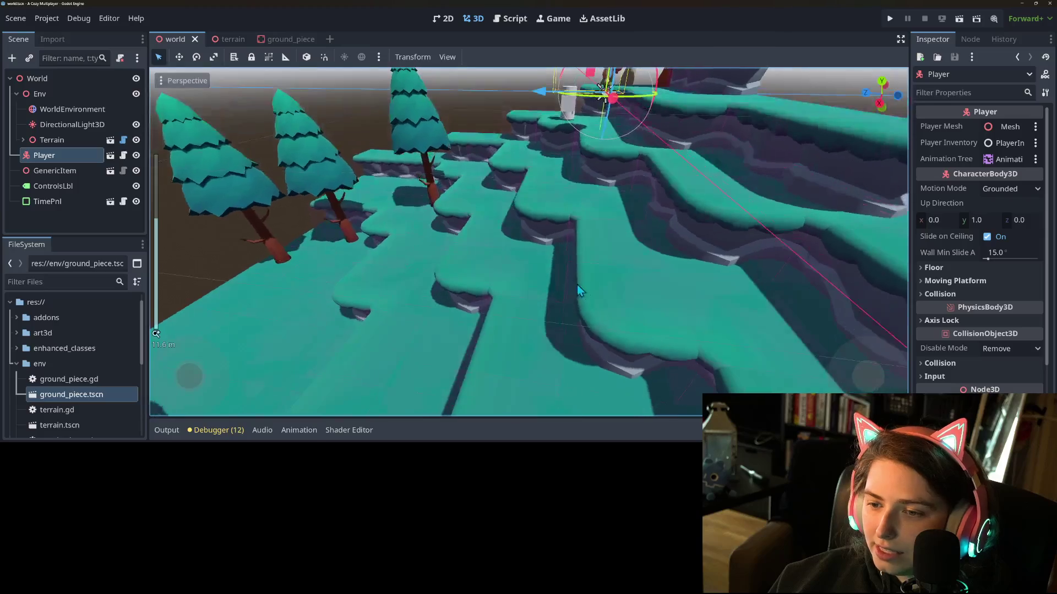
left_click_drag(572, 233, 716, 251)
scroll("down", 3)
scroll("down", 3)
left_click_drag(651, 309, 616, 279)
scroll("up", 3)
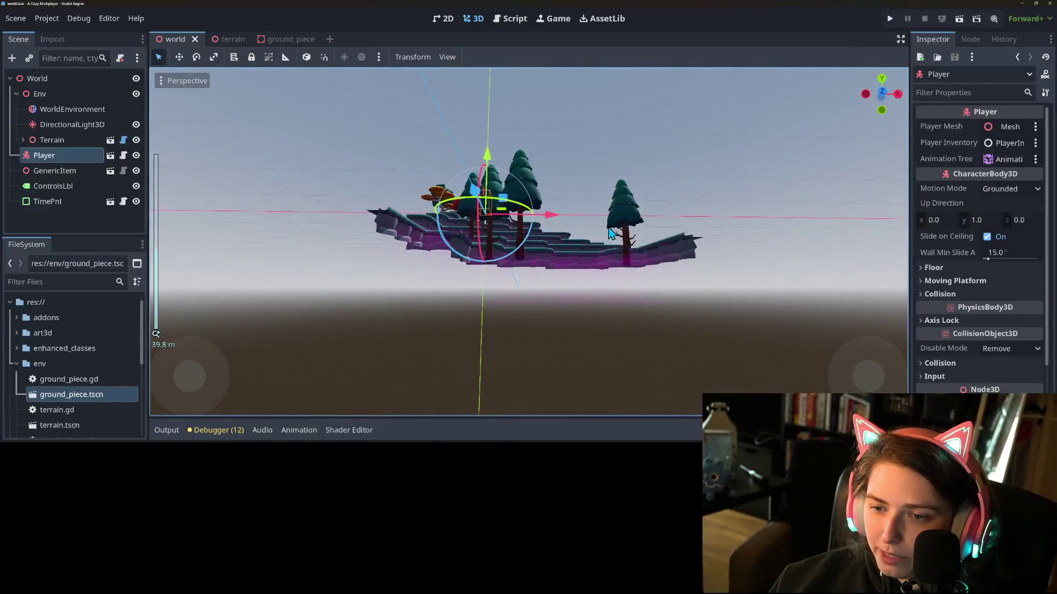
scroll("down", 3)
left_click_drag(609, 233, 629, 283)
scroll("down", 3)
left_click_drag(363, 234, 424, 351)
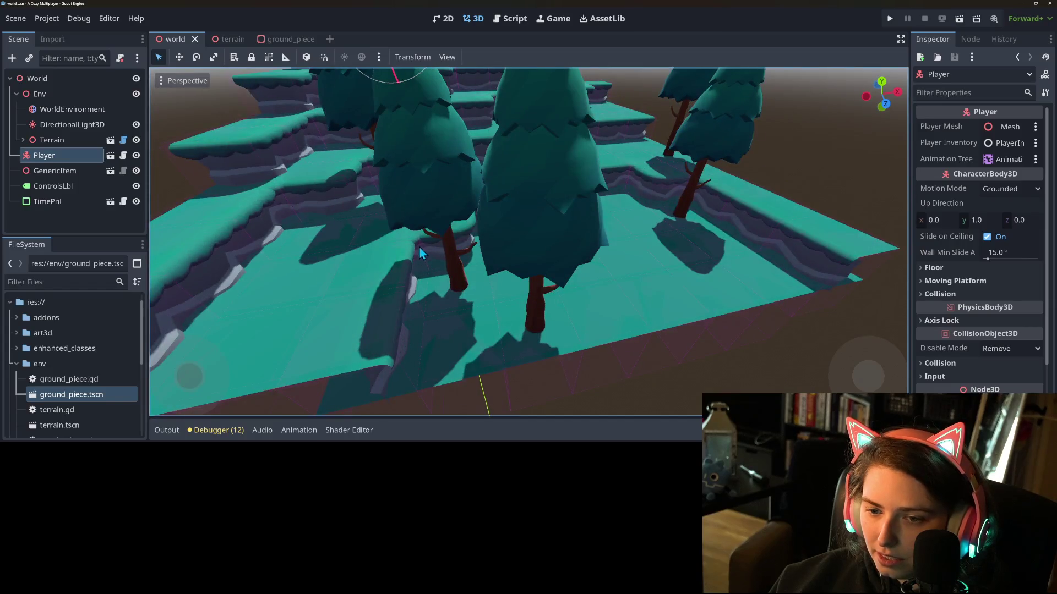
left_click_drag(476, 207, 457, 216)
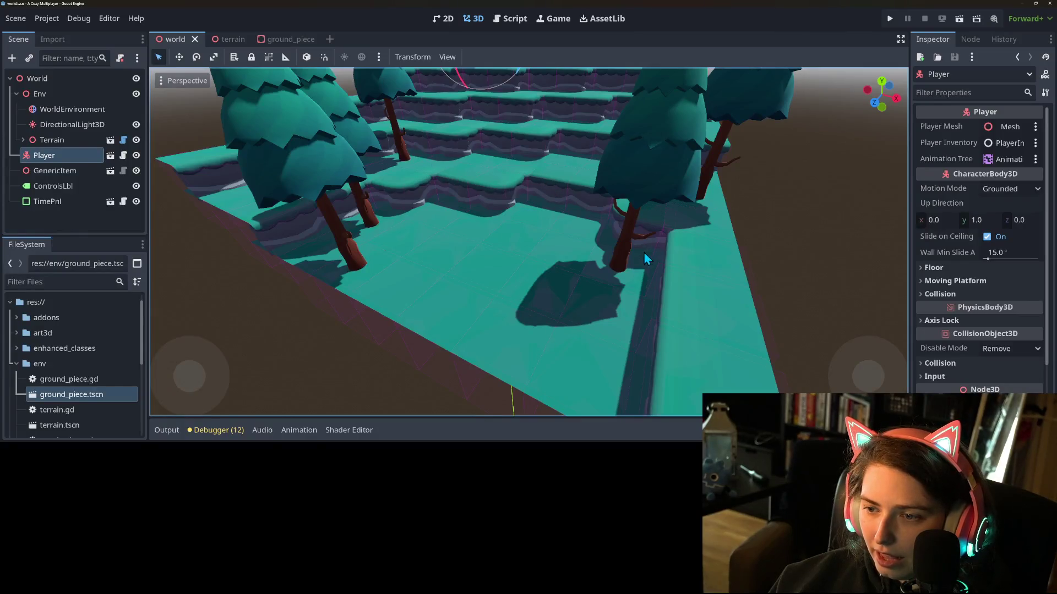
scroll("down", 3)
left_click_drag(608, 356, 582, 320)
scroll("up", 3)
scroll("up", 3)
scroll("down", 3)
scroll("up", 3)
scroll("down", 3)
scroll("up", 3)
scroll("up", 3)
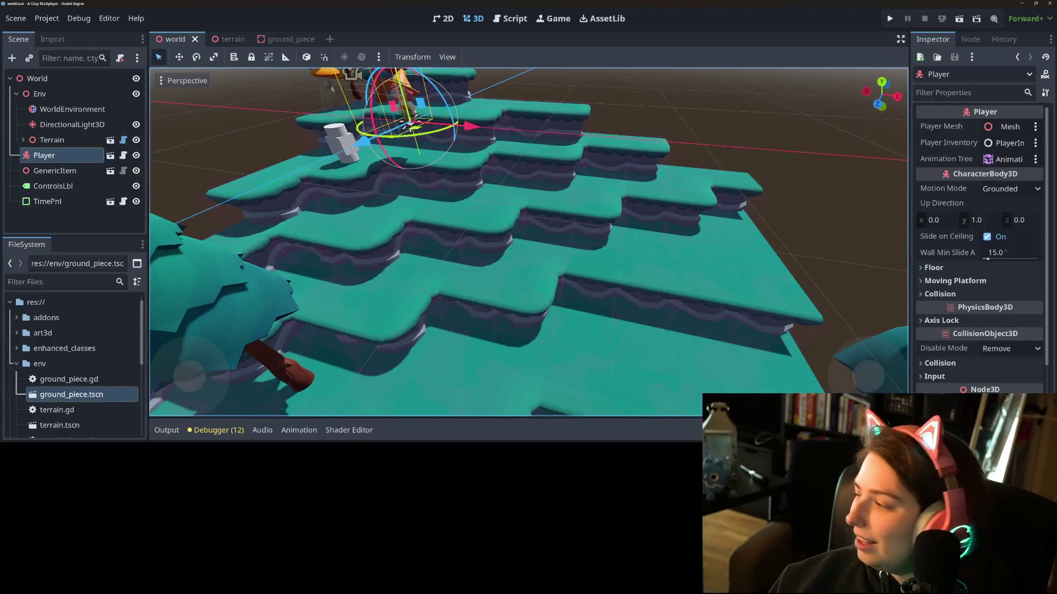
- In GitHub Desktop, review the pending changes and exclude world.tscn from the commit
key("alt+Tab")
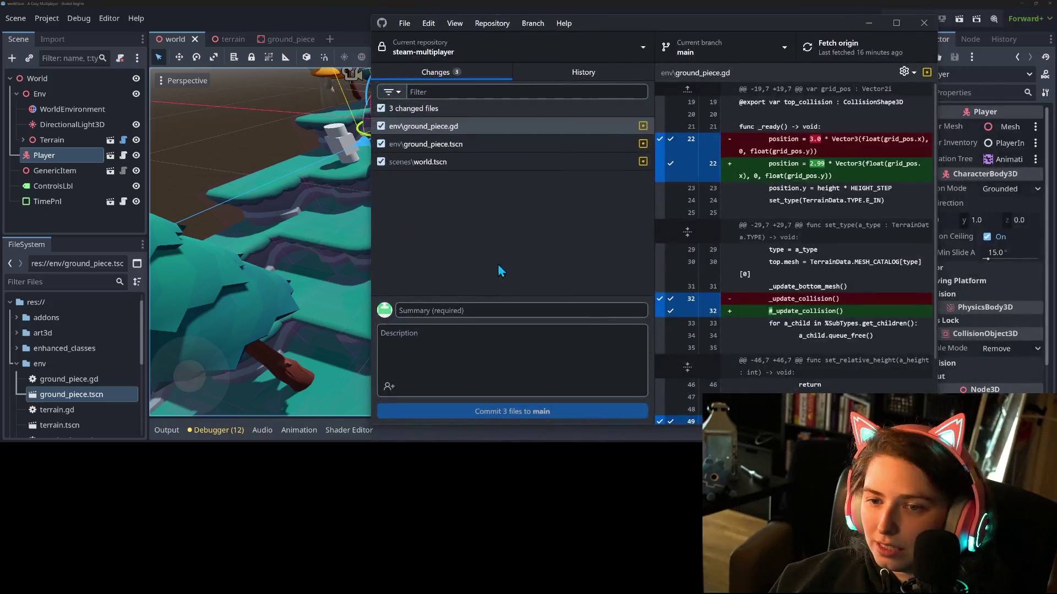
scroll("down", 3)
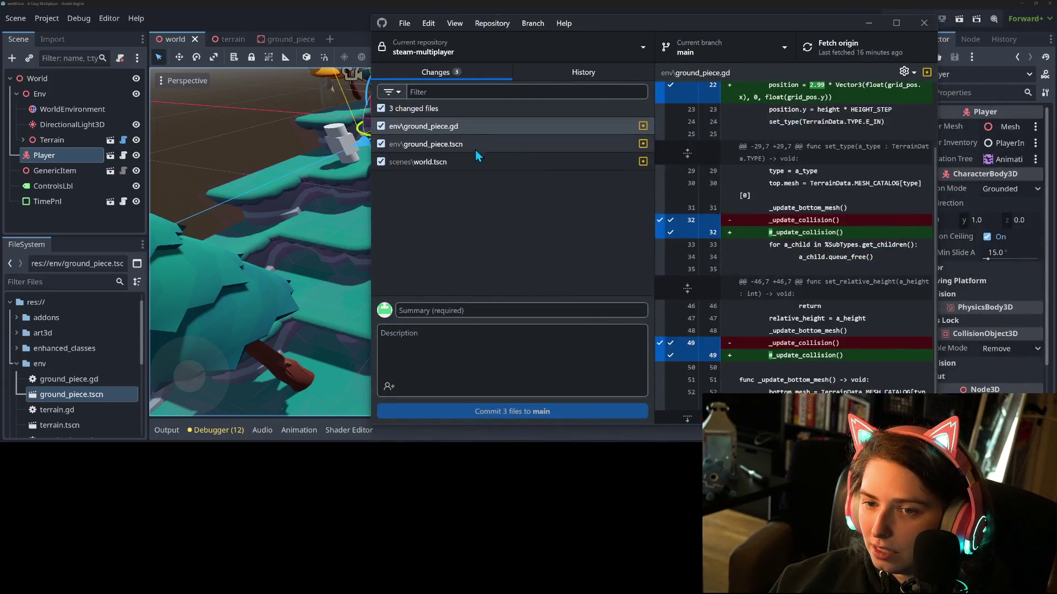
left_click(468, 162)
scroll("down", 3)
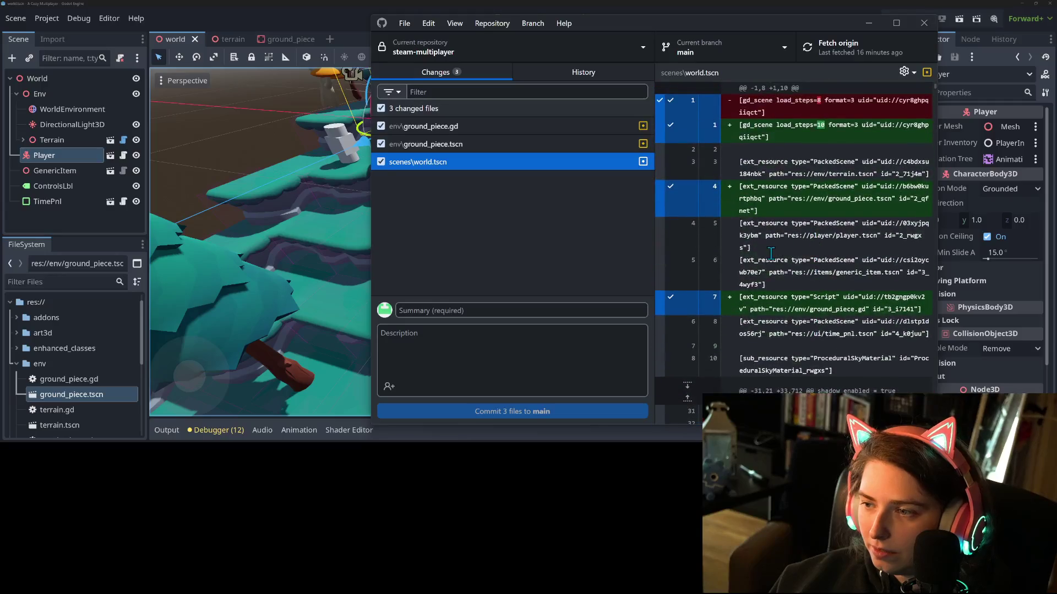
left_click(381, 161)
left_click(476, 142)
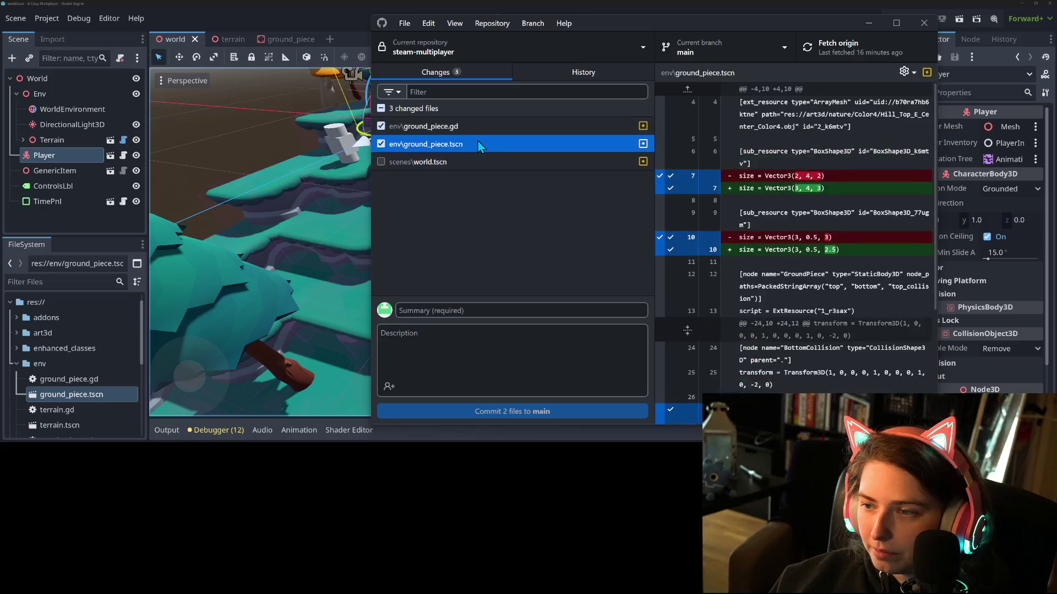
left_click(495, 131)
- Commit the two ground_piece files as 'updates ground piece to disregard dynamic collision shapes' and push to origin
left_click(535, 311)
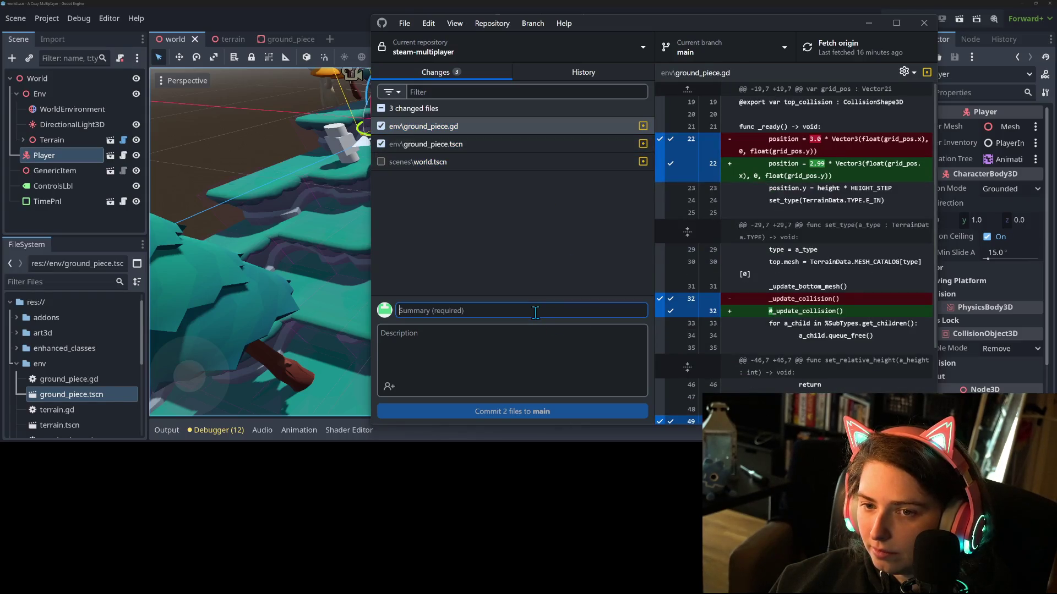
type("updat")
type("es ground ")
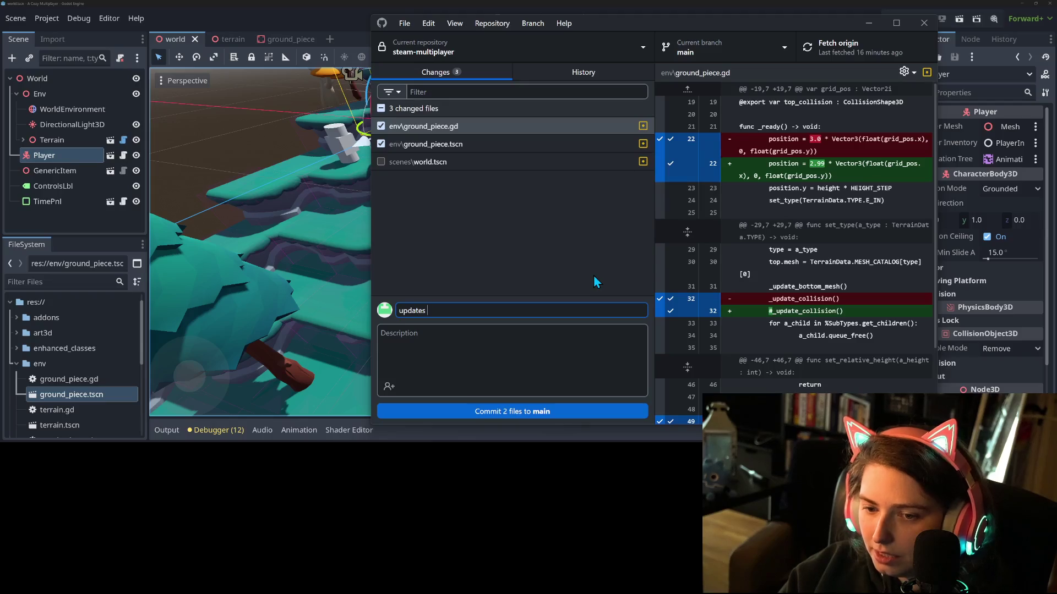
type("piece to di")
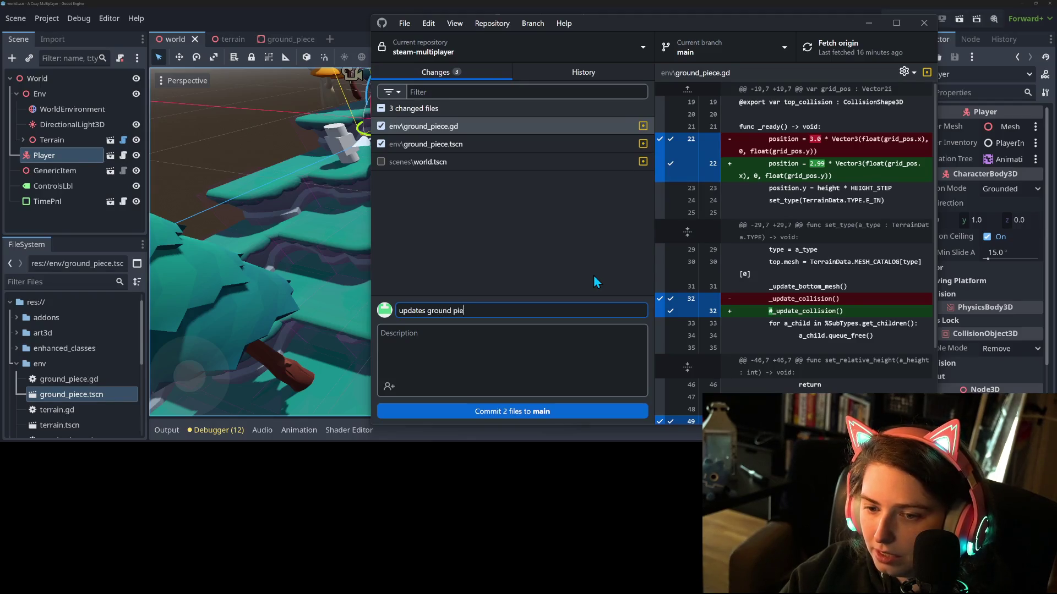
type("sregar")
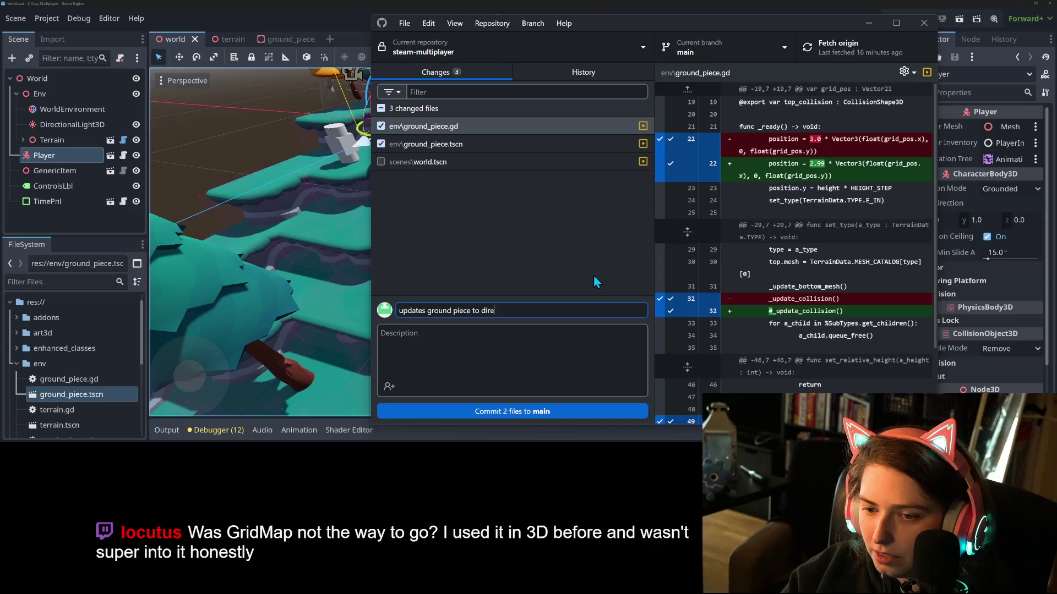
type("d dynamioc")
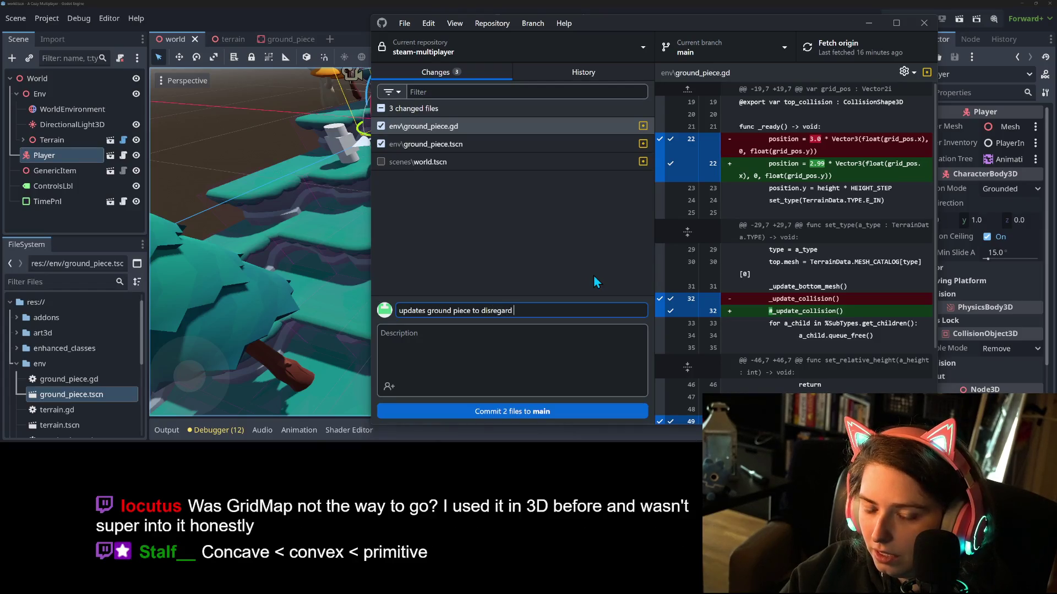
key("BackSpace")
key("BackSpace")
type("c collis")
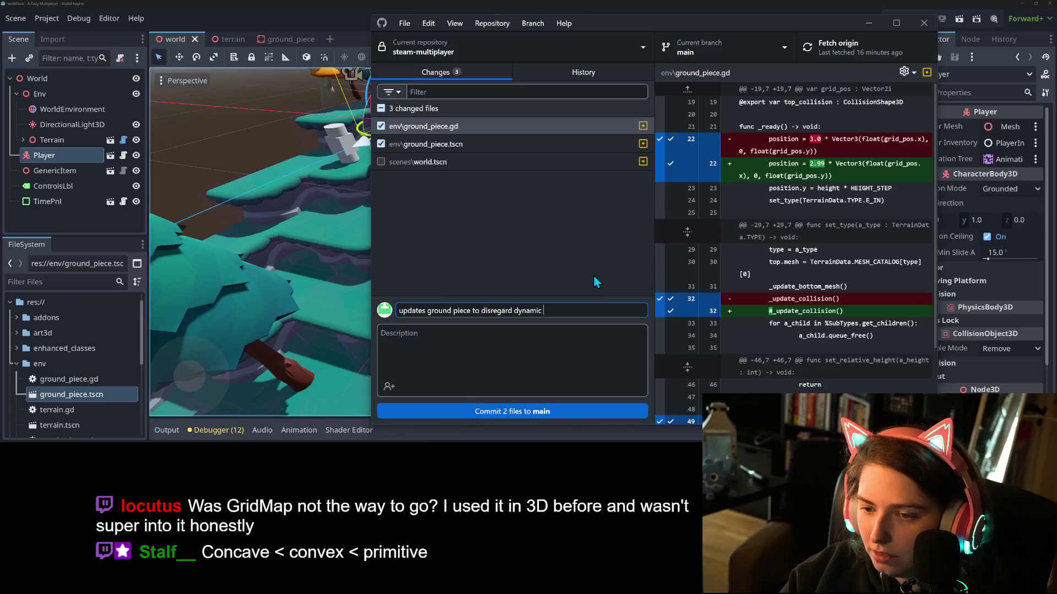
type("ion shapes")
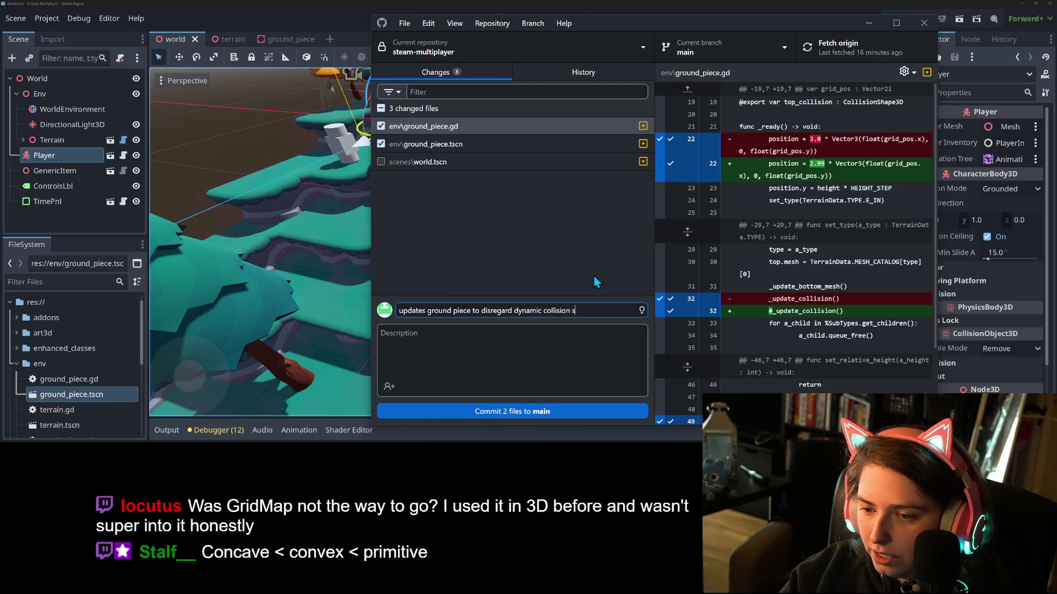
left_click(578, 410)
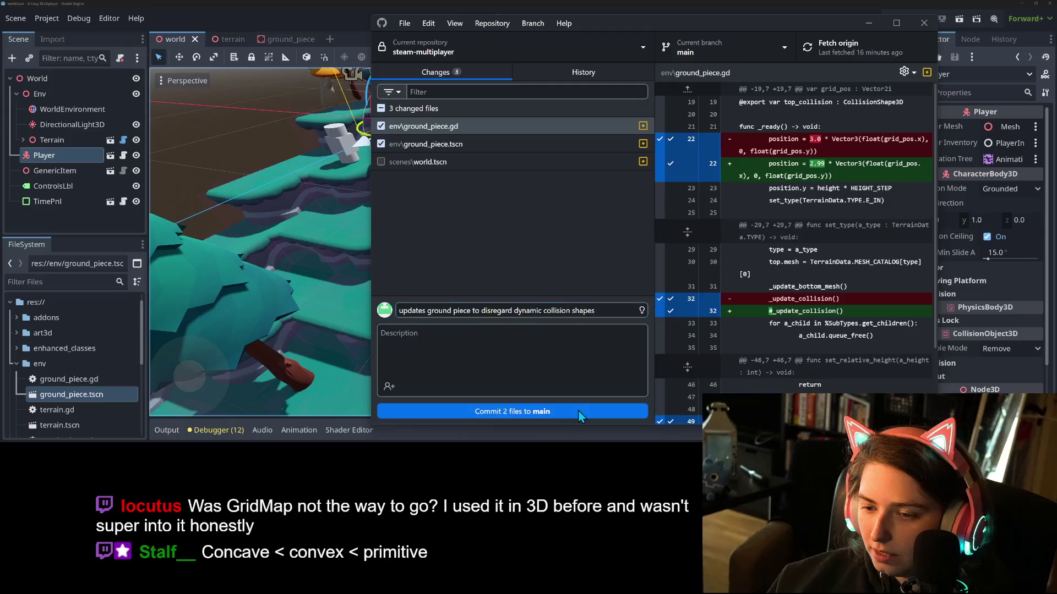
left_click(856, 49)
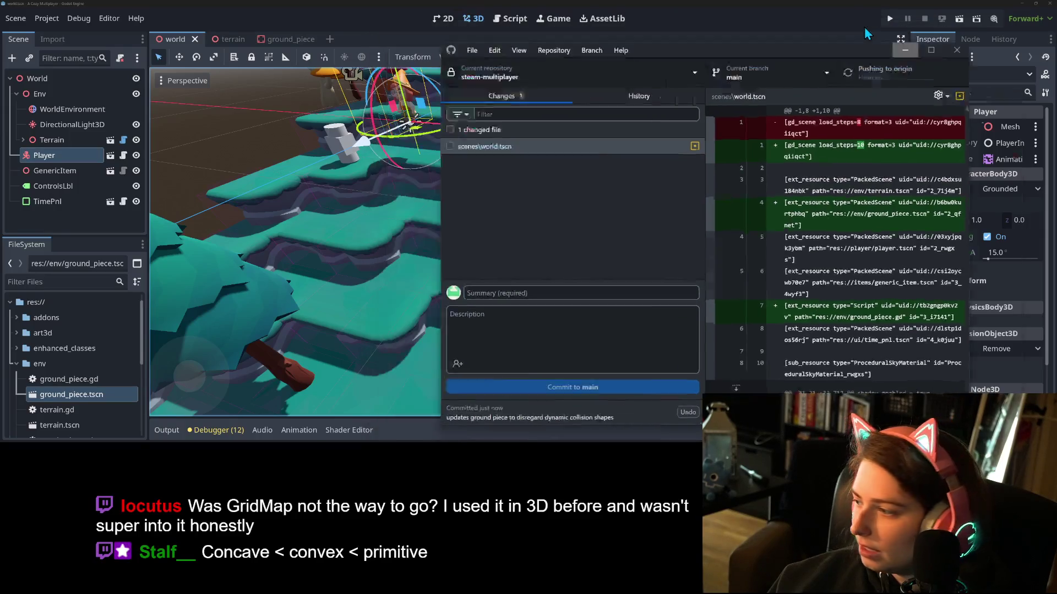
left_click(867, 24)
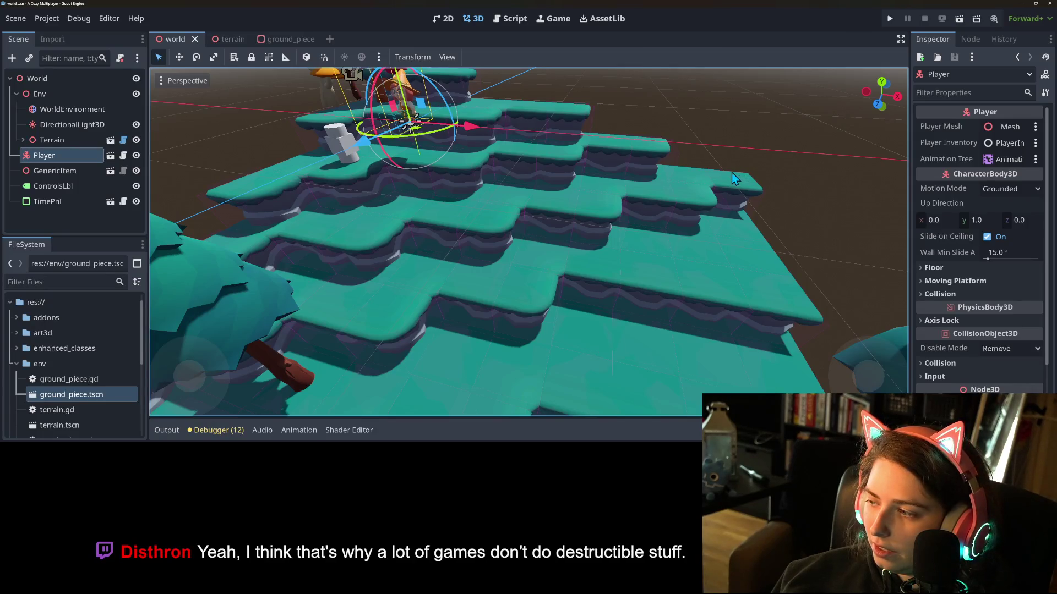
scroll("up", 3)
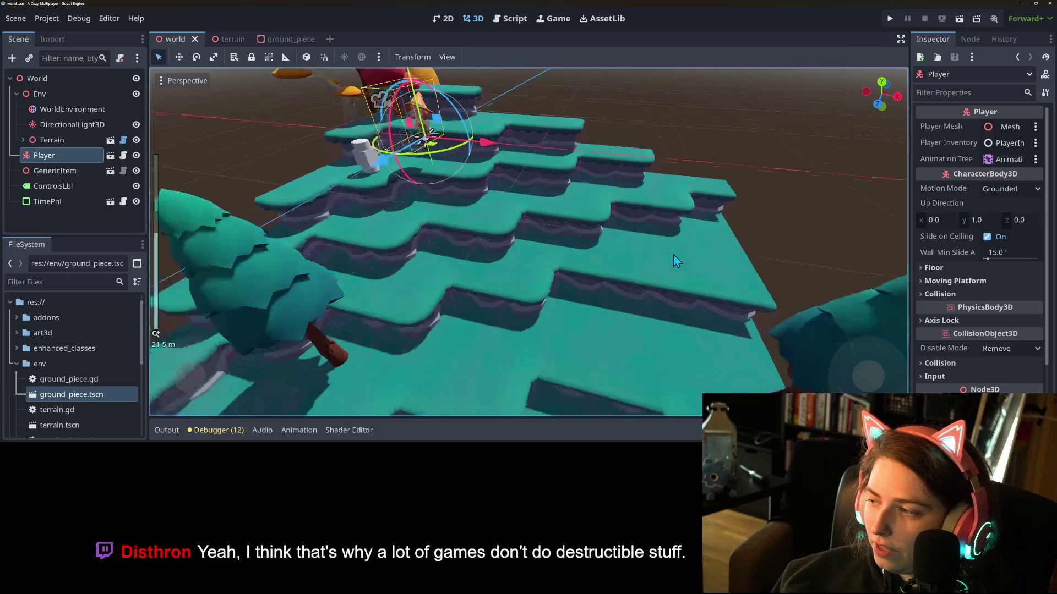
scroll("up", 3)
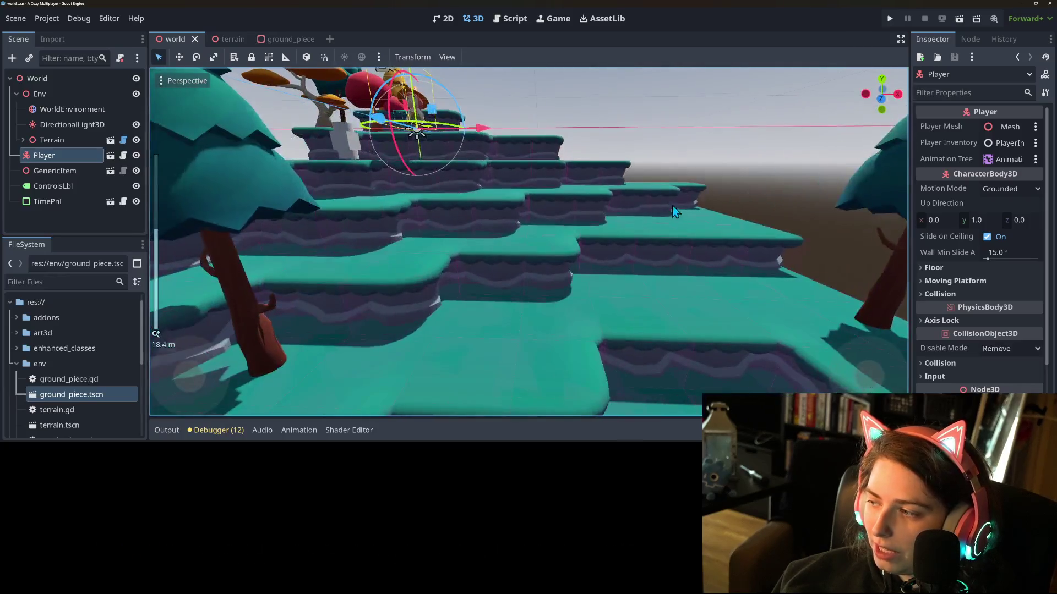
scroll("up", 3)
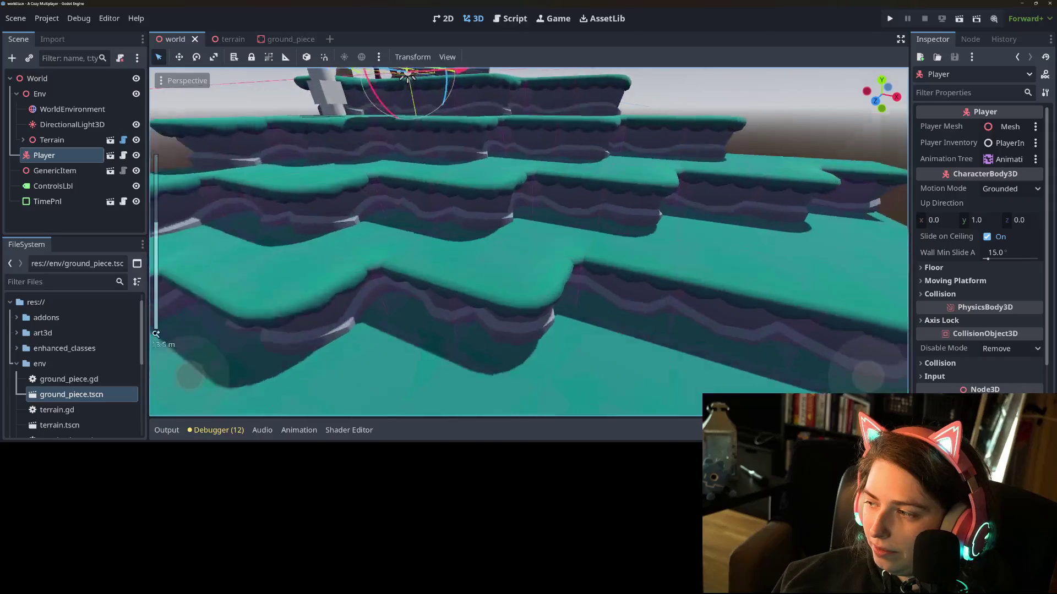
scroll("down", 3)
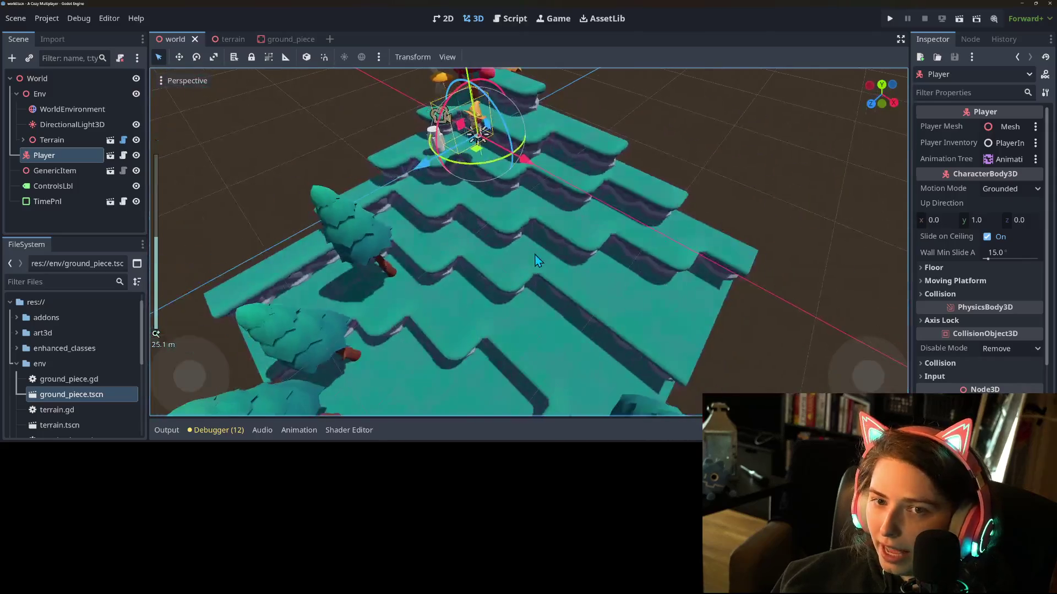
left_click_drag(511, 274, 541, 252)
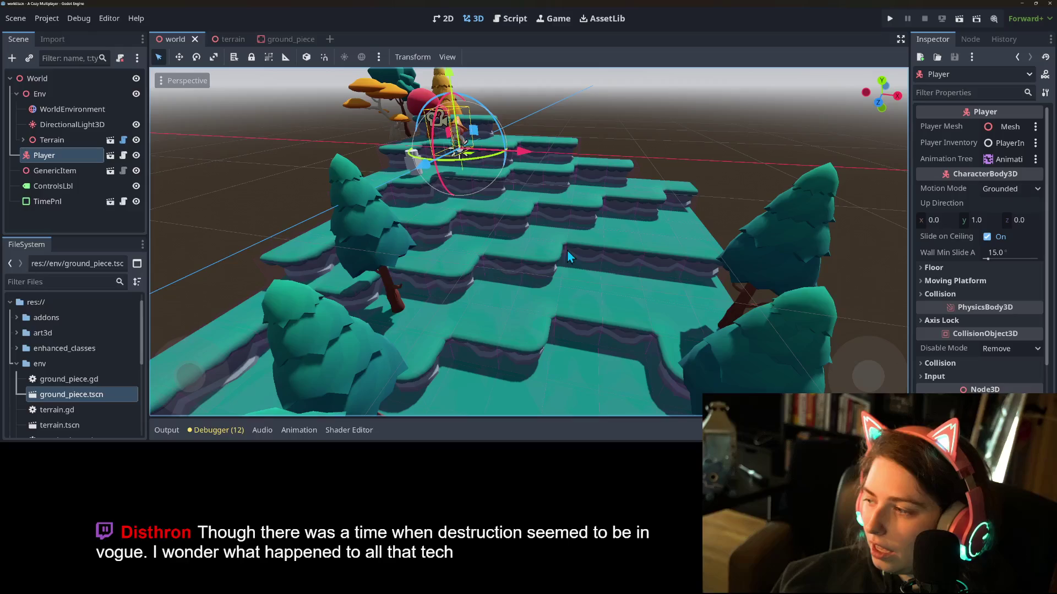
scroll("up", 3)
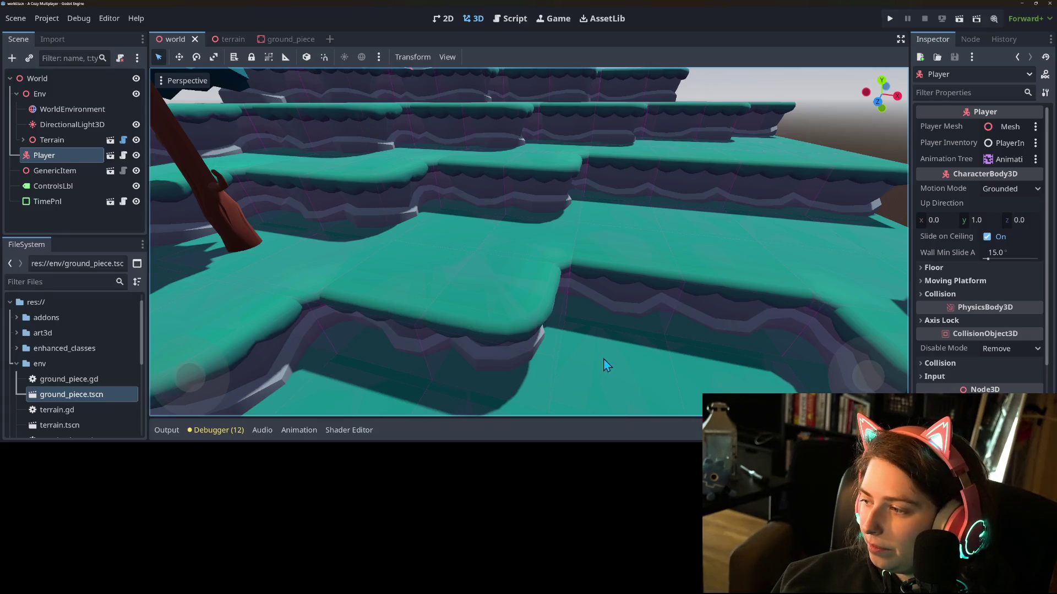
- Rotate and zoom the world scene's 3D view over the terrain
left_click_drag(604, 358, 495, 352)
scroll("down", 3)
scroll("up", 3)
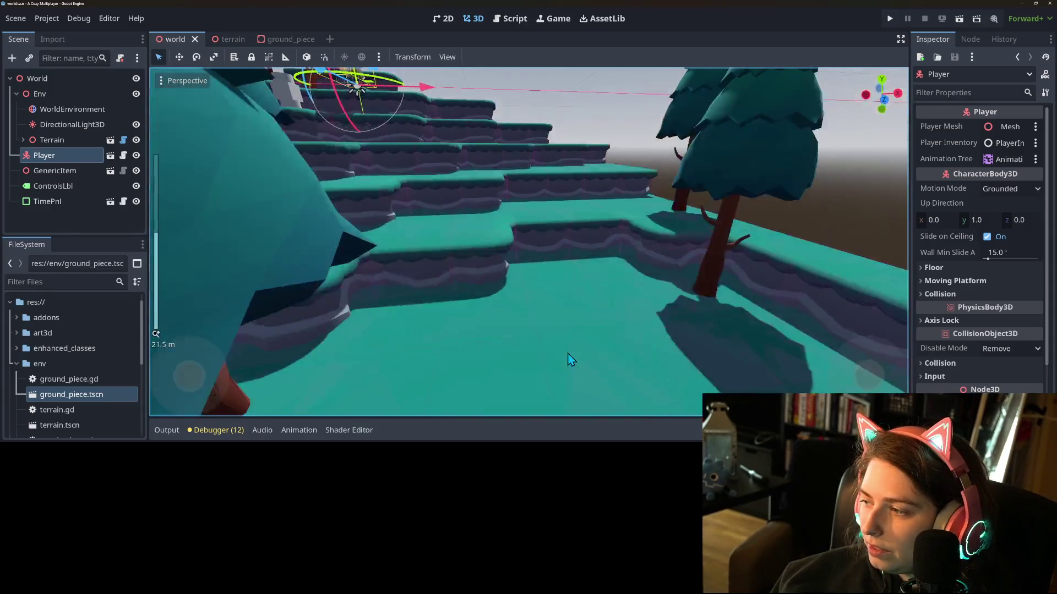
scroll("down", 3)
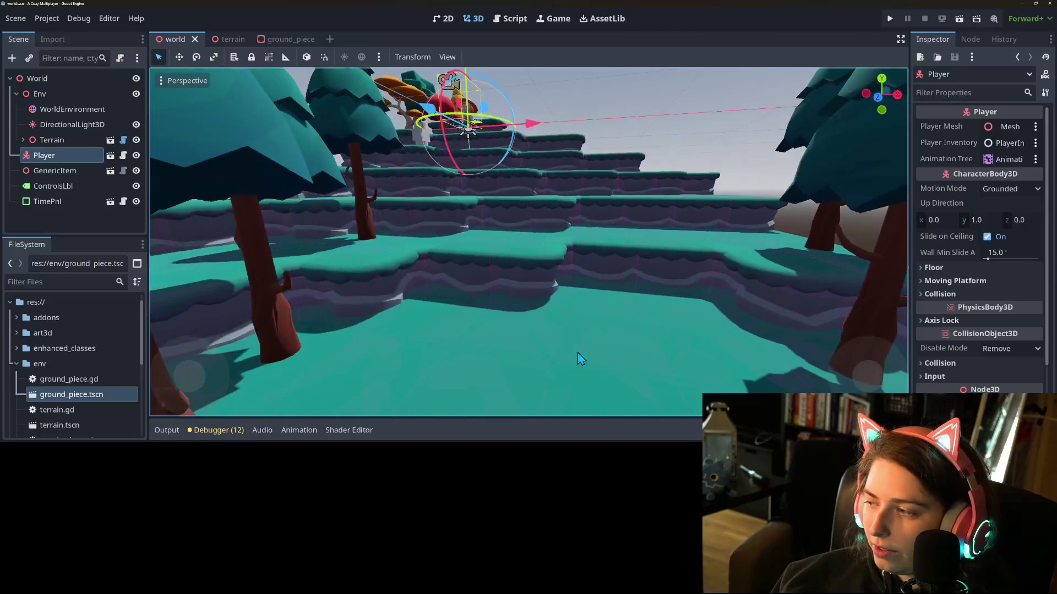
scroll("up", 3)
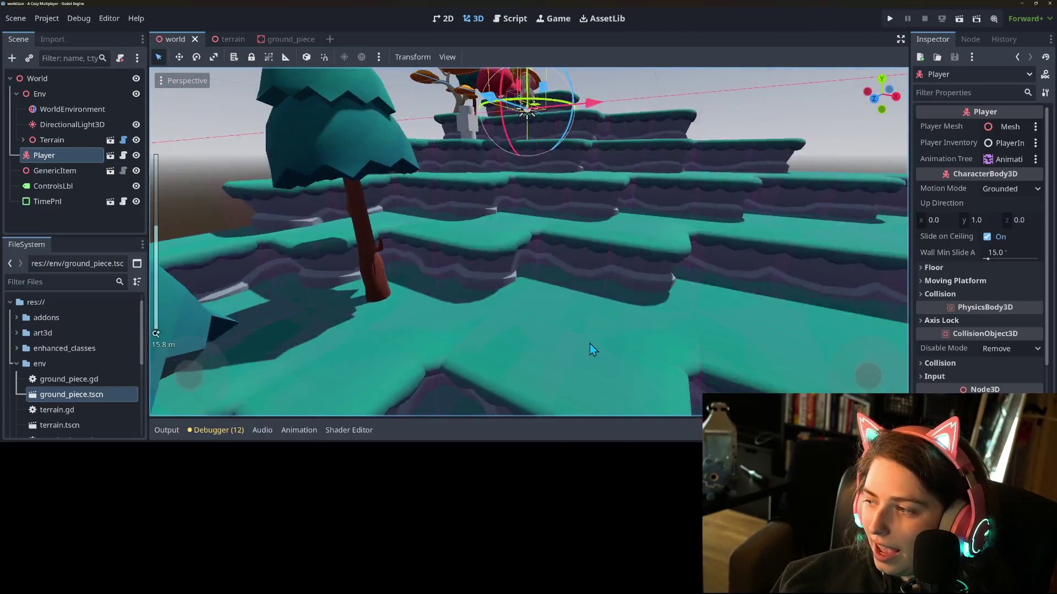
scroll("up", 3)
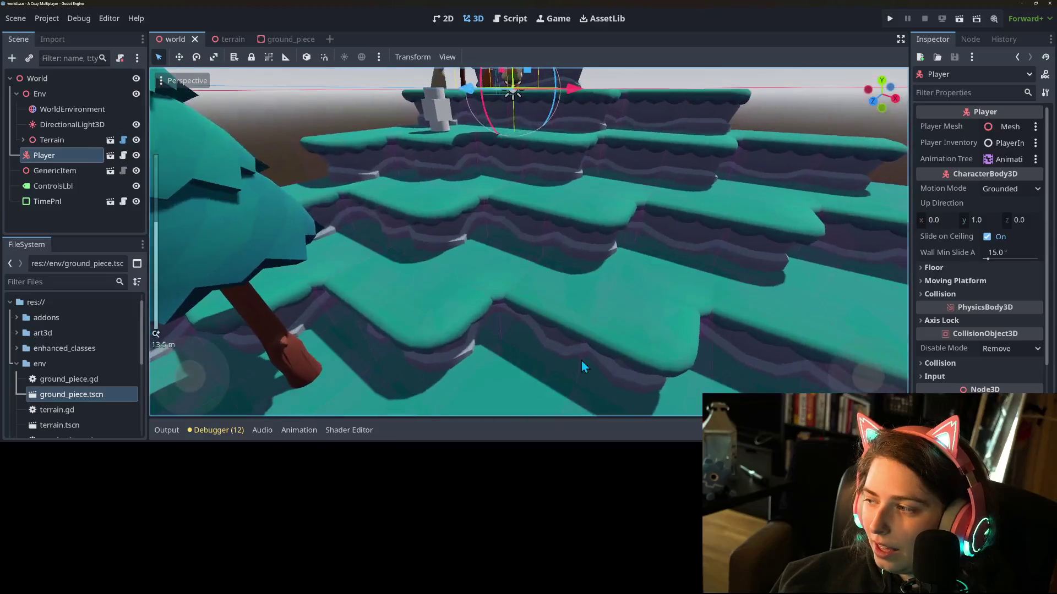
scroll("down", 3)
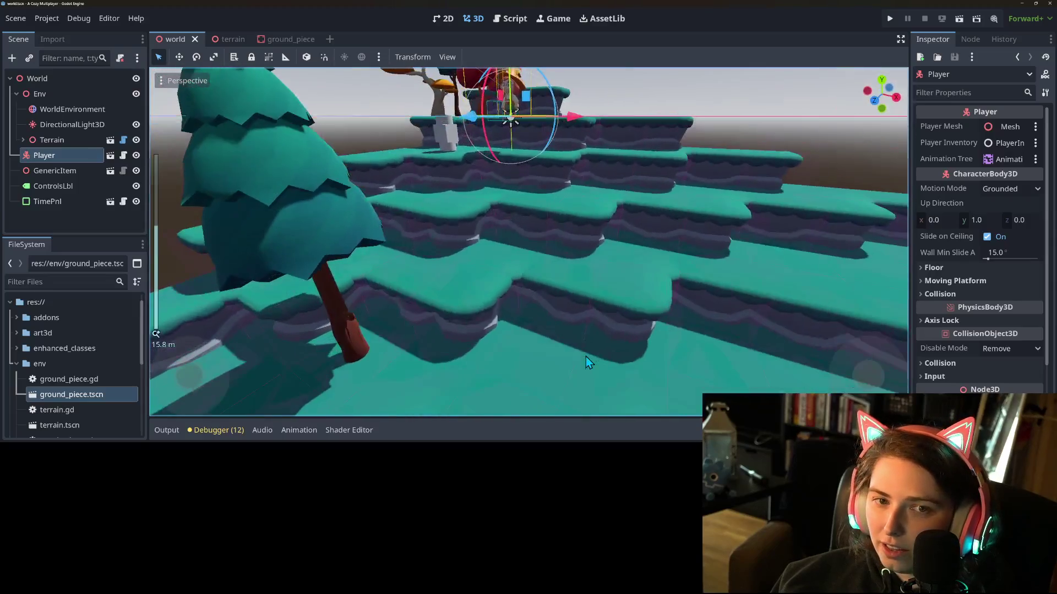
- Orbit around the player, clear the Player selection, and hide GitHub Desktop again
left_click_drag(589, 368, 413, 288)
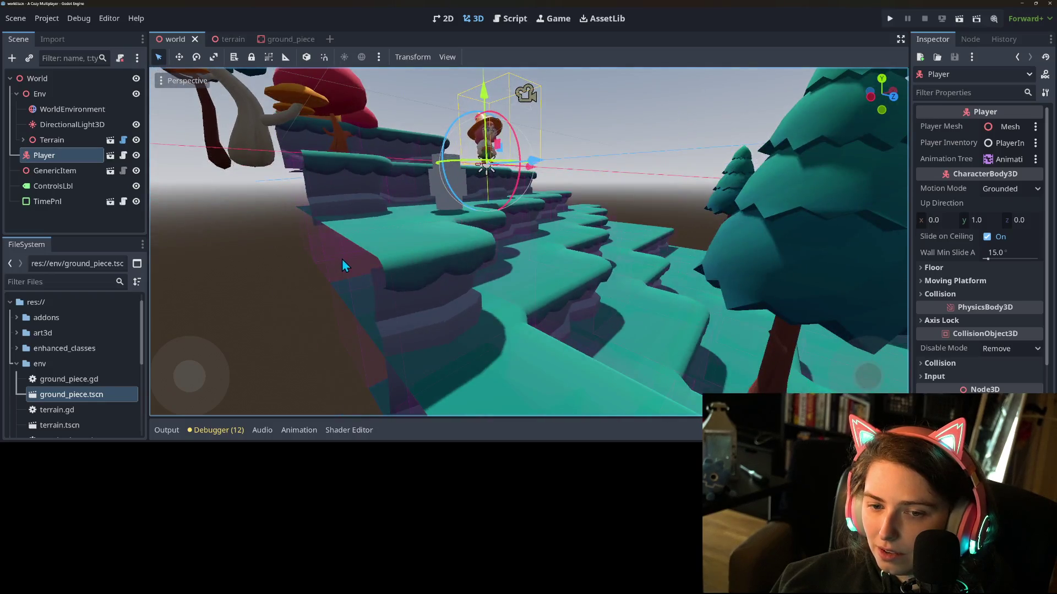
left_click_drag(341, 259, 330, 268)
left_click(273, 321)
left_click_drag(282, 317, 298, 323)
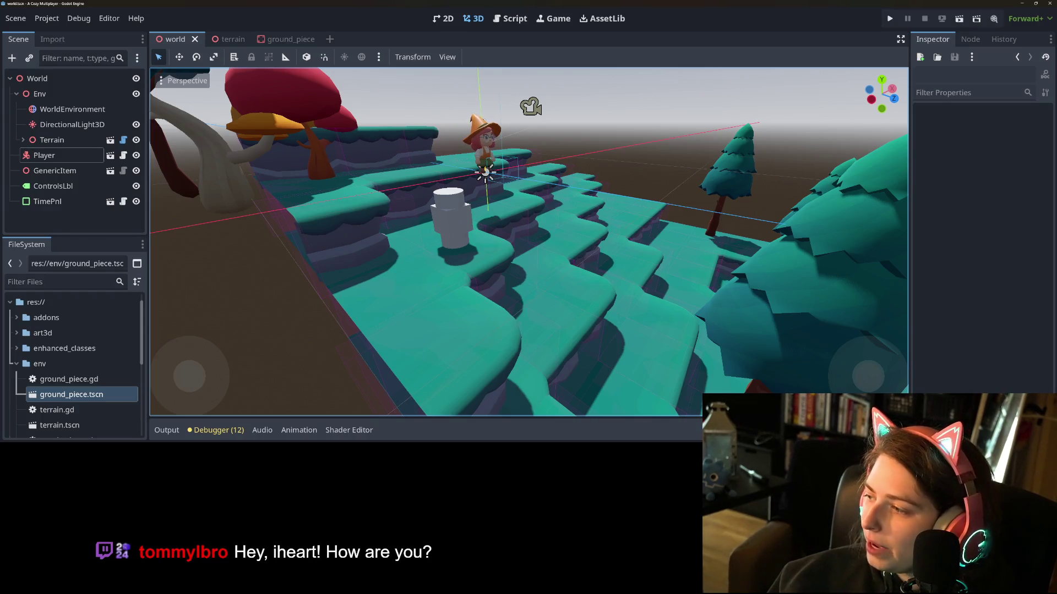
key("alt+Tab")
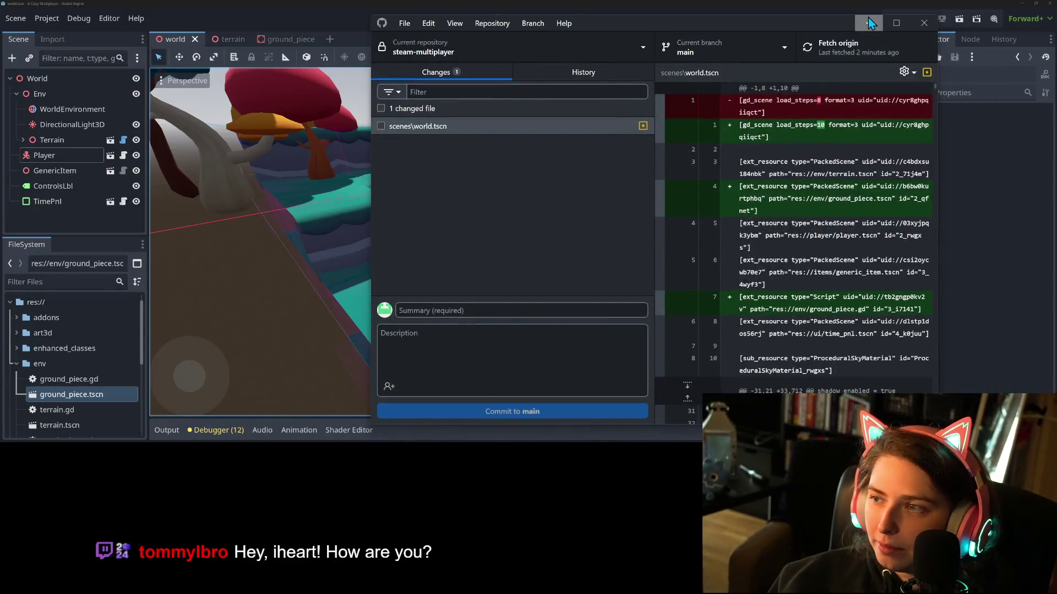
left_click(868, 21)
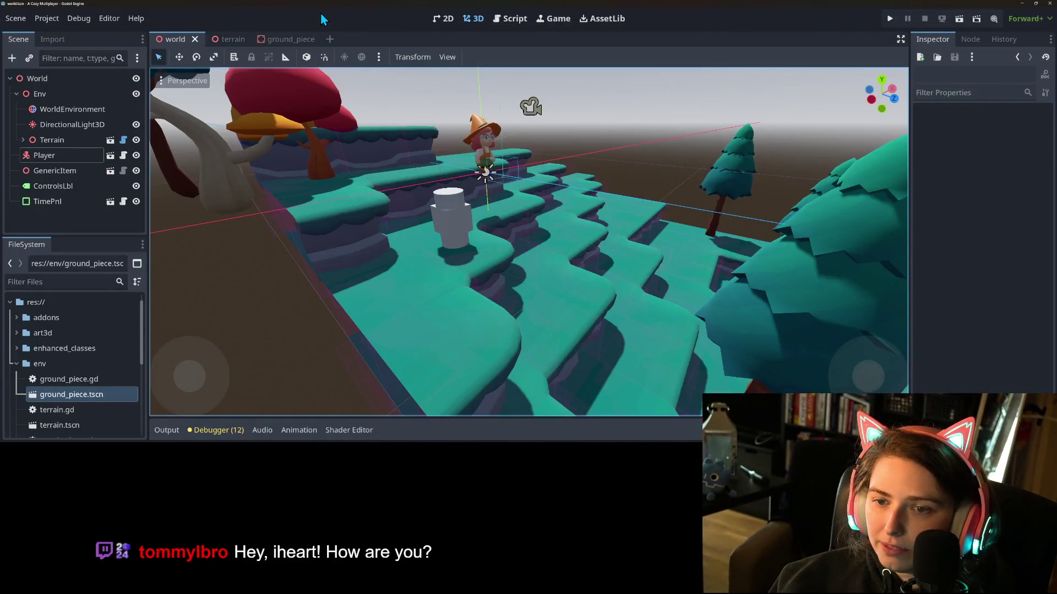
scroll("up", 3)
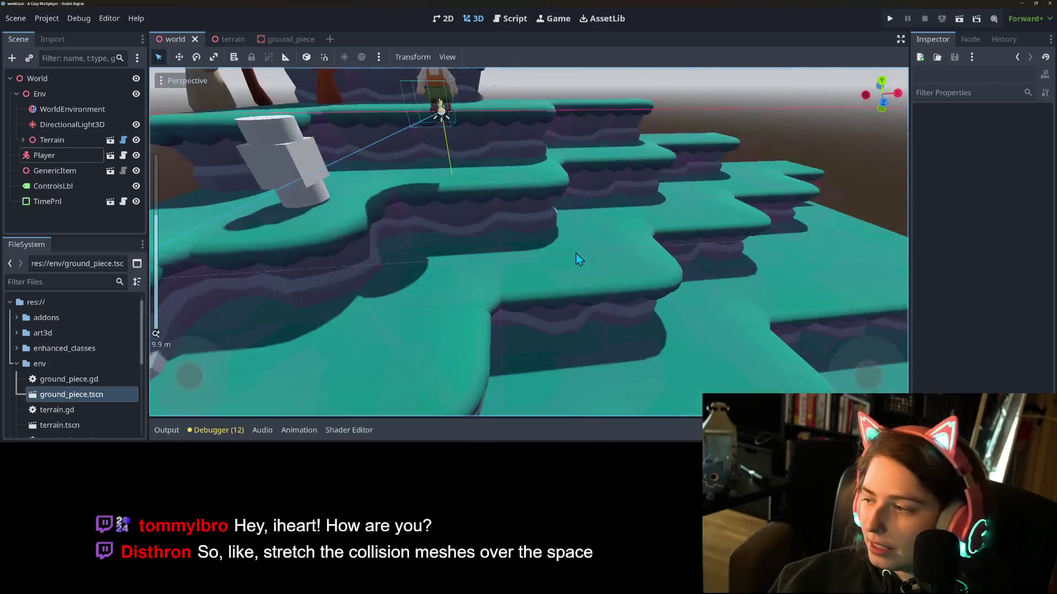
left_click_drag(561, 272, 526, 270)
scroll("down", 3)
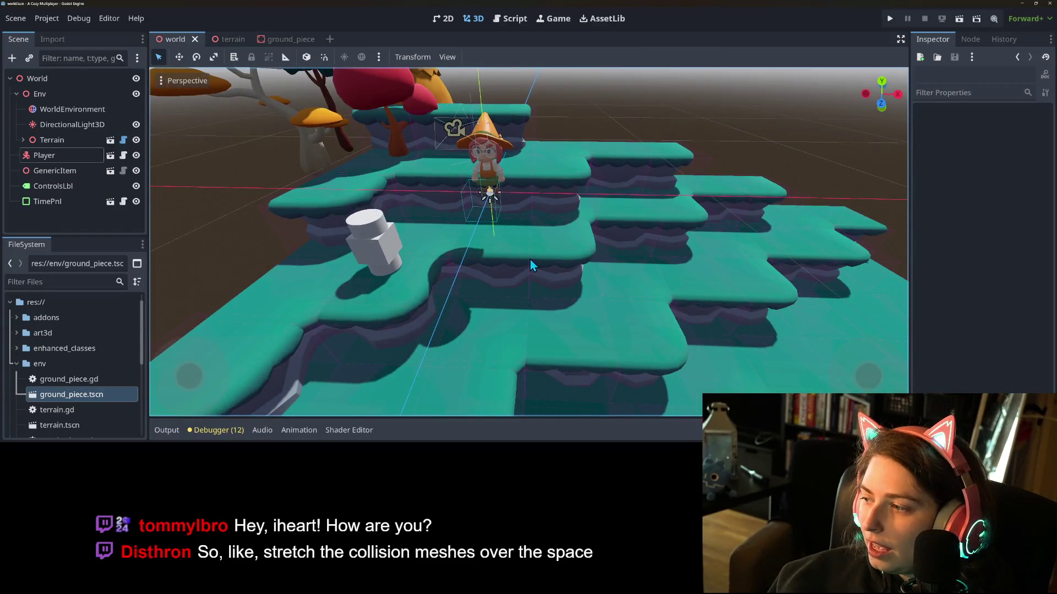
left_click_drag(432, 262, 493, 246)
scroll("up", 3)
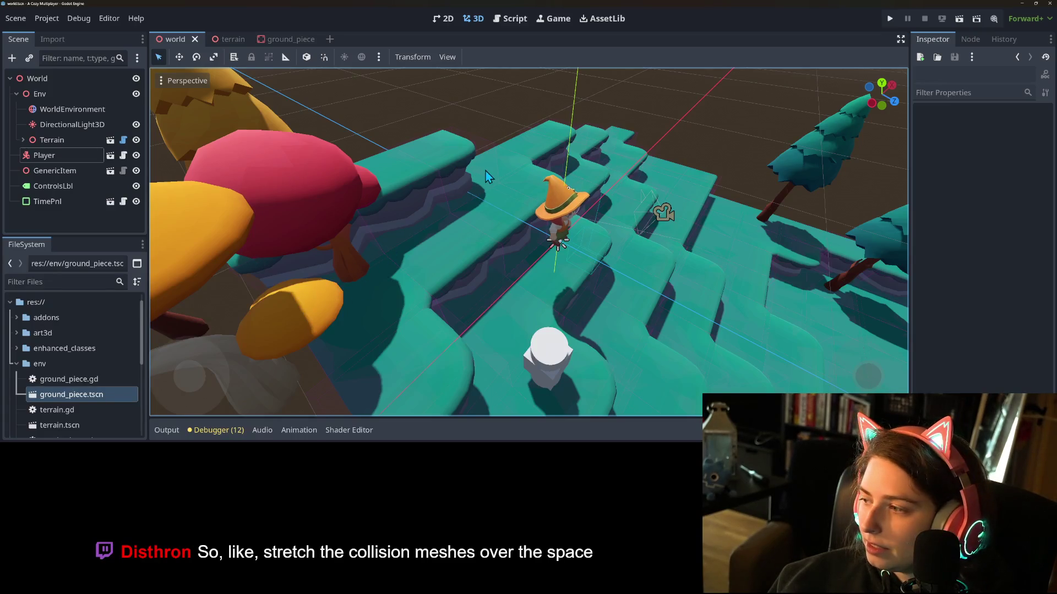
scroll("down", 3)
left_click_drag(613, 322, 538, 306)
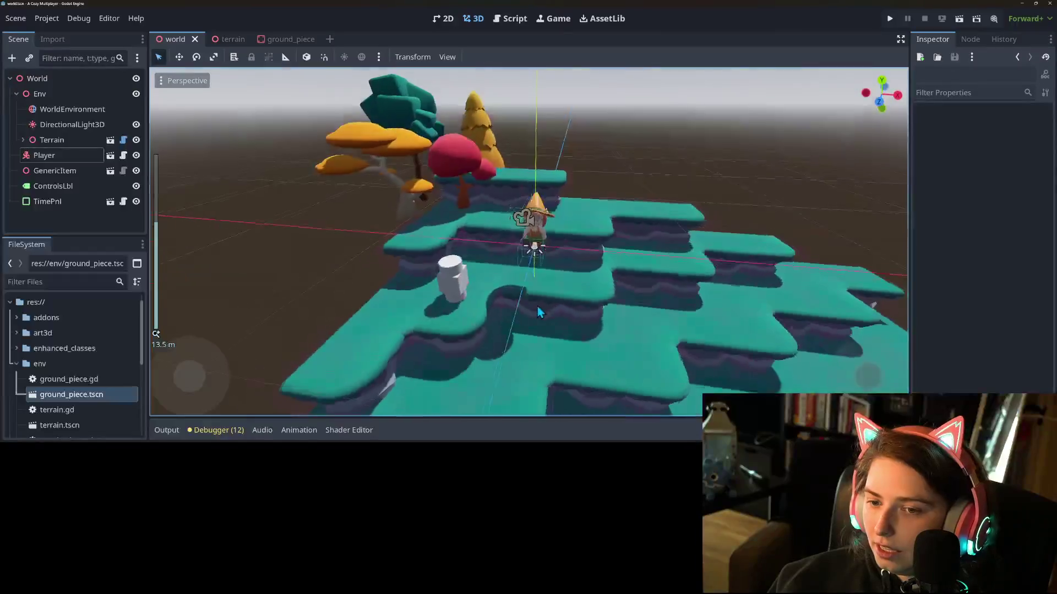
scroll("up", 3)
scroll("up", 3)
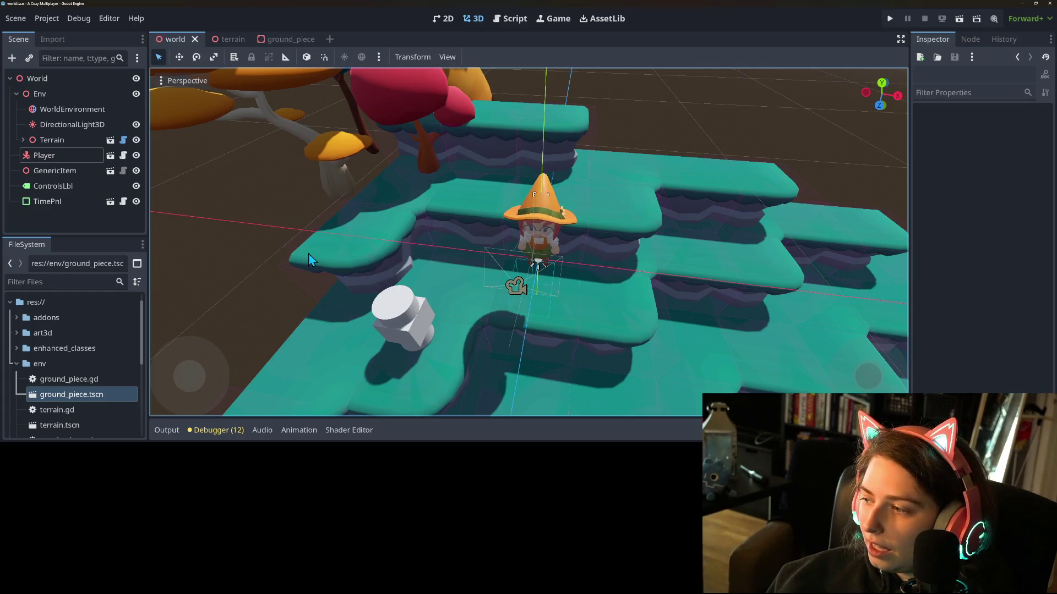
scroll("down", 3)
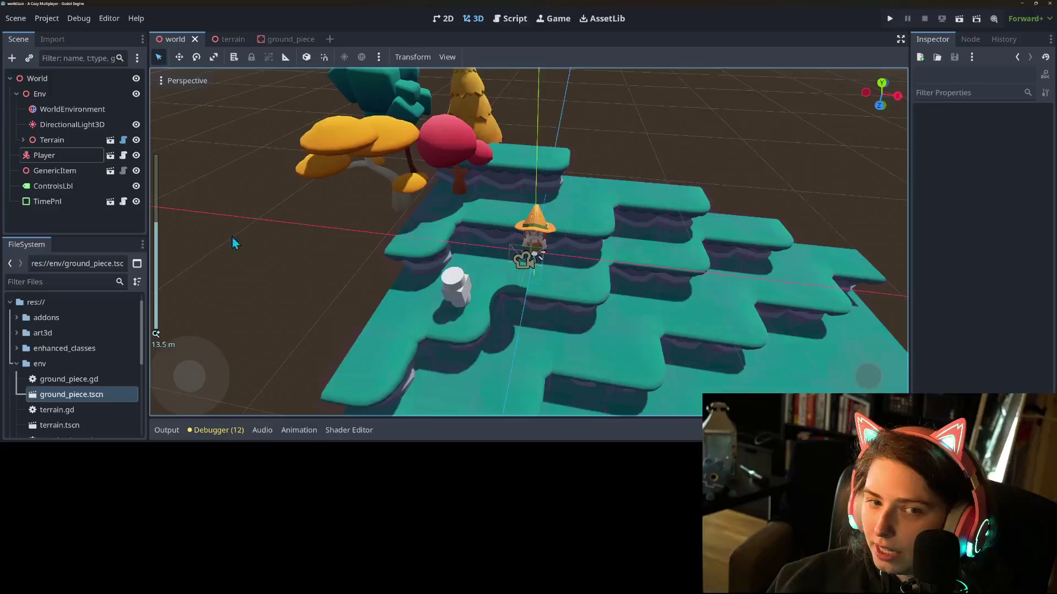
- Select Terrain, expand its FastNoise settings, and lower the noise Frequency to 0.0492
left_click(61, 124)
left_click(55, 140)
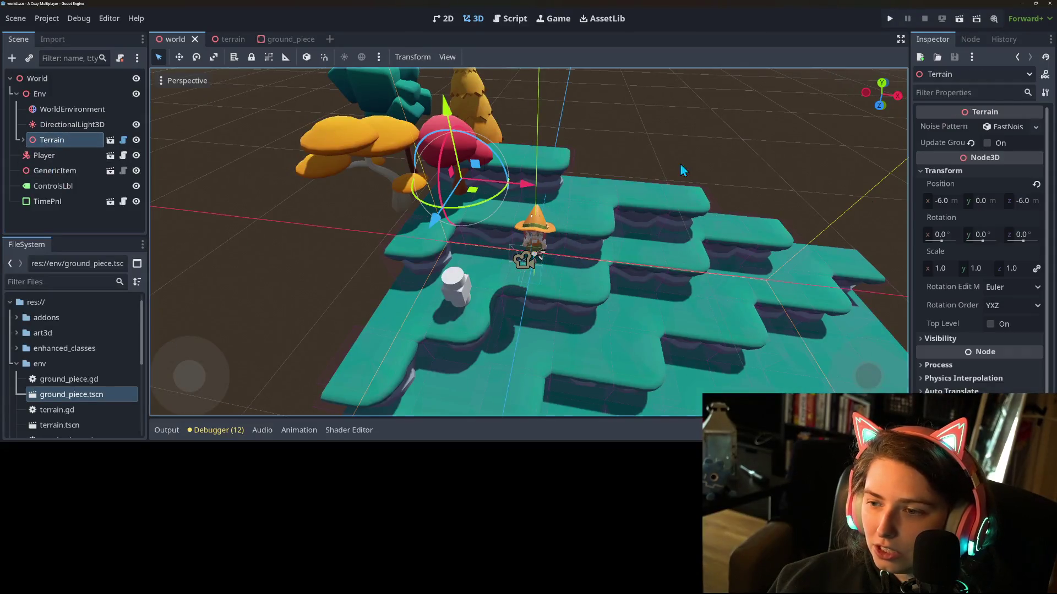
left_click(1002, 127)
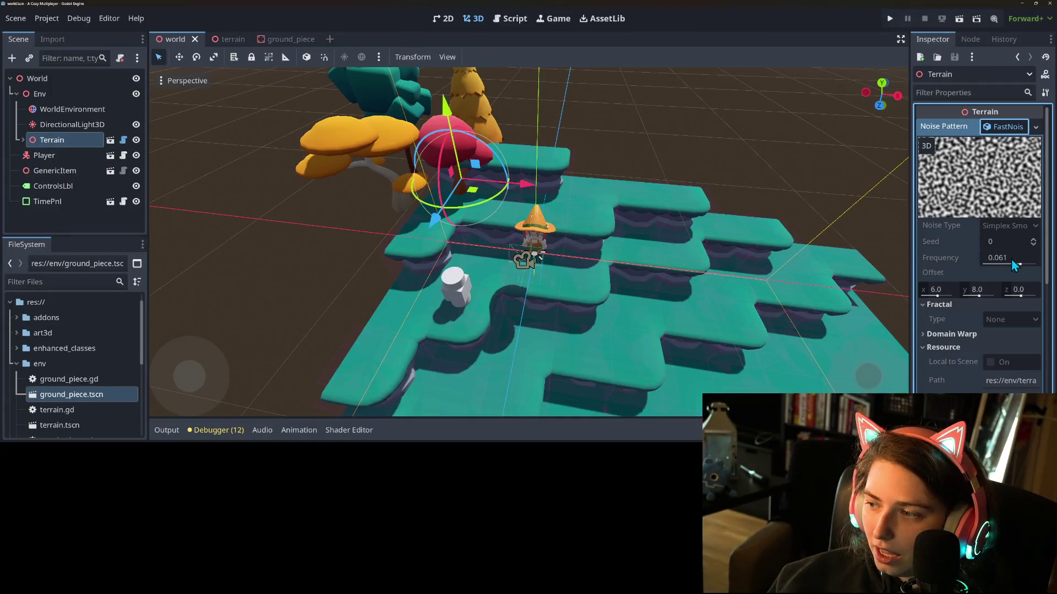
left_click(1021, 265)
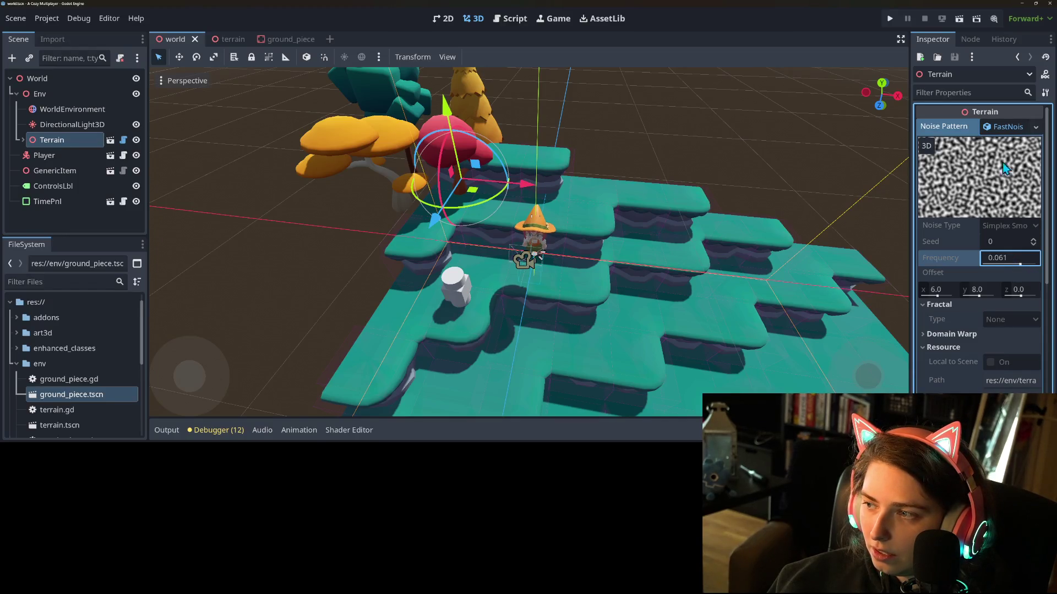
left_click(238, 41)
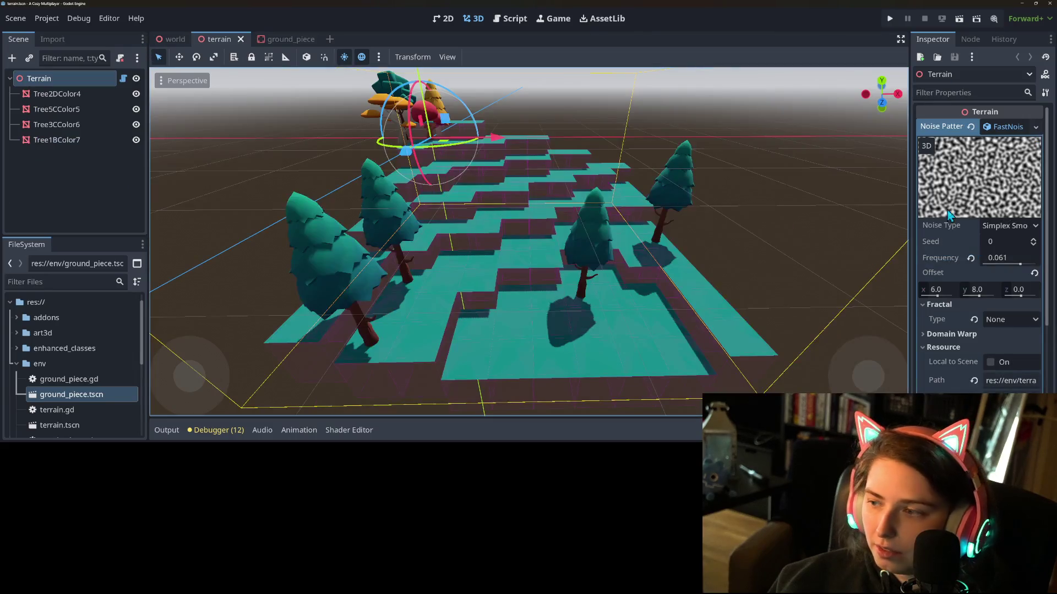
left_click_drag(1018, 264, 1016, 263)
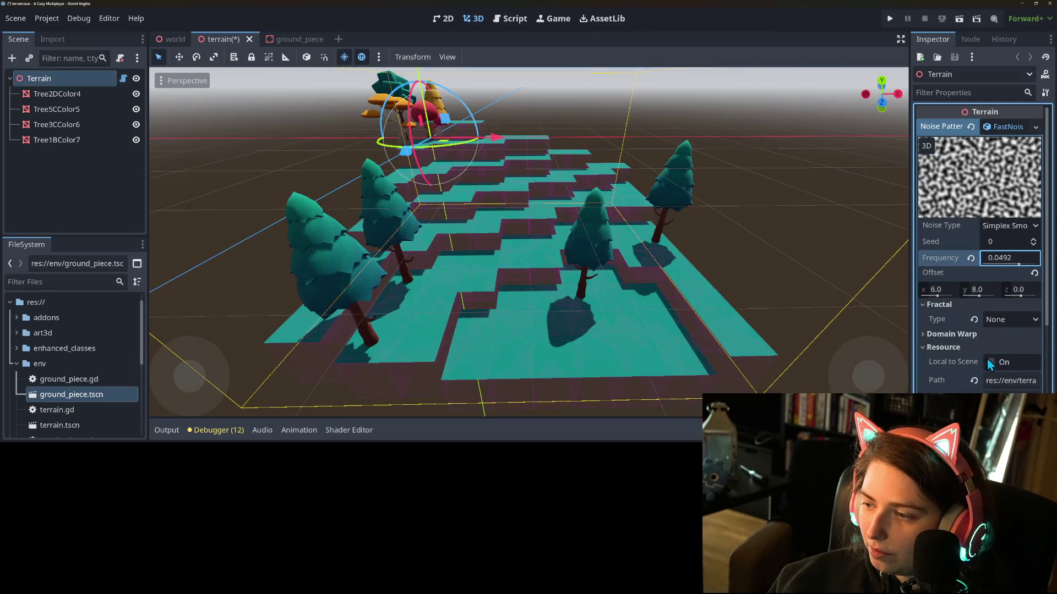
key("Return")
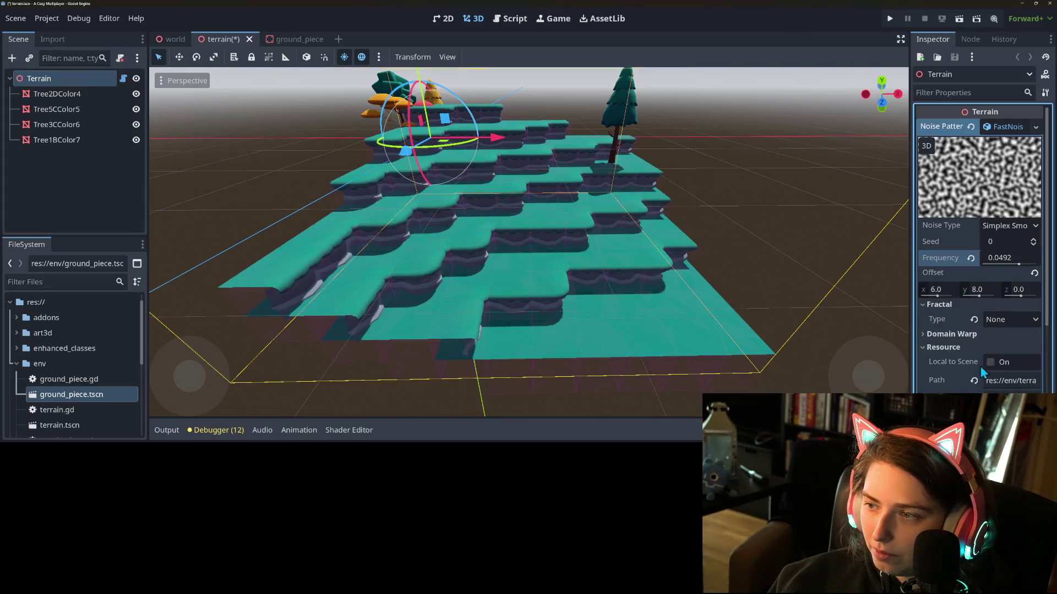
- Try noise Frequency 0.084 and 0.0492, then undo back to 0.061
left_click_drag(1017, 263, 1027, 263)
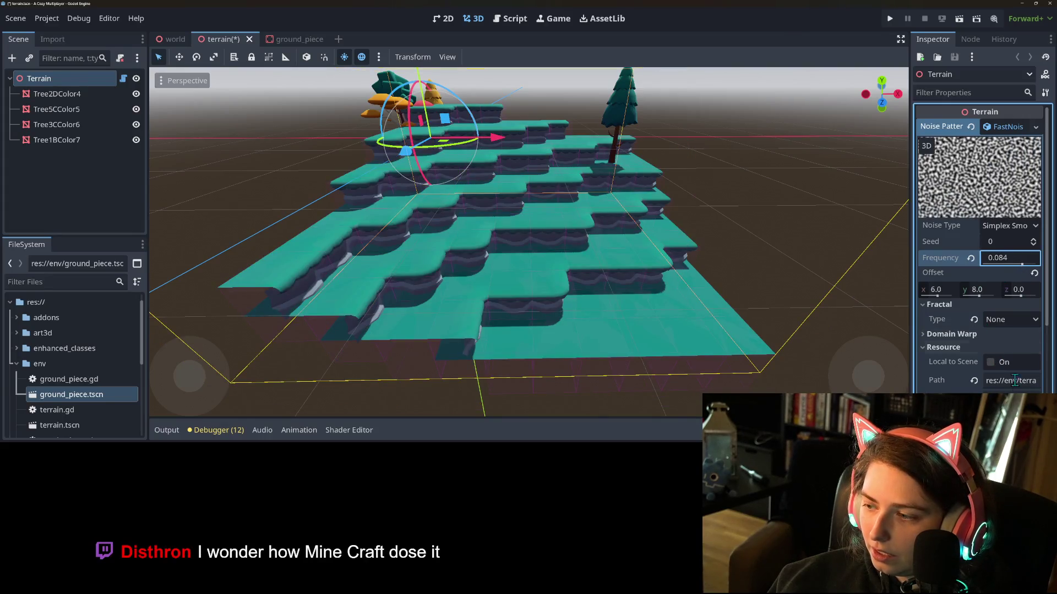
key("Return")
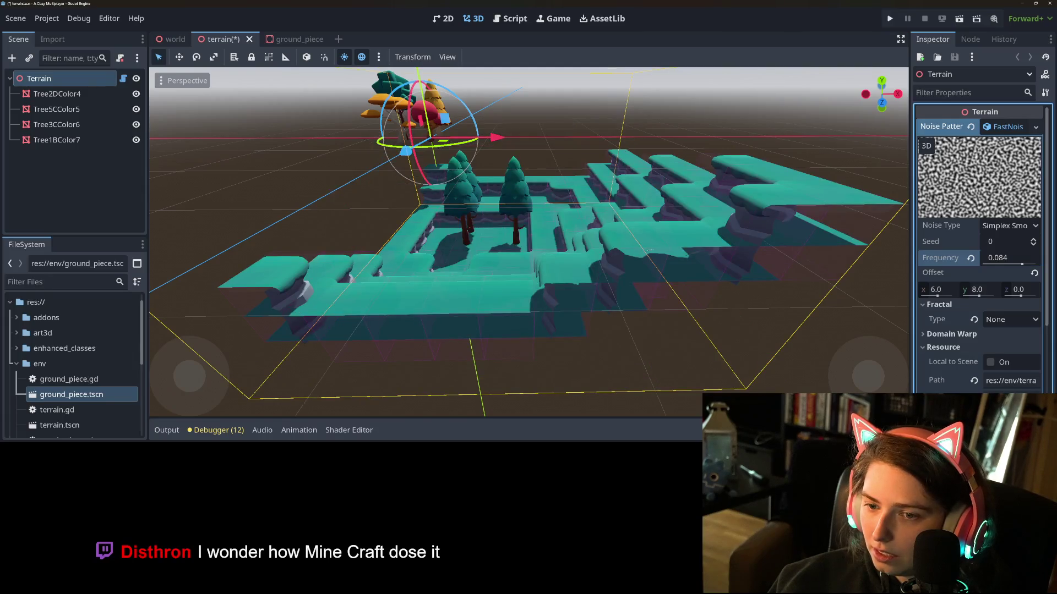
left_click_drag(640, 318, 798, 275)
scroll("up", 3)
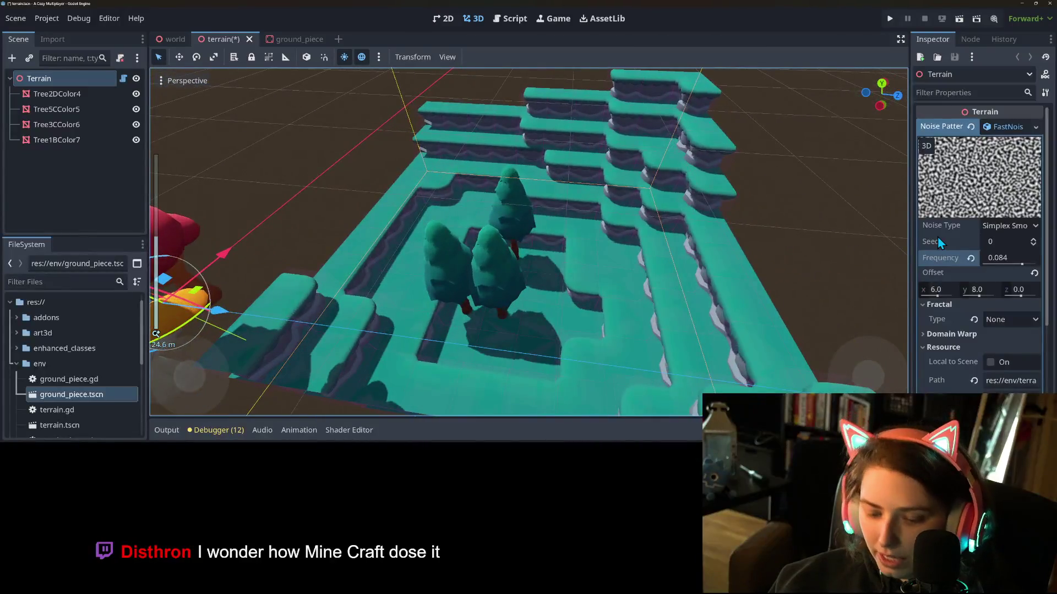
type("0.0492")
key("Return")
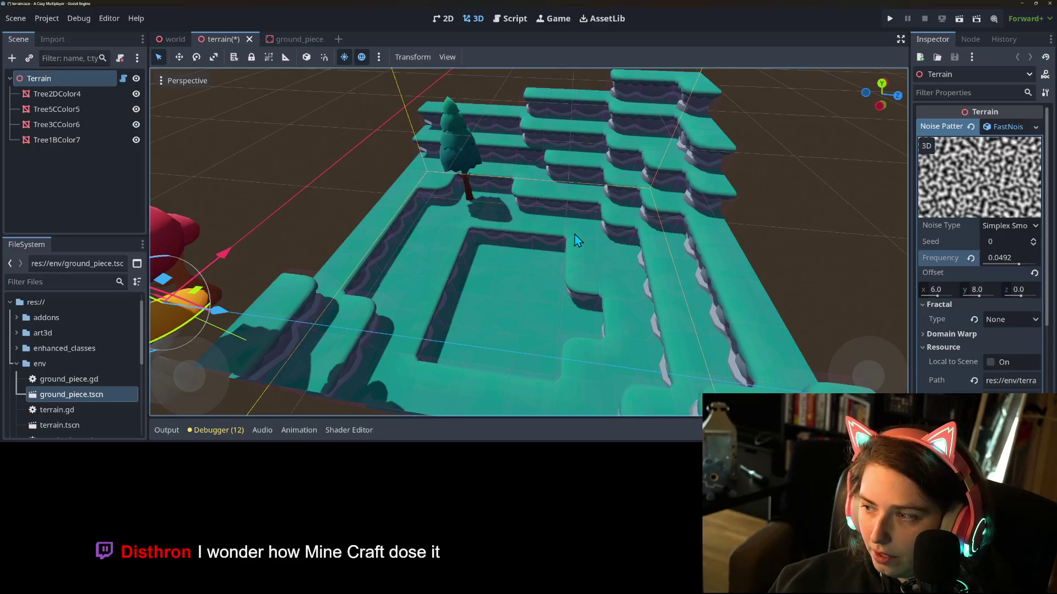
left_click_drag(580, 303, 424, 295)
key("ctrl+z")
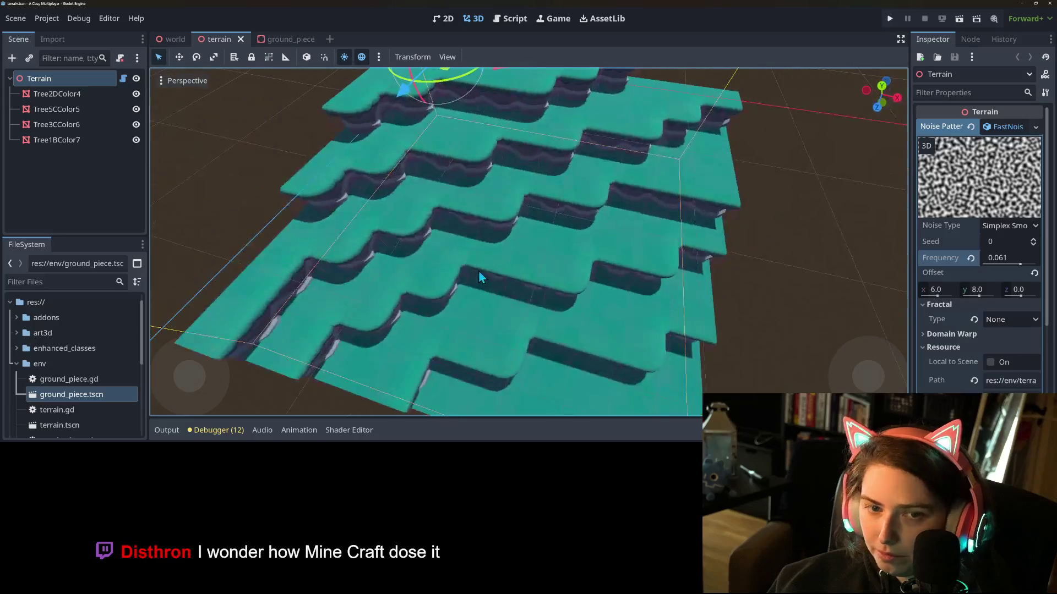
- Return to the world scene, dismiss the load error, save, and turn on Terrain's Update Ground
left_click(182, 39)
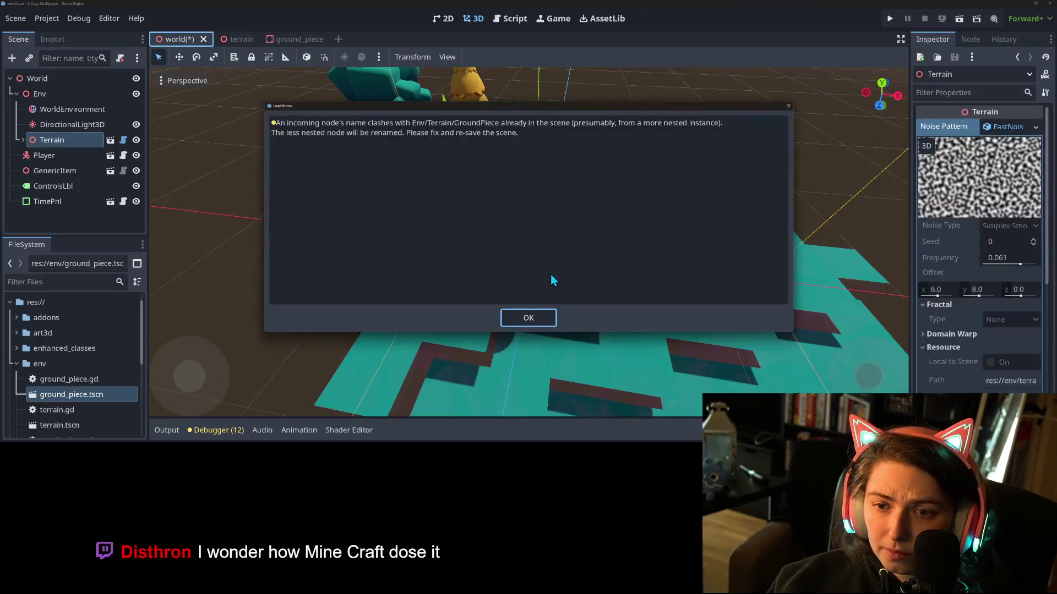
left_click(524, 315)
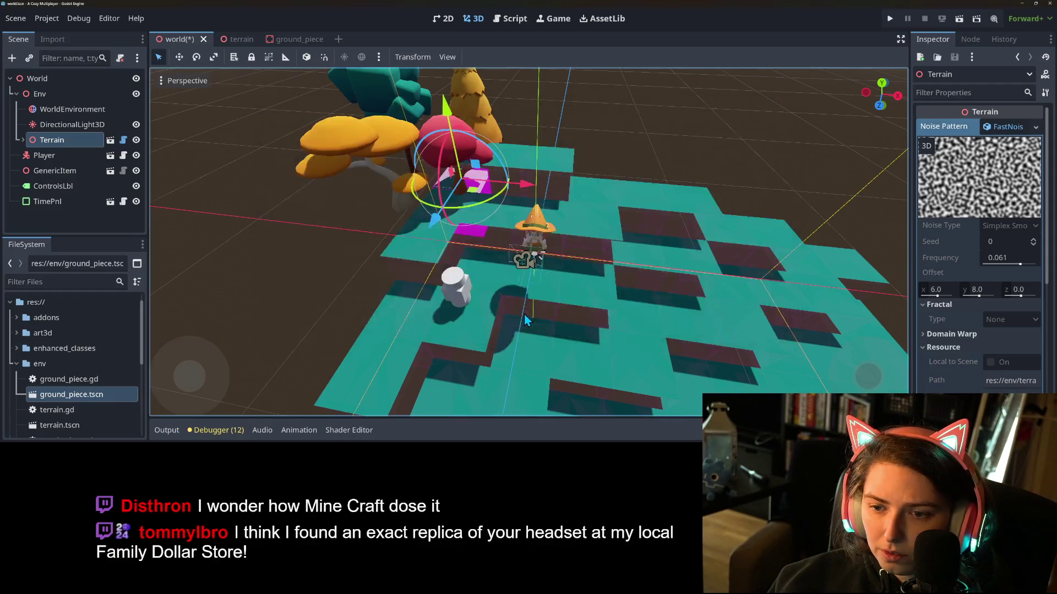
key("ctrl+s")
scroll("down", 3)
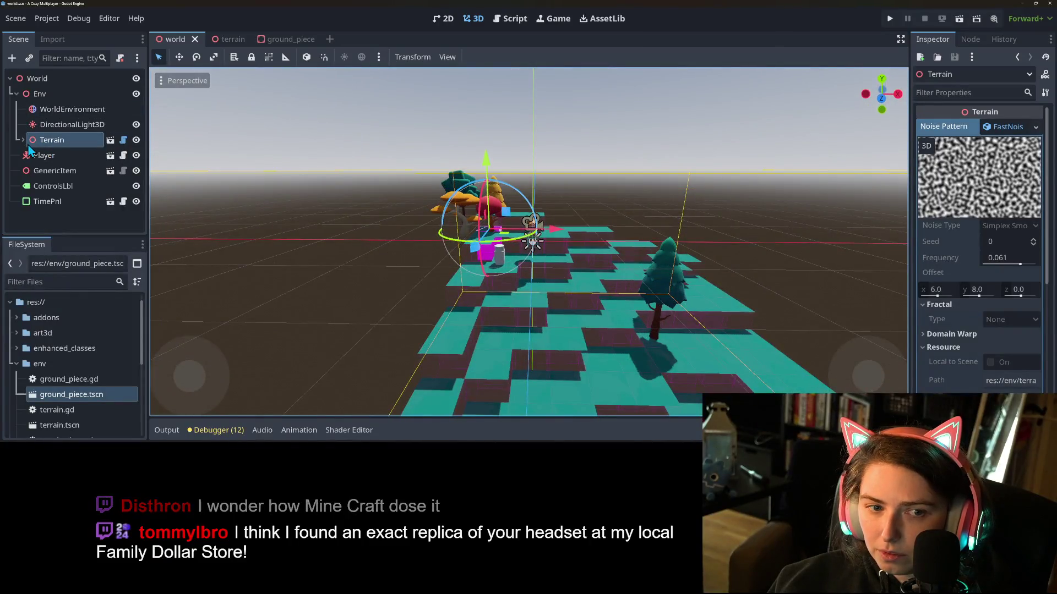
left_click(23, 142)
scroll("down", 3)
scroll("up", 3)
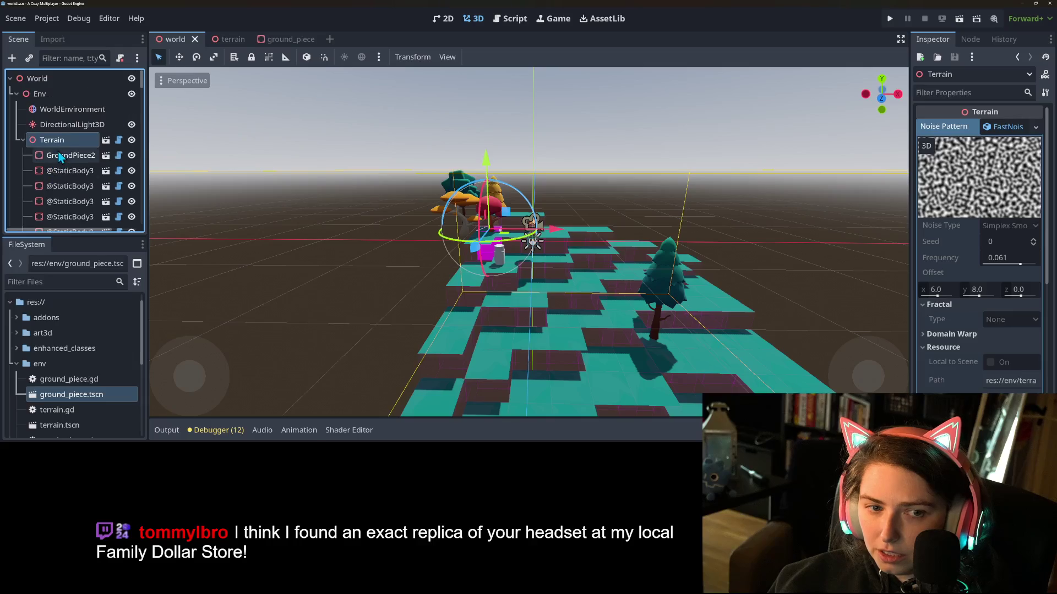
scroll("down", 3)
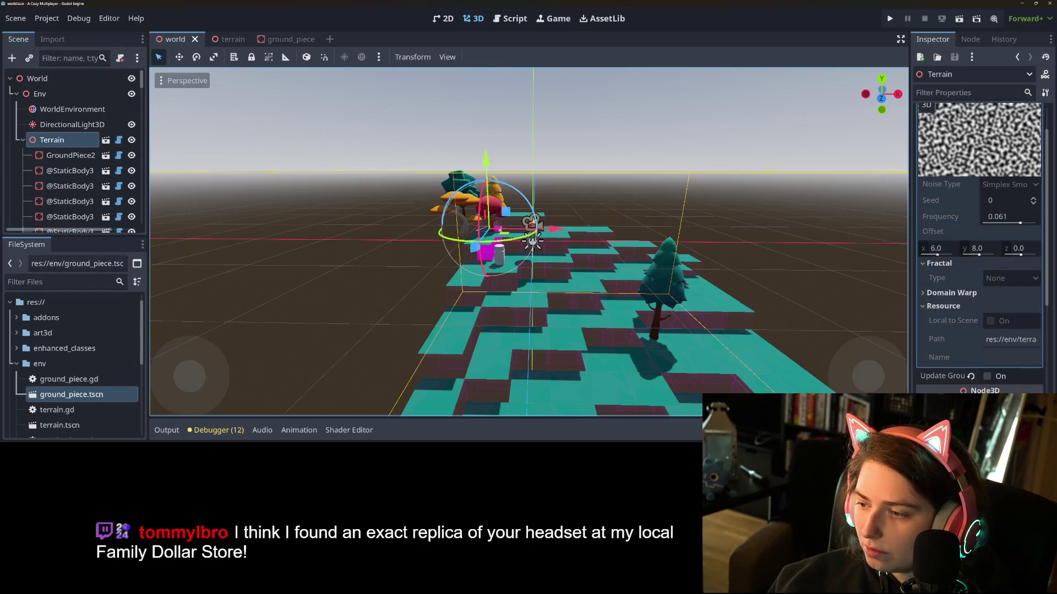
left_click(987, 376)
- Orbit and zoom around the regenerated stepped terrain to inspect it from several angles
scroll("up", 3)
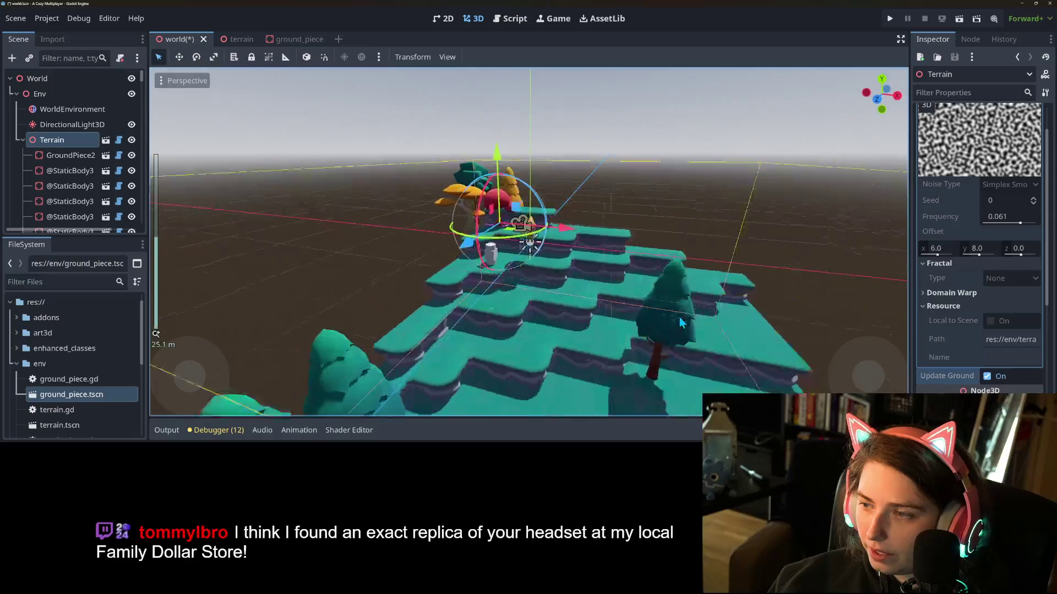
scroll("up", 3)
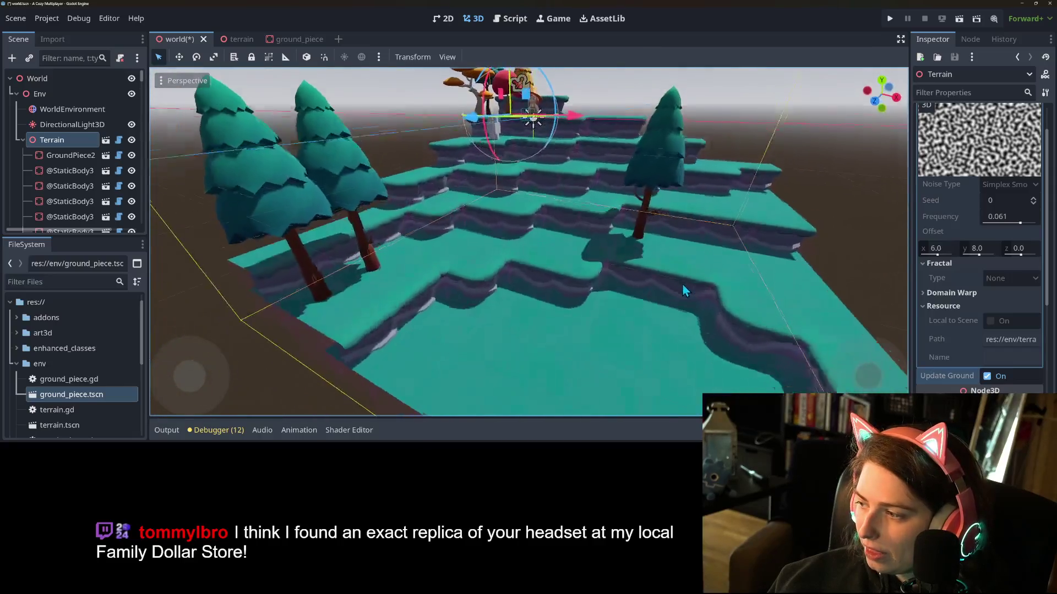
scroll("up", 3)
scroll("down", 3)
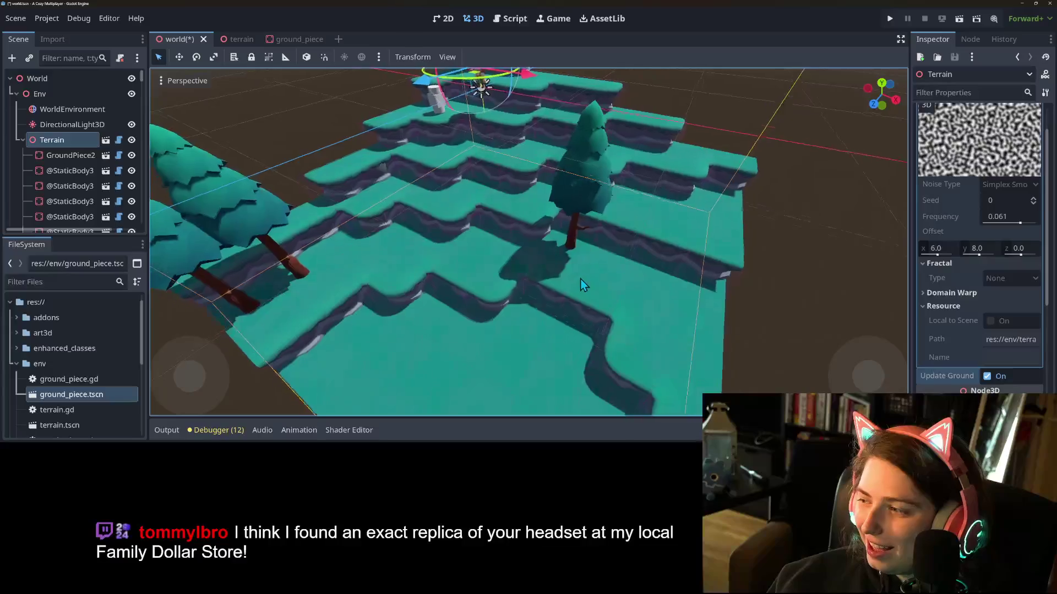
left_click_drag(540, 305, 550, 305)
left_click_drag(534, 367, 549, 319)
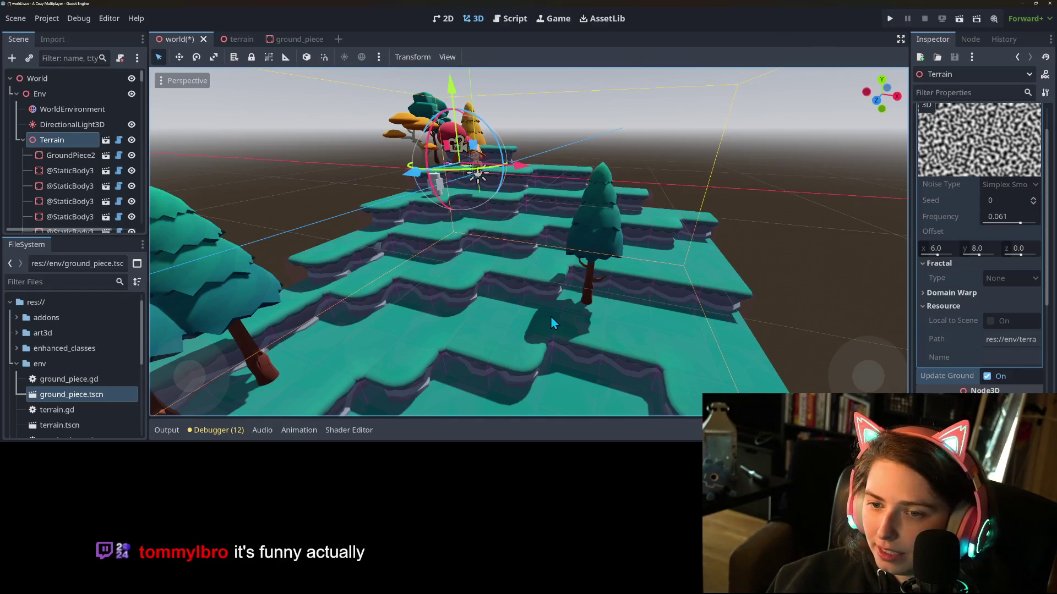
left_click_drag(608, 302, 596, 305)
scroll("up", 3)
scroll("up", 3)
scroll("down", 3)
scroll("up", 3)
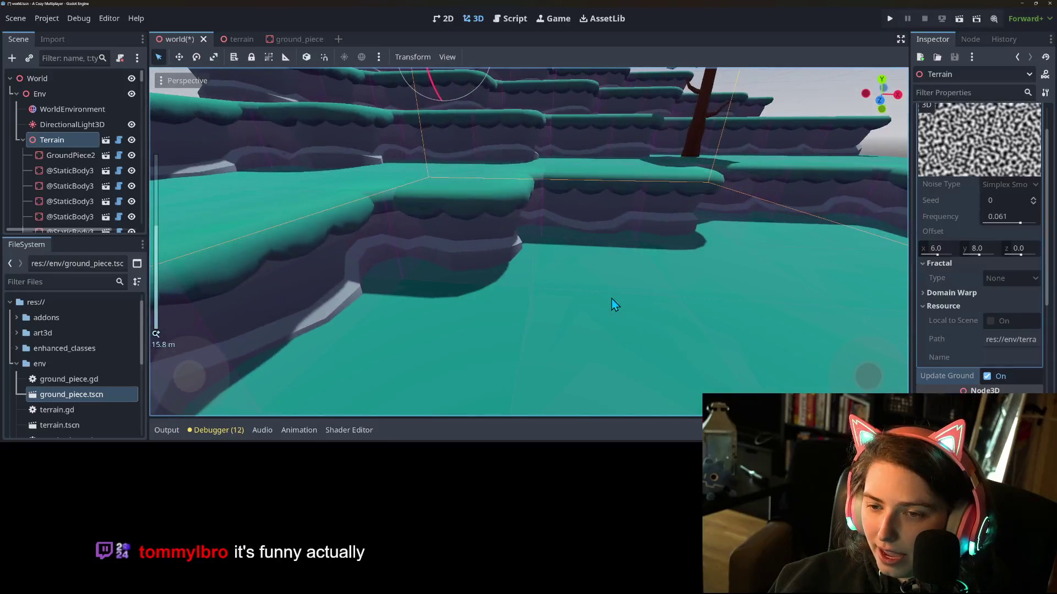
scroll("up", 3)
scroll("down", 3)
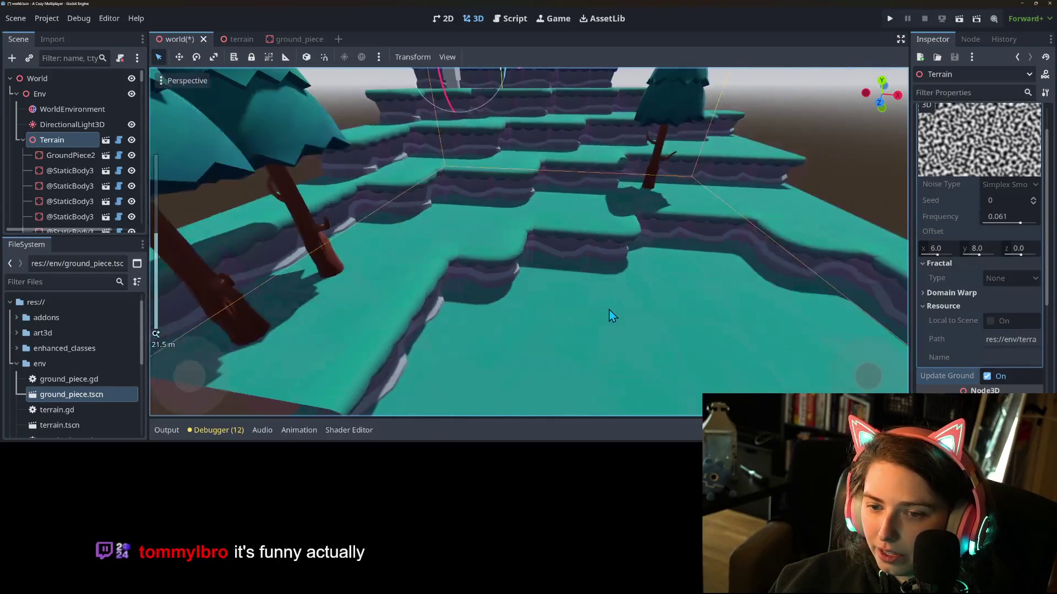
left_click_drag(621, 285, 634, 310)
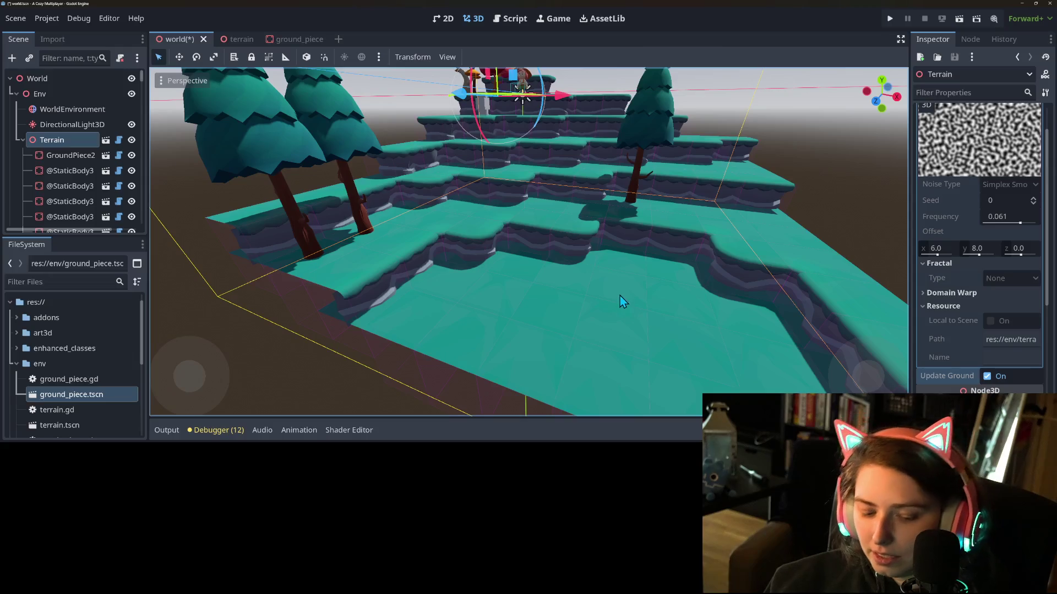
- Save world.tscn and collapse the Terrain node's children in the Scene dock
key("ctrl+s")
left_click(22, 140)
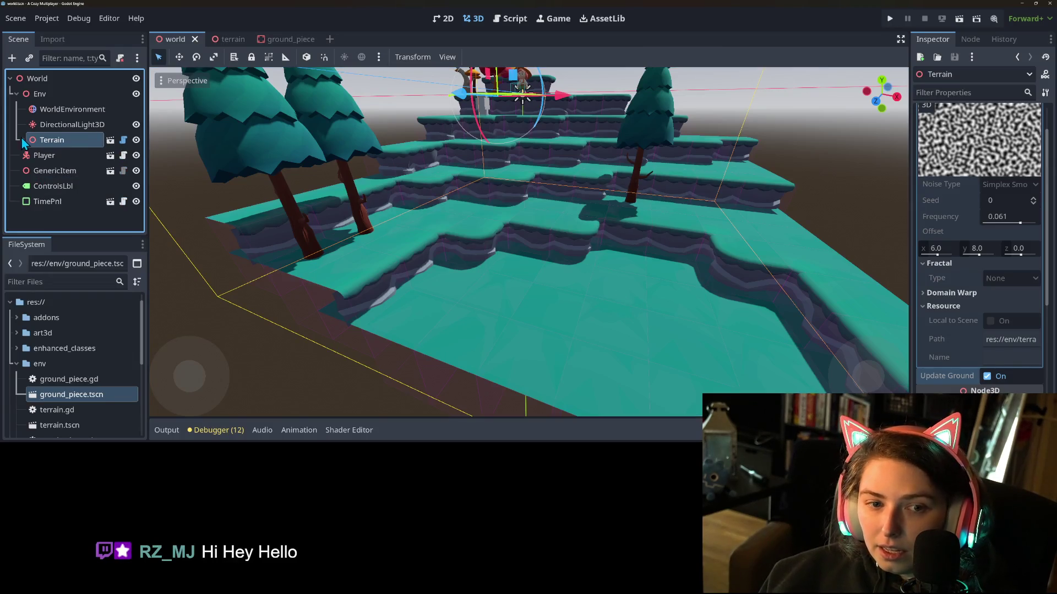
scroll("down", 3)
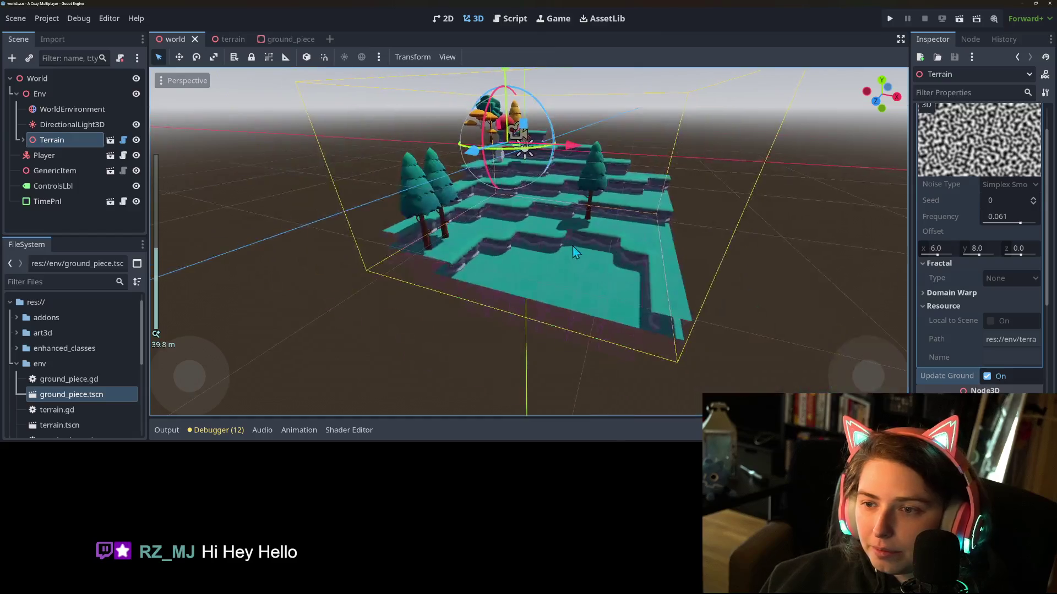
scroll("up", 3)
scroll("up", 3)
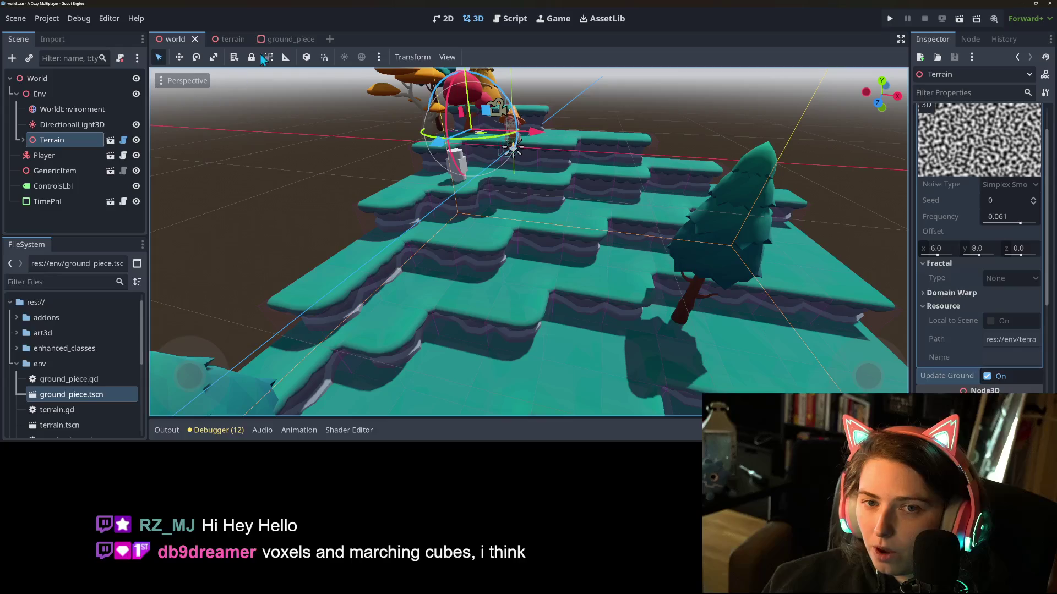
scroll("down", 3)
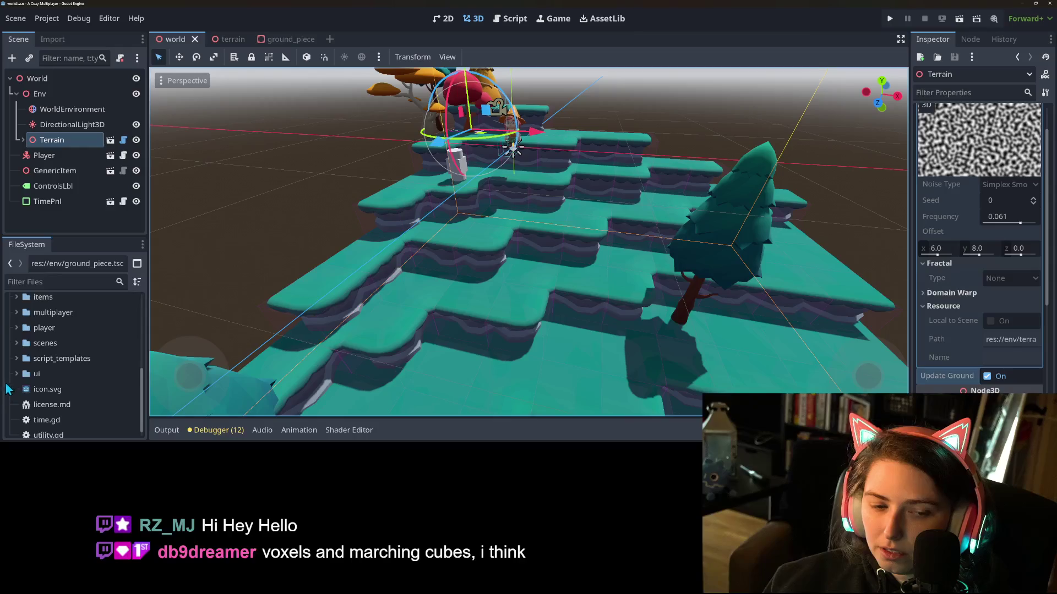
- Open generic_item.tscn from the items folder and orbit to a level side view of it
left_click(16, 297)
double_click(58, 312)
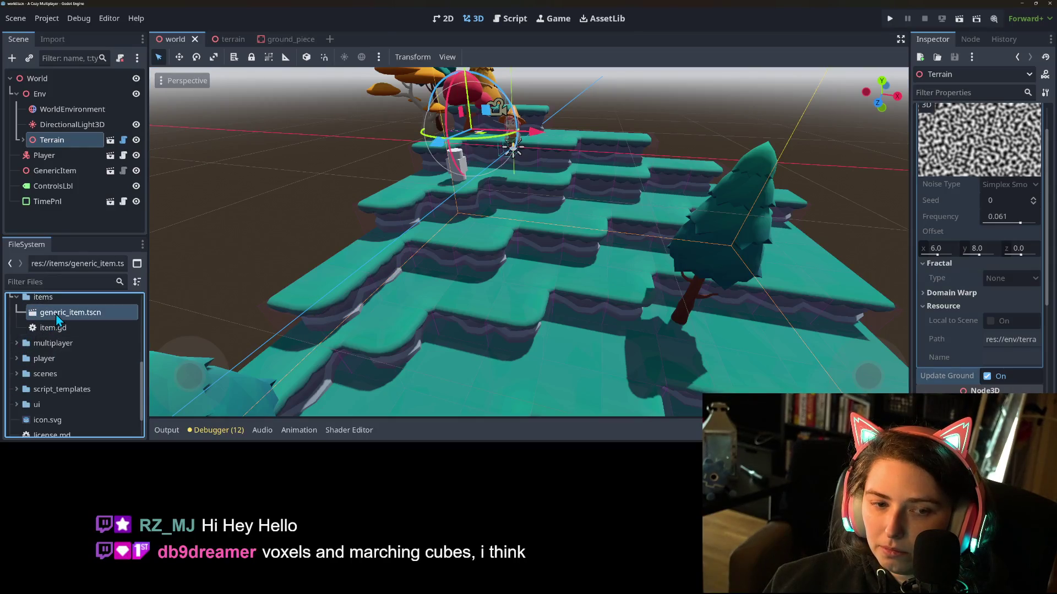
scroll("down", 3)
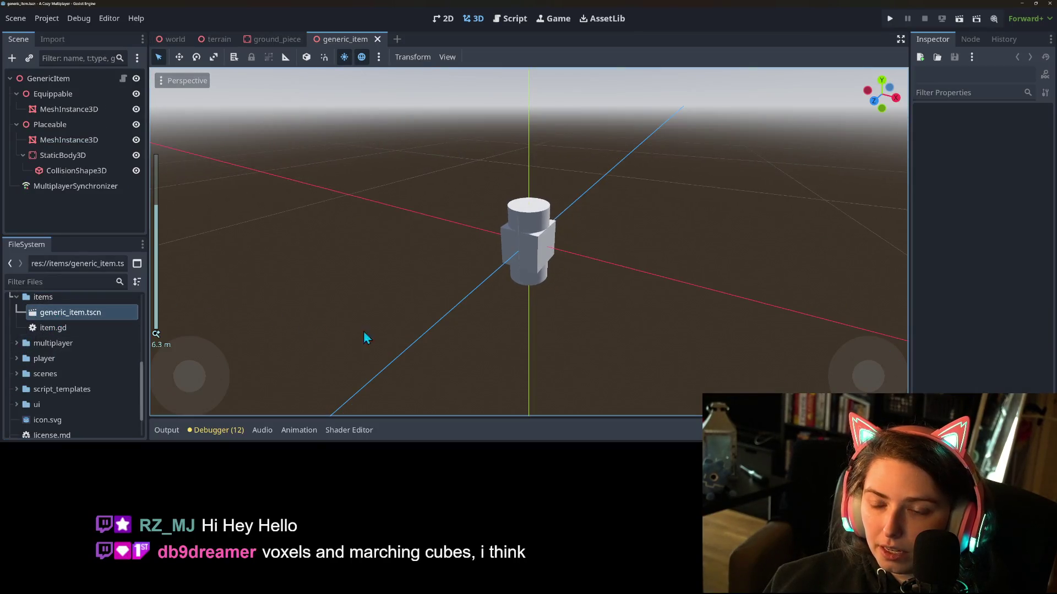
scroll("up", 3)
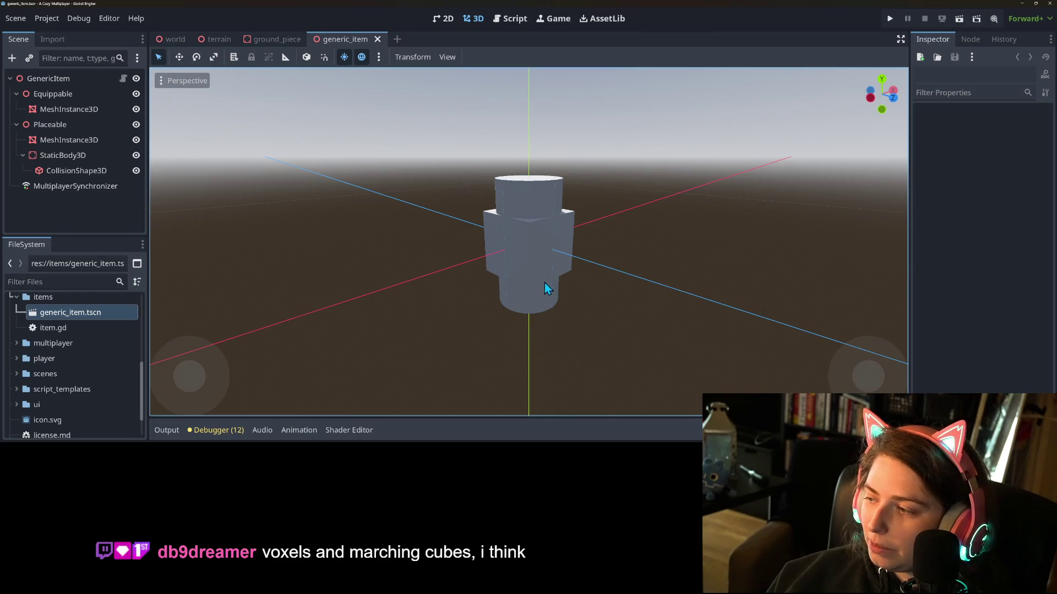
scroll("up", 3)
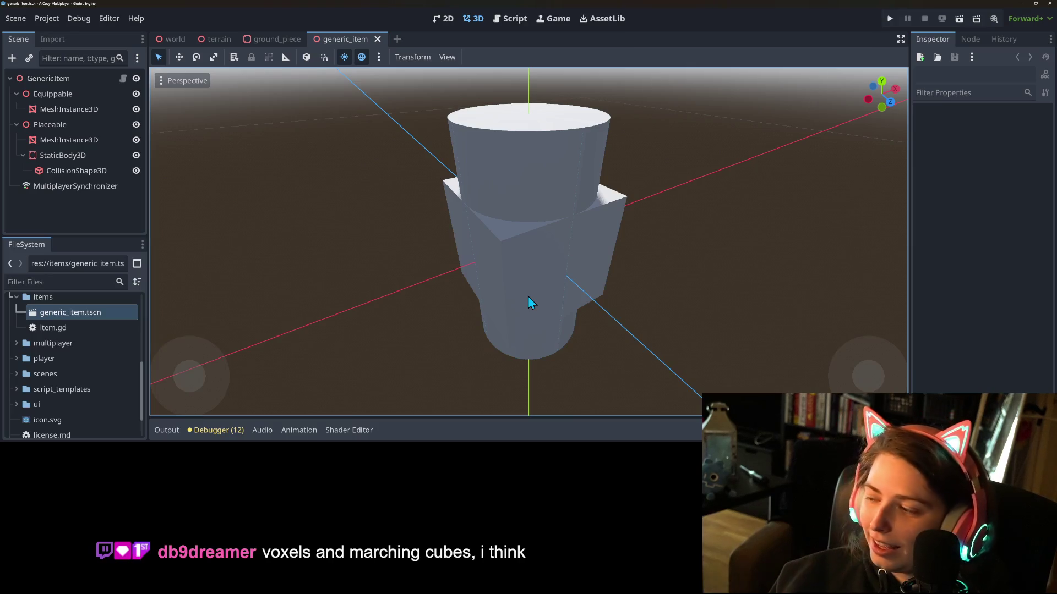
scroll("down", 3)
left_click_drag(462, 227, 408, 231)
scroll("up", 3)
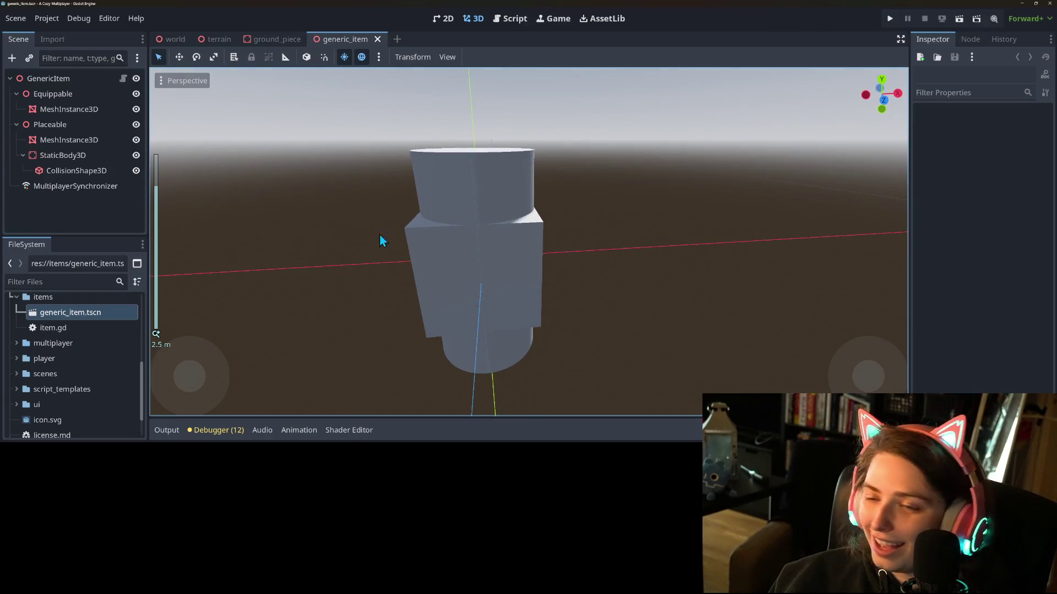
- Bring up the item.gd script attached to the GenericItem node
right_click(68, 311)
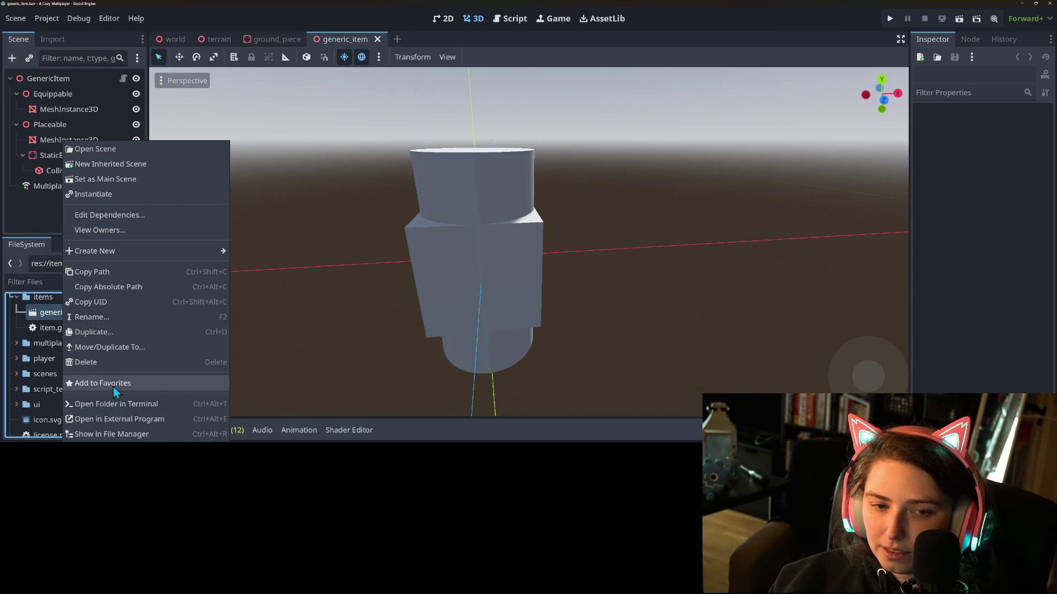
left_click(27, 226)
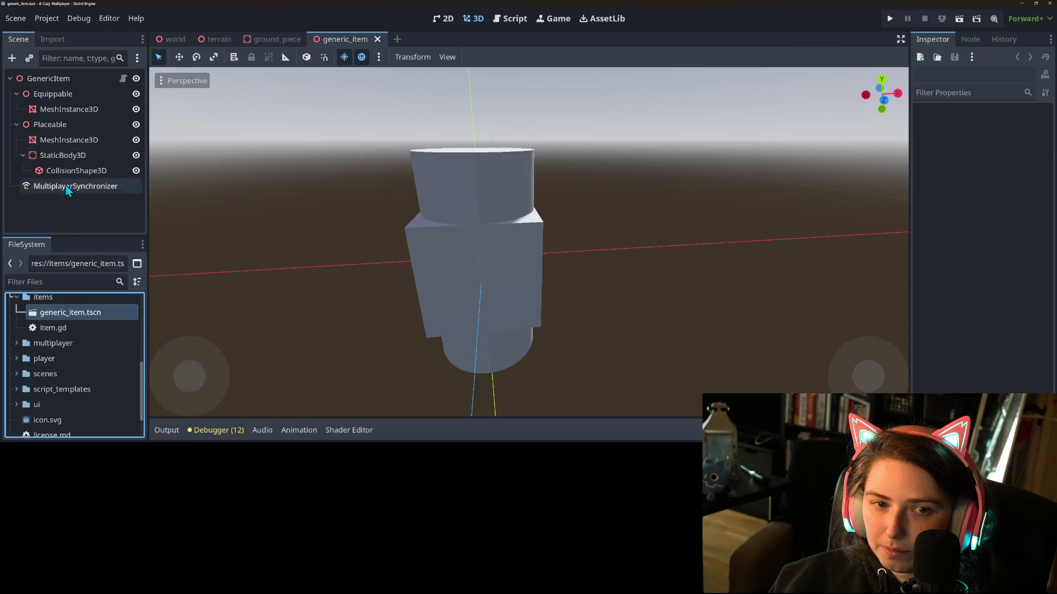
left_click(123, 78)
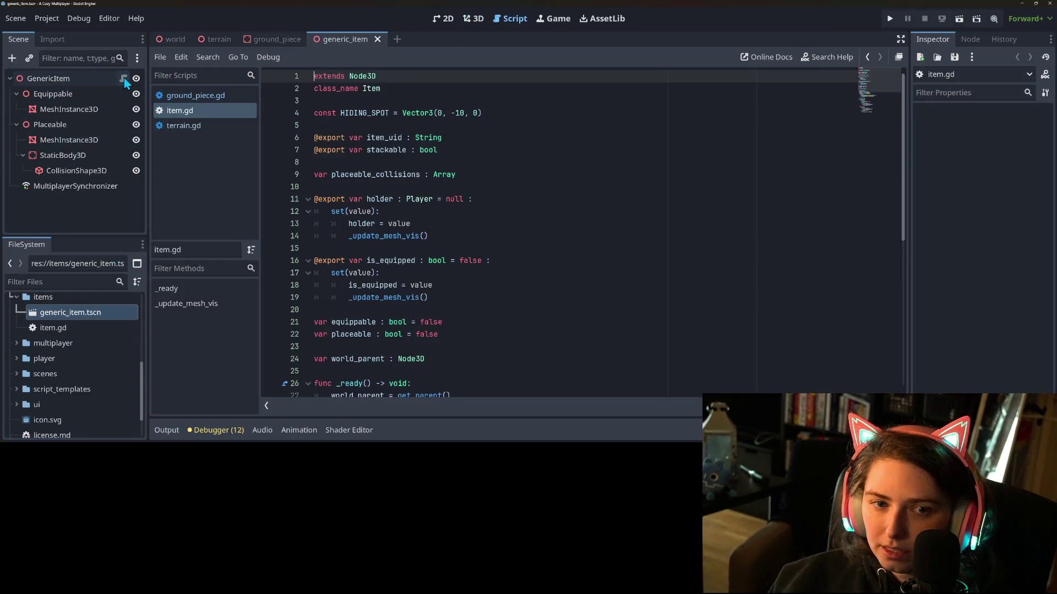
- Rename generic_item.tscn to generic_equippable.tscn and dismiss the resulting load error
scroll("down", 3)
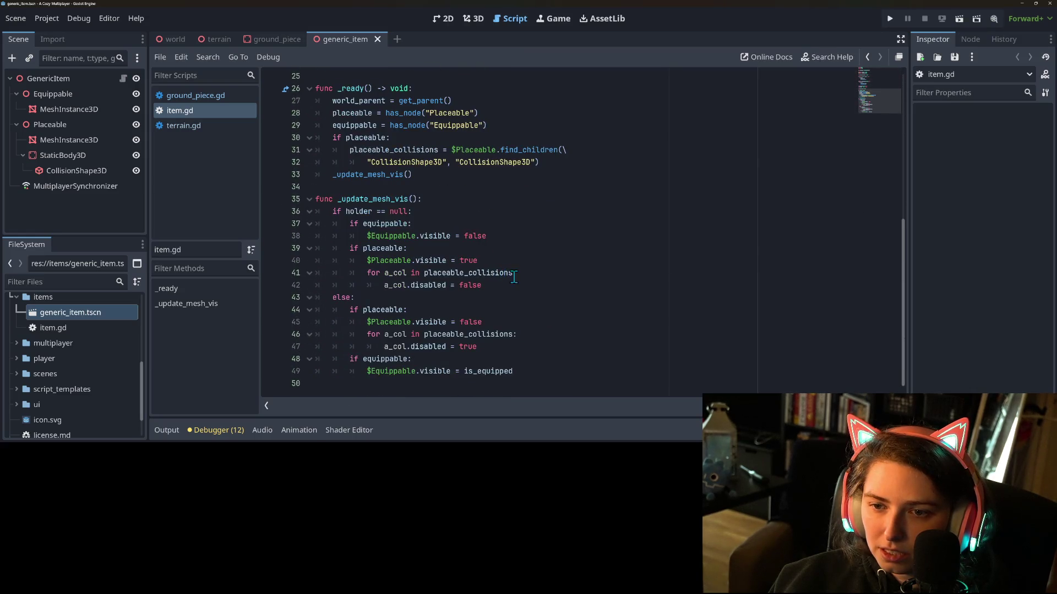
scroll("up", 3)
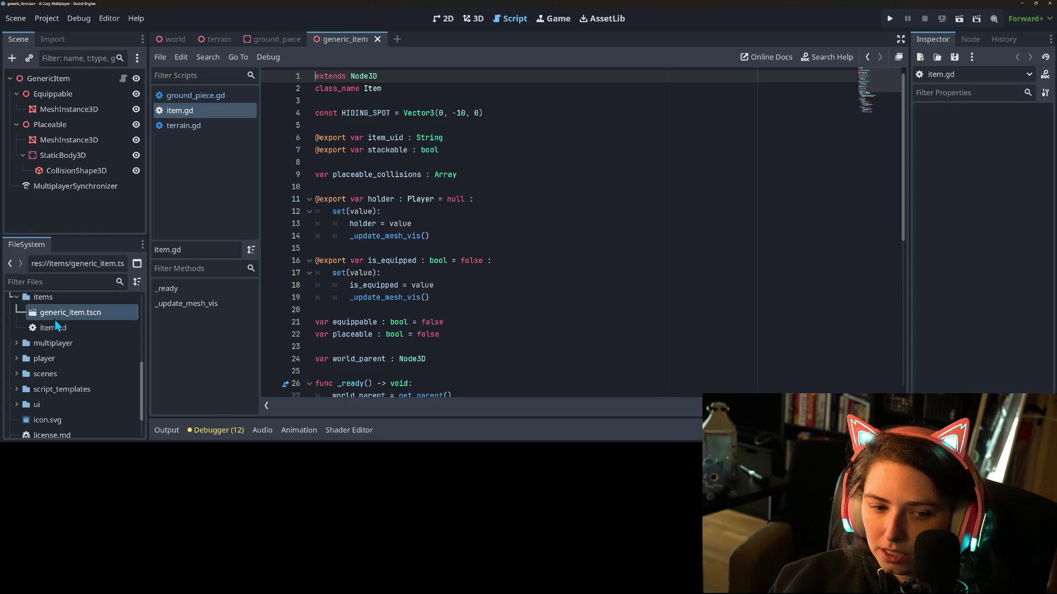
right_click(56, 317)
left_click(85, 321)
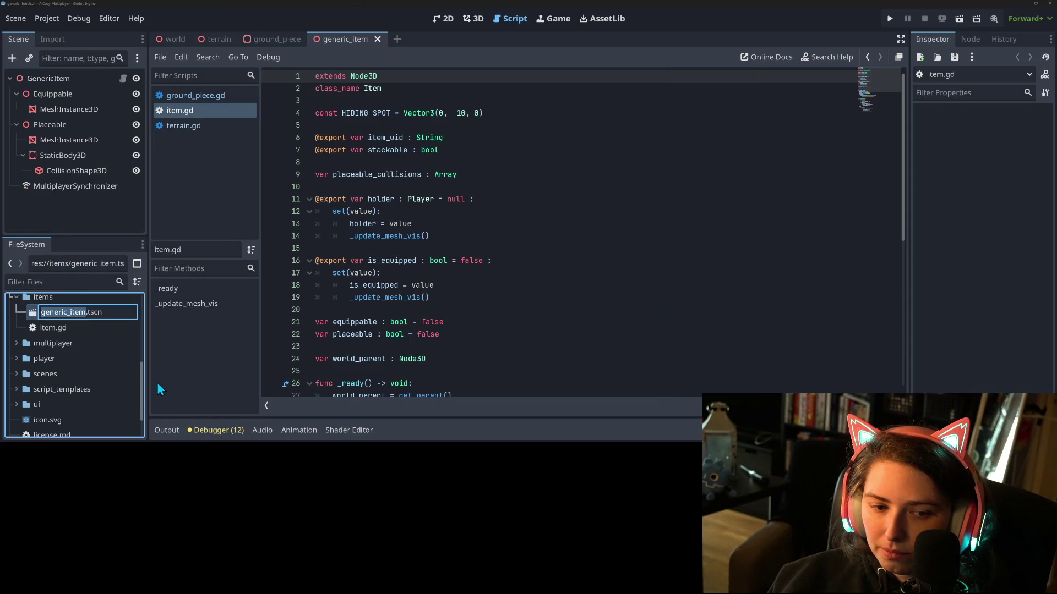
key("Right")
key("BackSpace")
key("BackSpace")
key("BackSpace")
type("g")
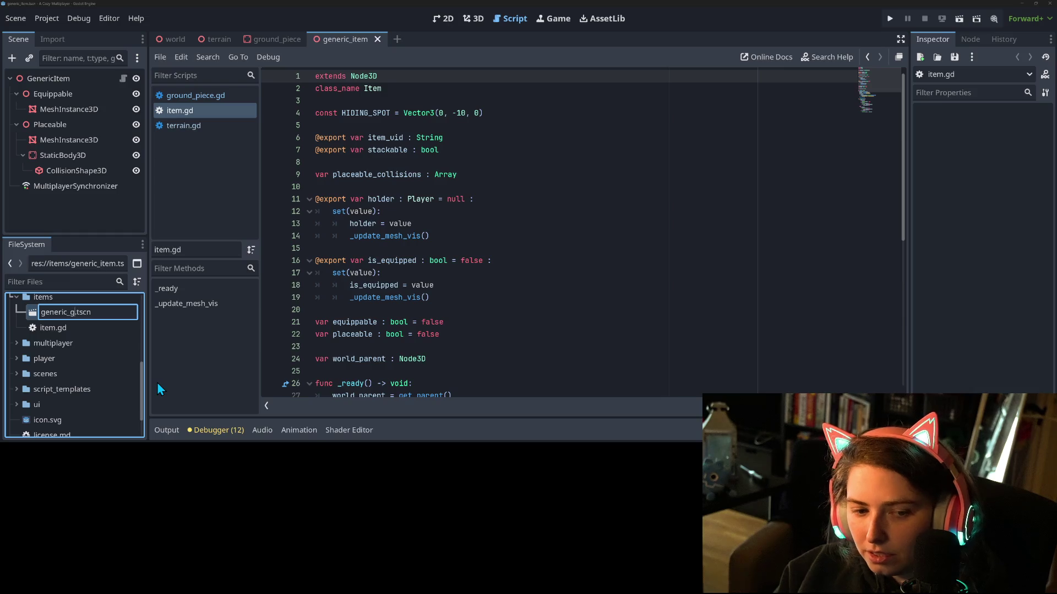
key("BackSpace")
type("equippab")
type("le")
key("Return")
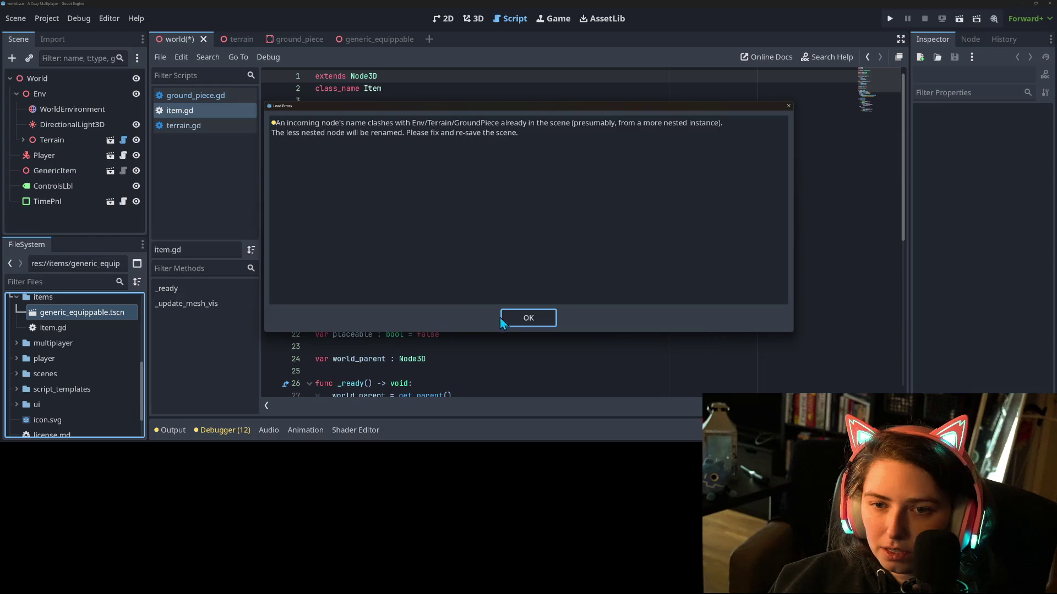
left_click(528, 318)
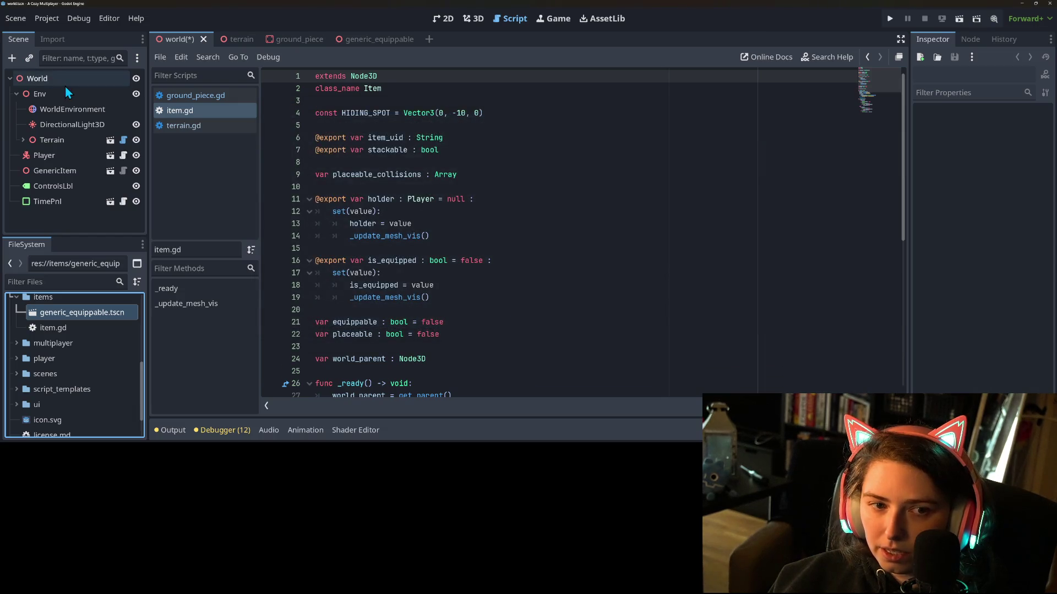
- Close the world scene without saving, switch to the terrain scene, and collapse its noise properties
left_click(65, 78)
left_click(202, 39)
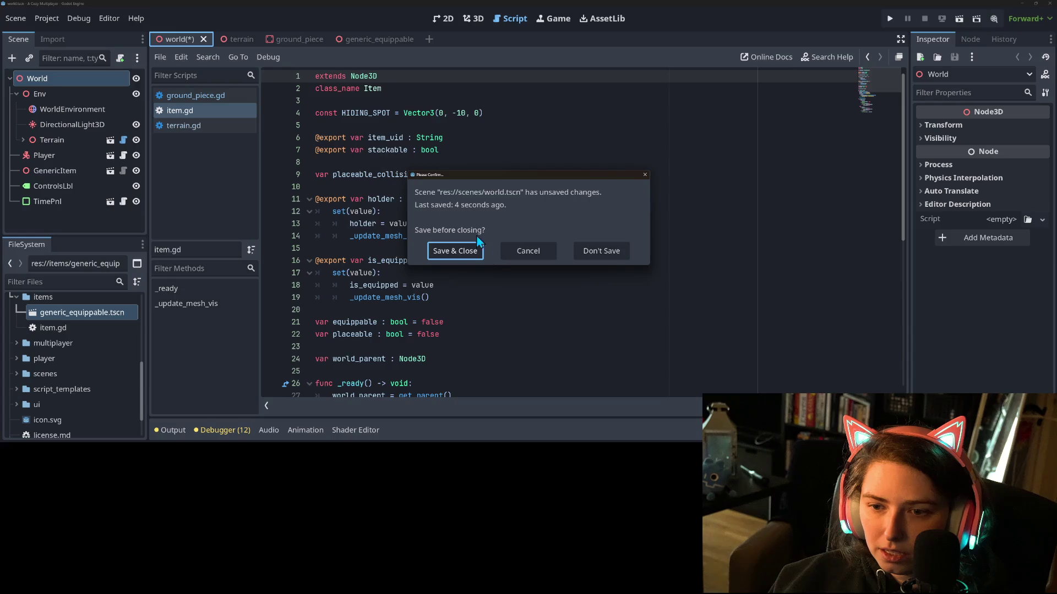
left_click(612, 256)
left_click(312, 37)
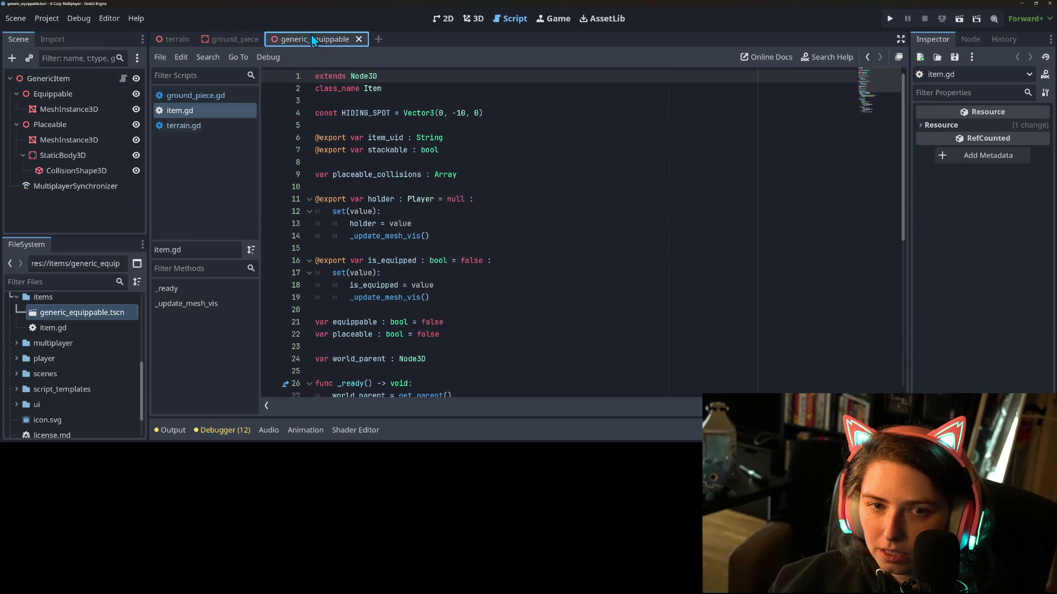
left_click(177, 38)
left_click(1006, 128)
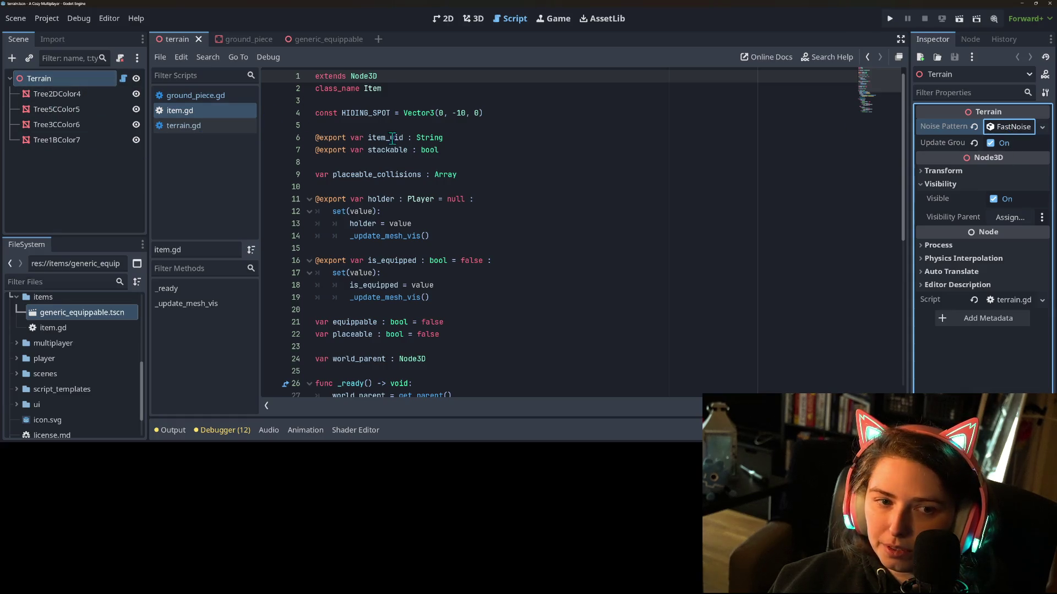
- Regenerate the terrain ground with Update Ground in the 3D view and save the terrain scene
left_click(473, 19)
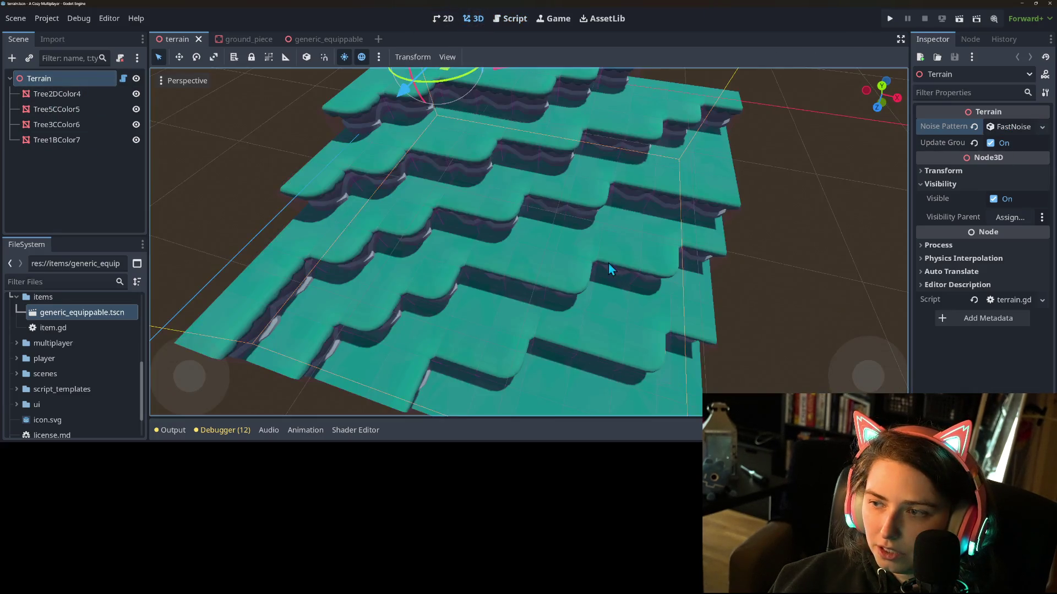
scroll("down", 3)
left_click(991, 143)
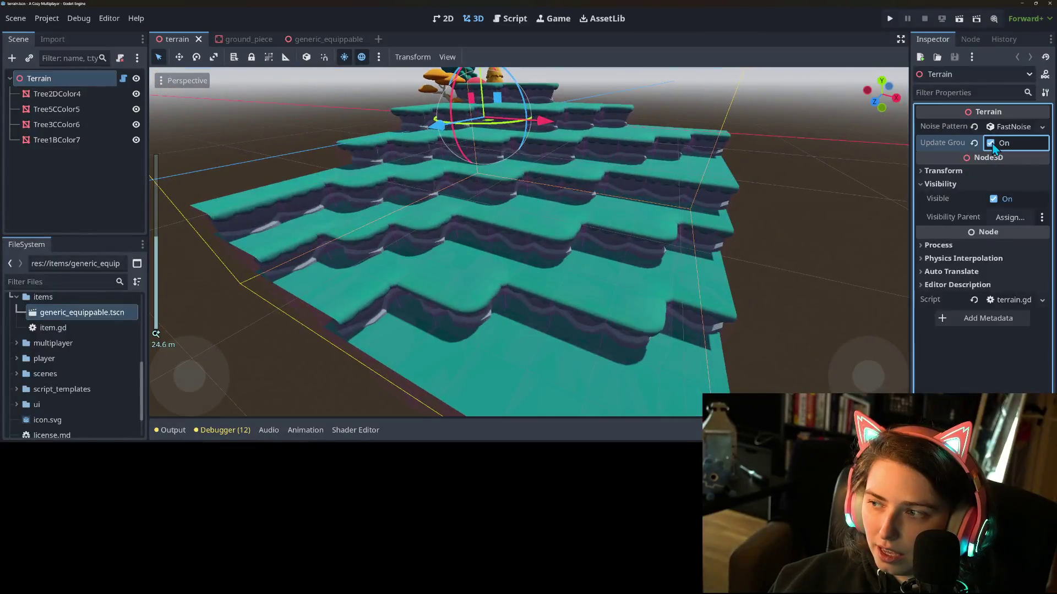
key("ctrl+s")
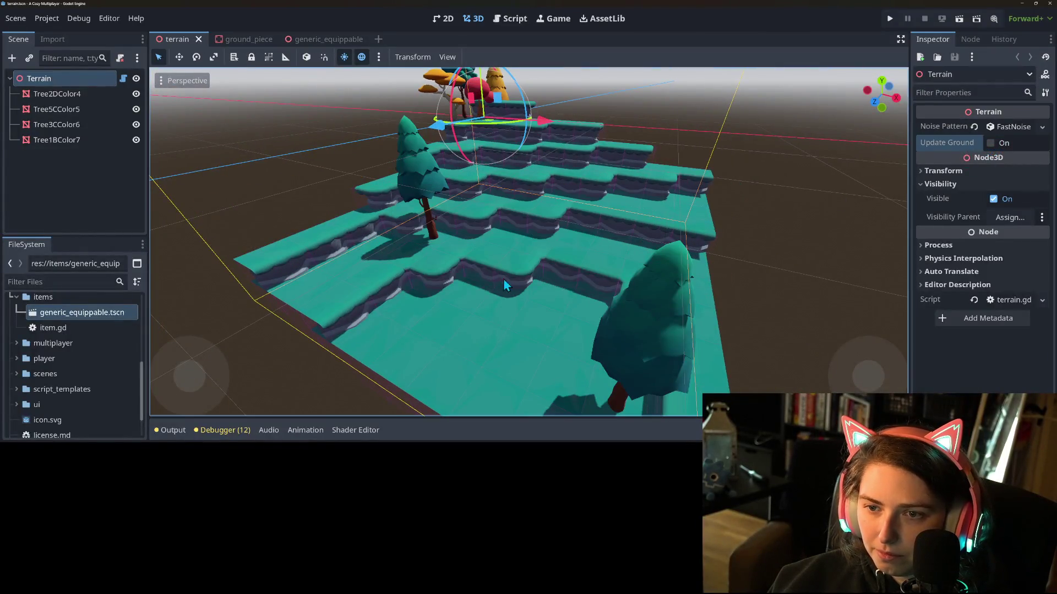
scroll("up", 3)
scroll("up", 3)
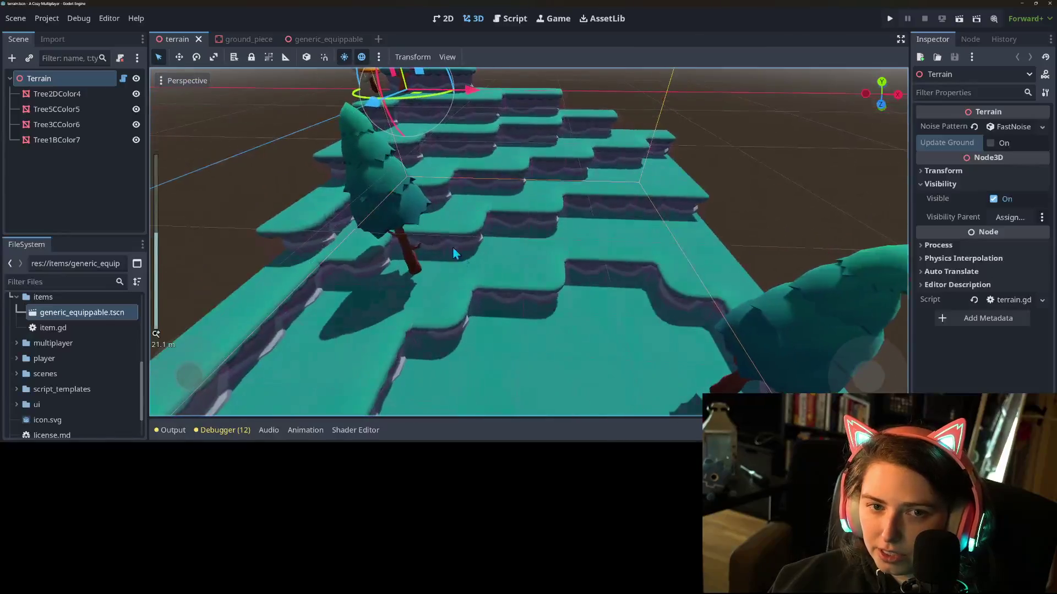
left_click(316, 38)
- Rename the root node from GenericItem to GenericEquippable
scroll("down", 3)
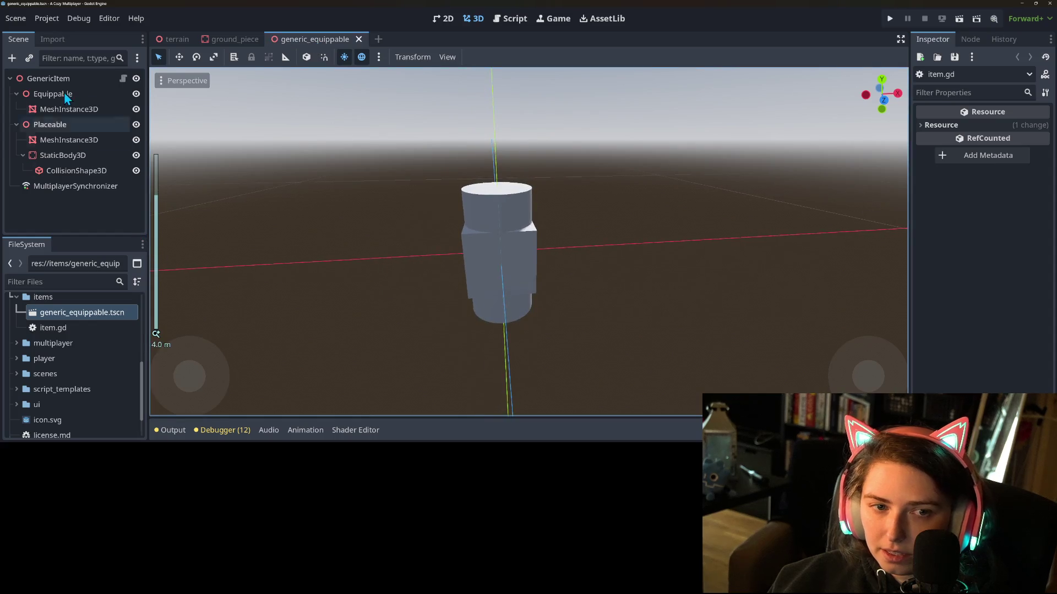
right_click(57, 78)
left_click(103, 220)
key("End")
key("BackSpace")
key("BackSpace")
key("BackSpace")
type("Equippabl")
type("e")
key("Return")
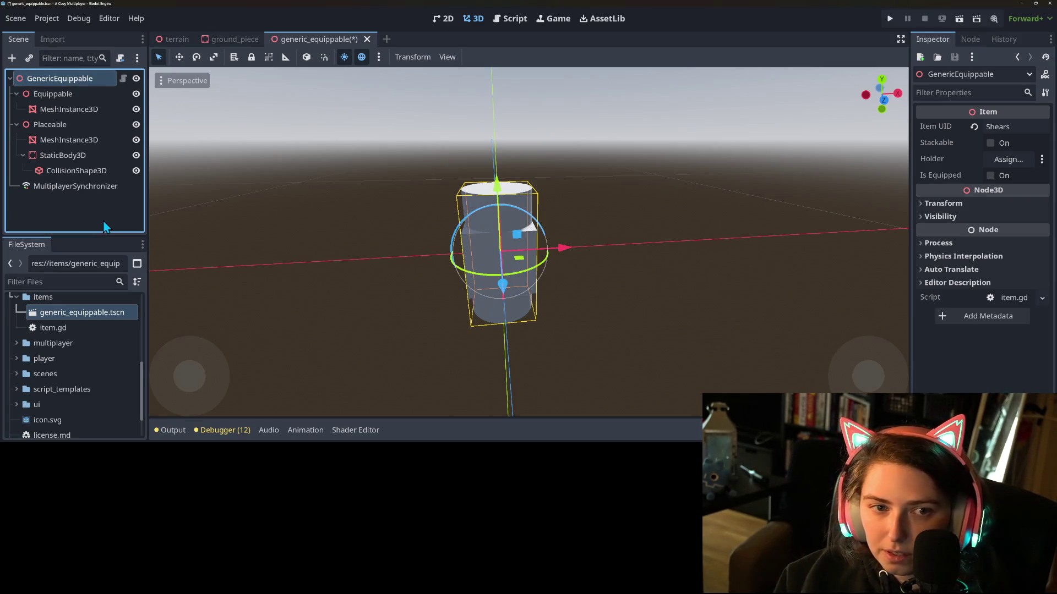
- Duplicate generic_equippable.tscn as generic_item.tscn and open the copy
right_click(67, 313)
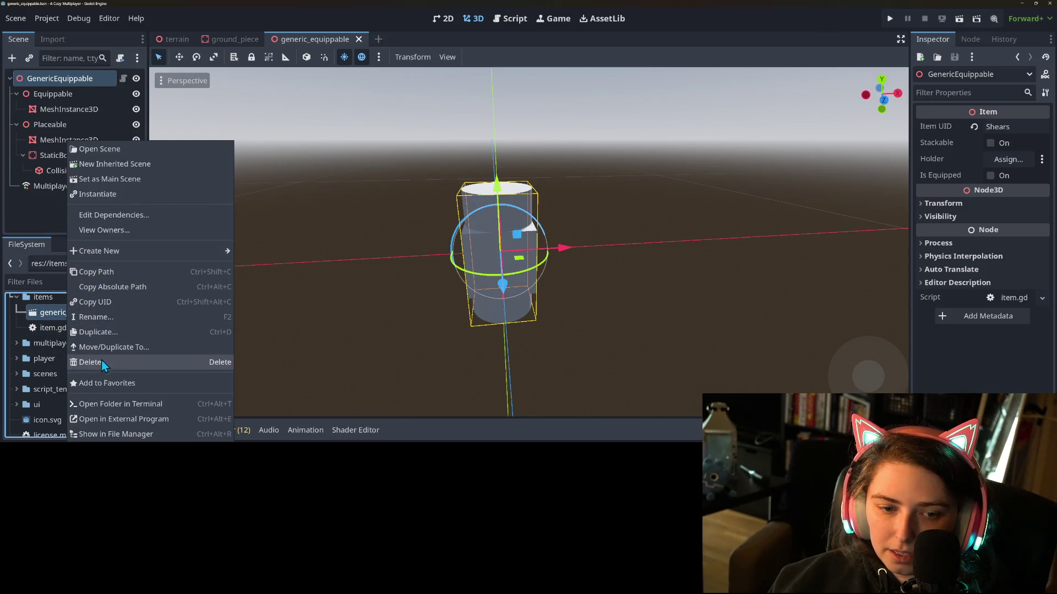
left_click(110, 333)
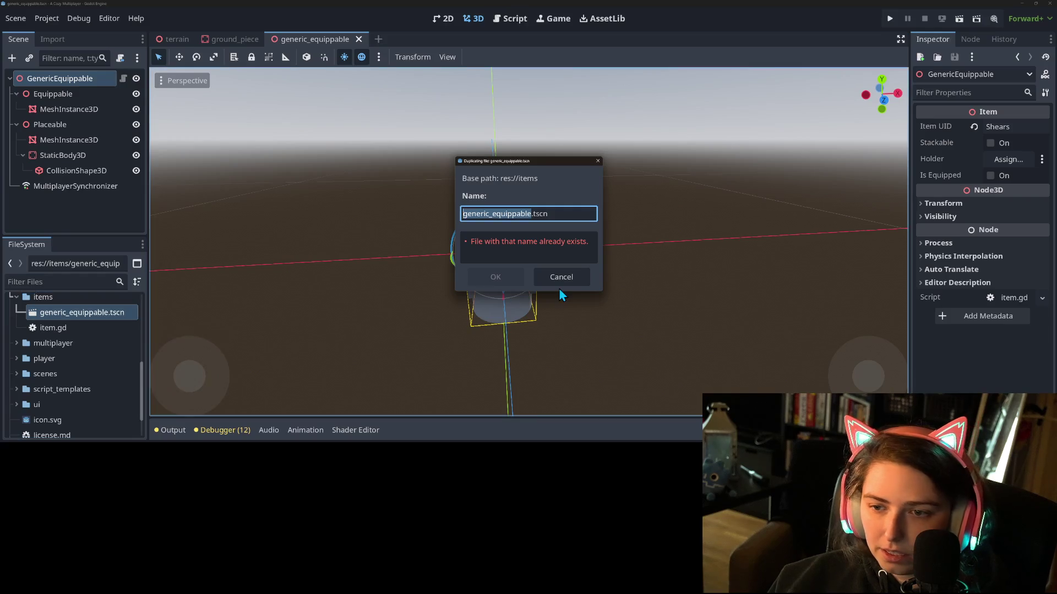
key("Right")
key("BackSpace")
key("BackSpace")
key("BackSpace")
key("BackSpace")
key("BackSpace")
key("BackSpace")
type("item")
key("Return")
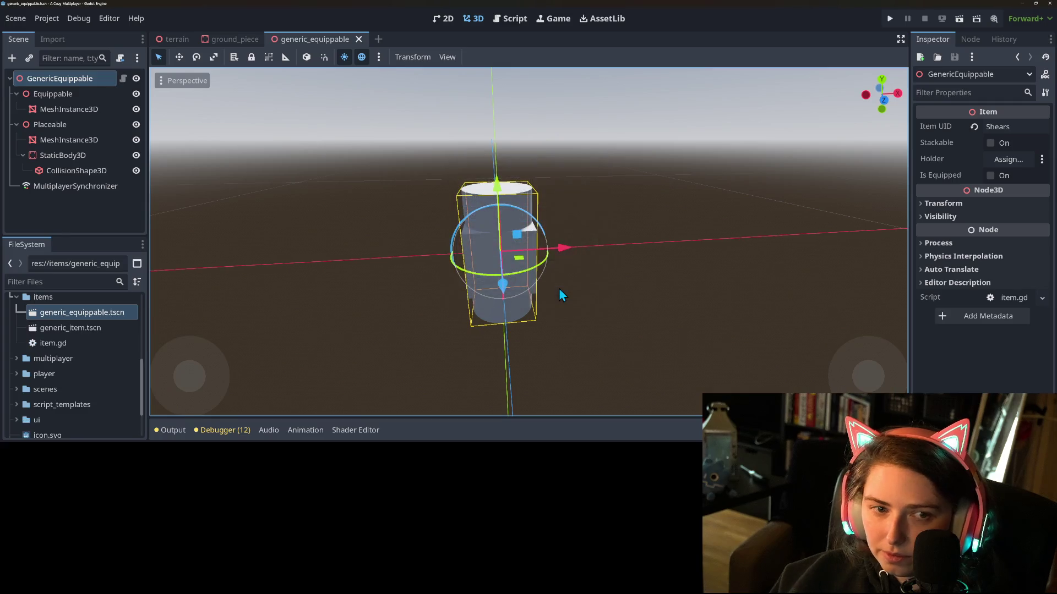
double_click(72, 331)
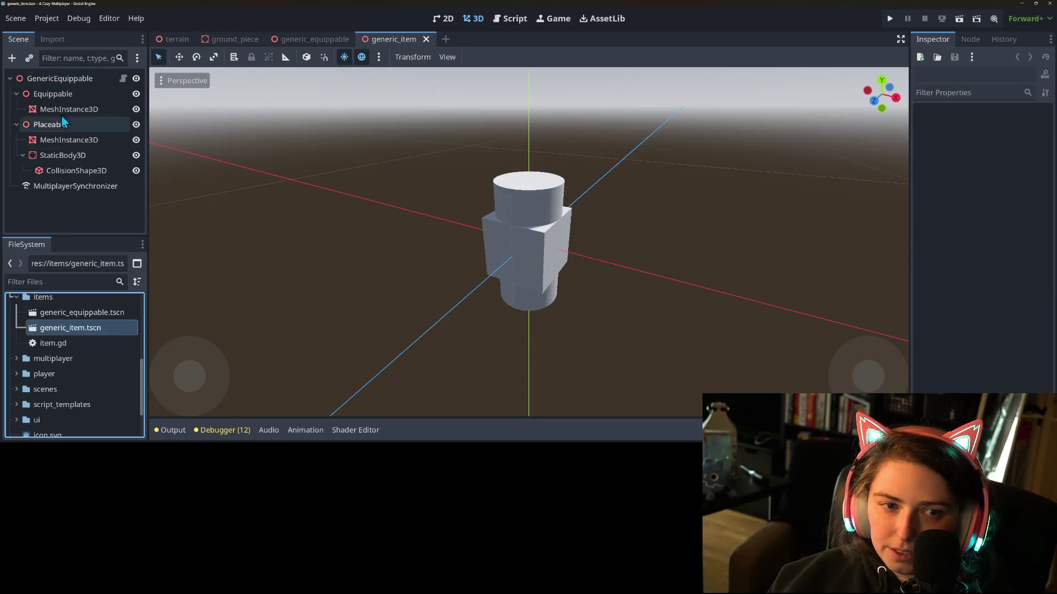
- Delete the Equippable node and its mesh from generic_item
left_click(61, 95)
key("Delete")
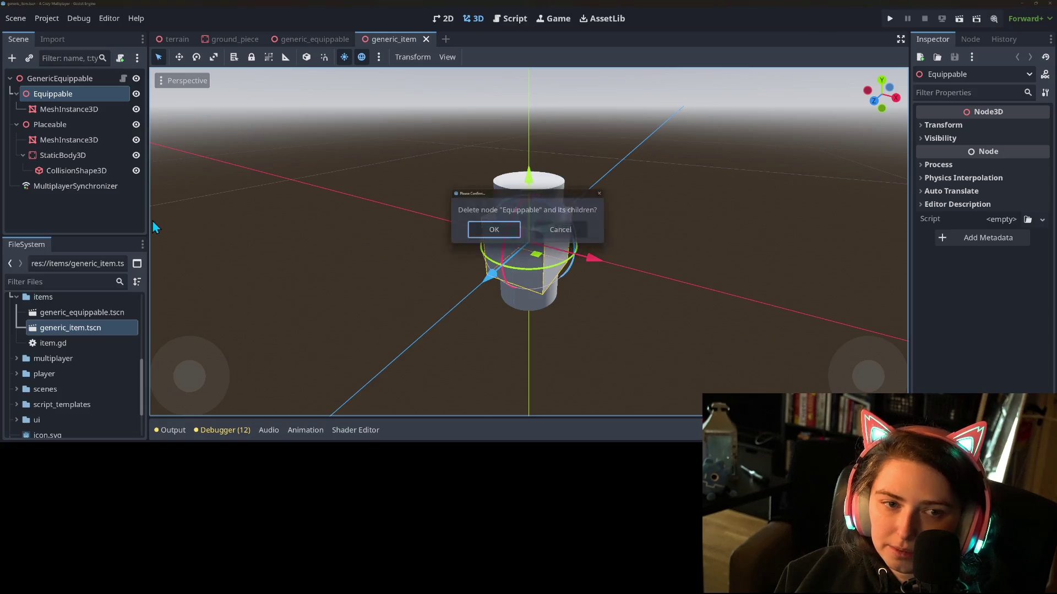
key("Return")
- Rename the root node to GenericItem and save generic_item.tscn
right_click(61, 78)
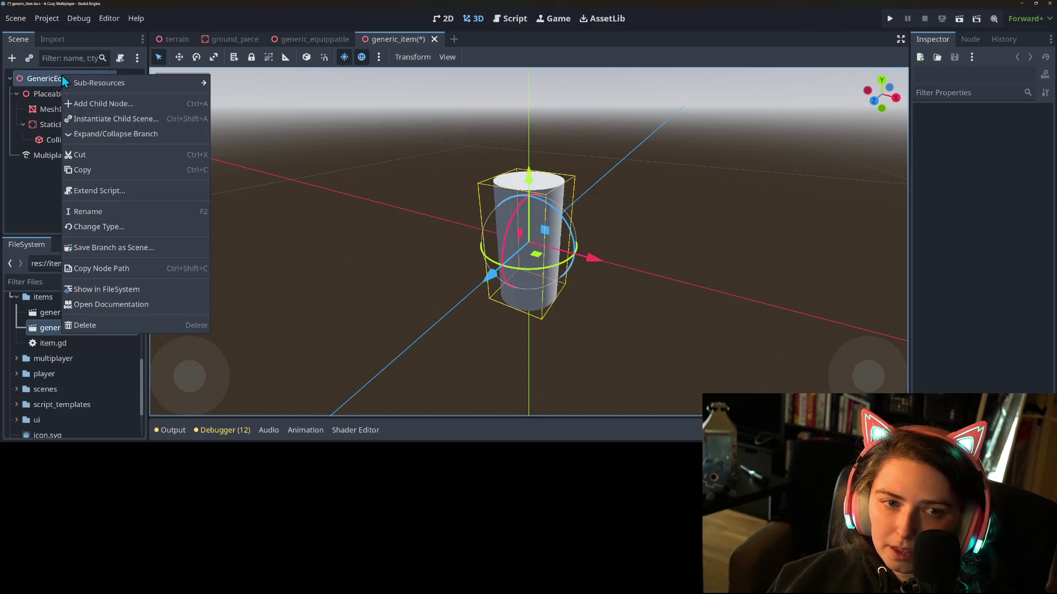
left_click(103, 210)
key("BackSpace")
key("BackSpace")
key("BackSpace")
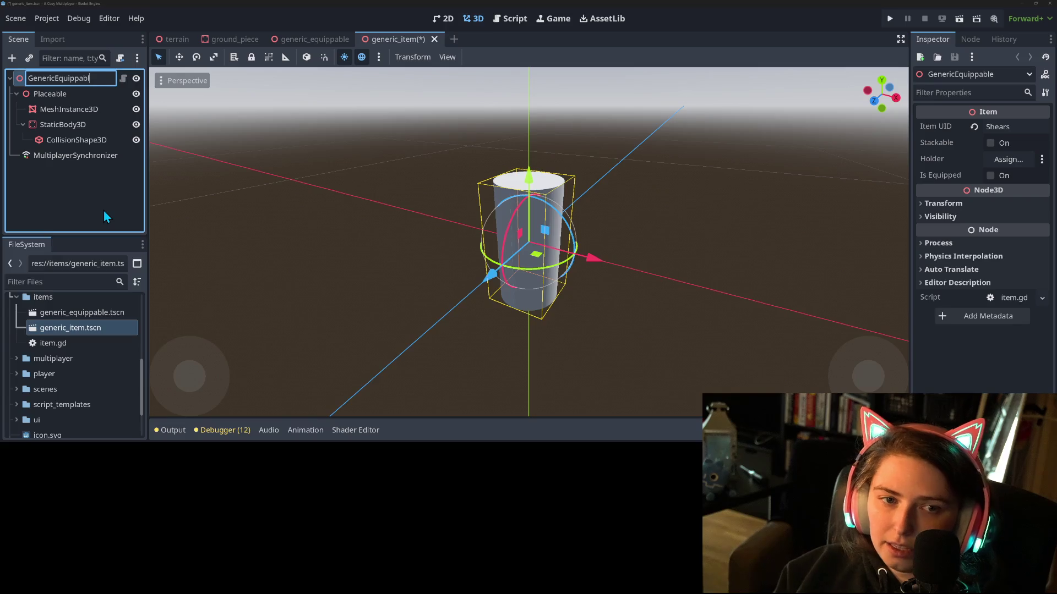
type("Item")
key("Return")
key("ctrl+s")
- Back in generic_equippable, inspect its Equippable and Placeable nodes
left_click(304, 40)
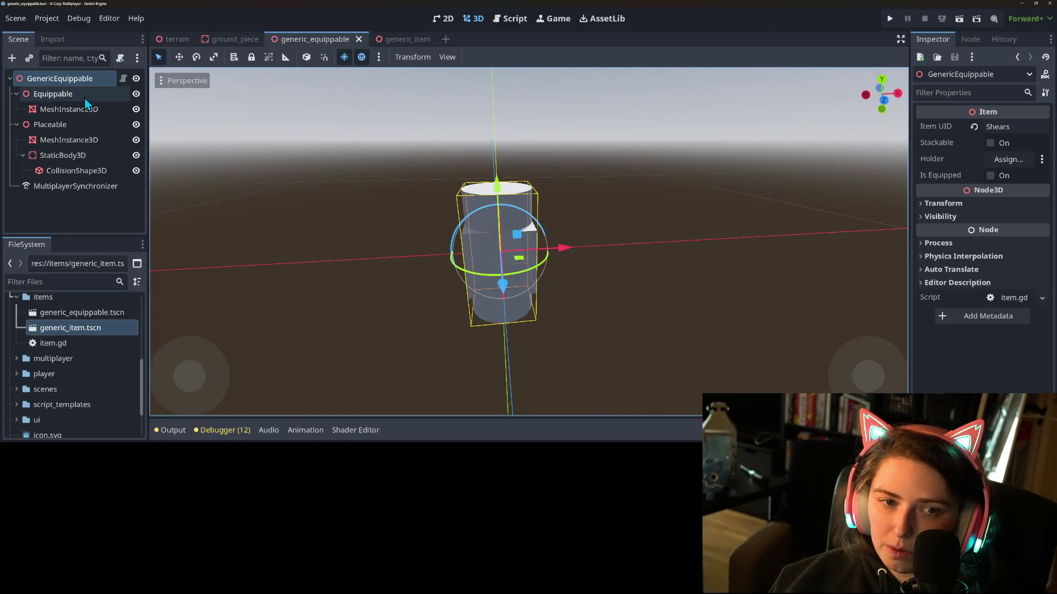
left_click(86, 96)
left_click(75, 124)
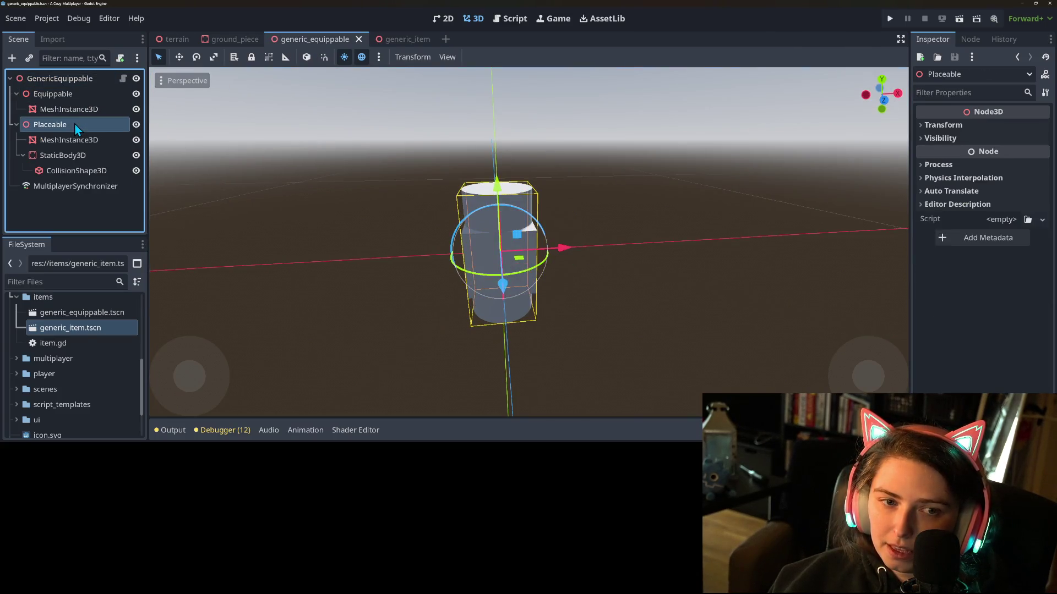
- Orbit generic_item to a level view of the cylinder, then return to generic_equippable
left_click(394, 38)
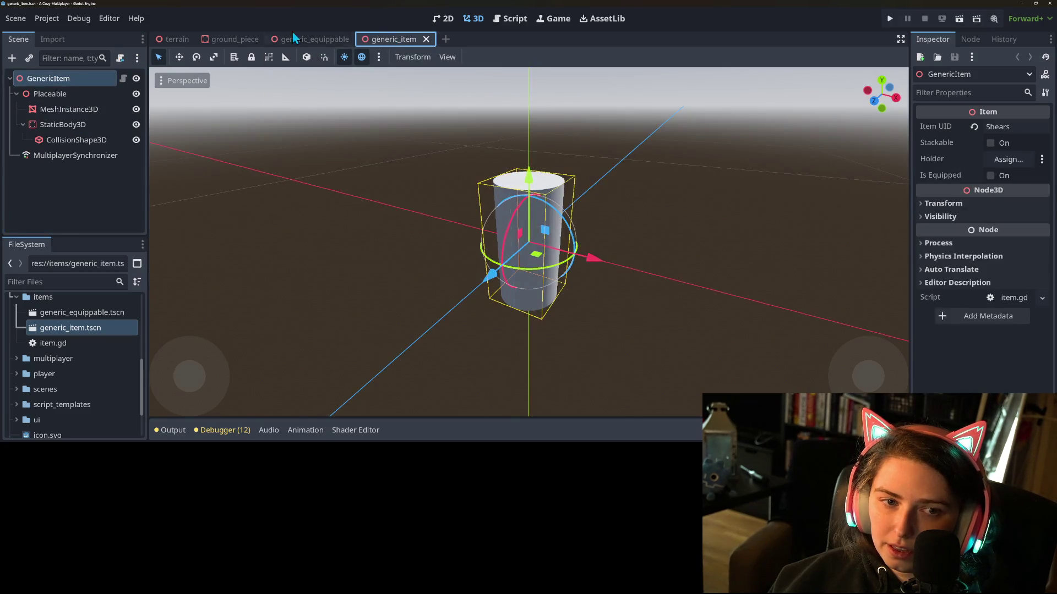
scroll("up", 3)
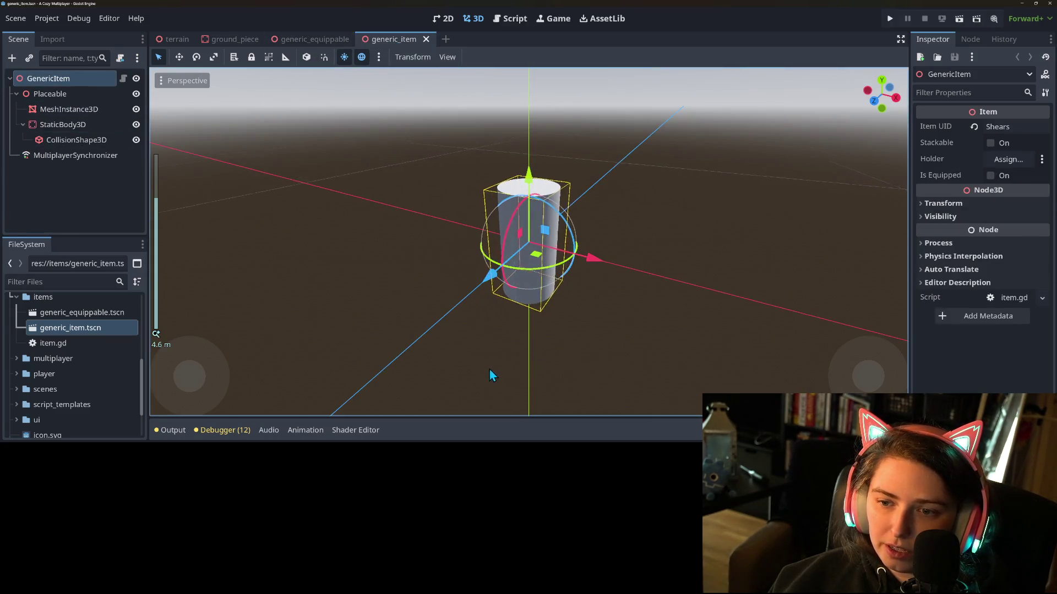
left_click_drag(487, 375, 516, 348)
scroll("up", 3)
scroll("down", 3)
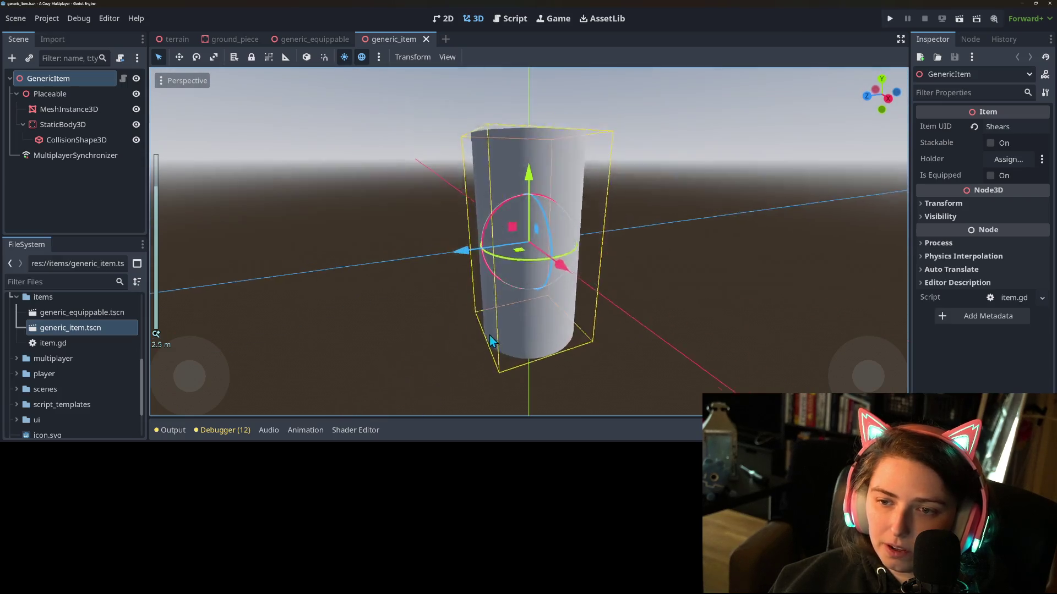
left_click(322, 42)
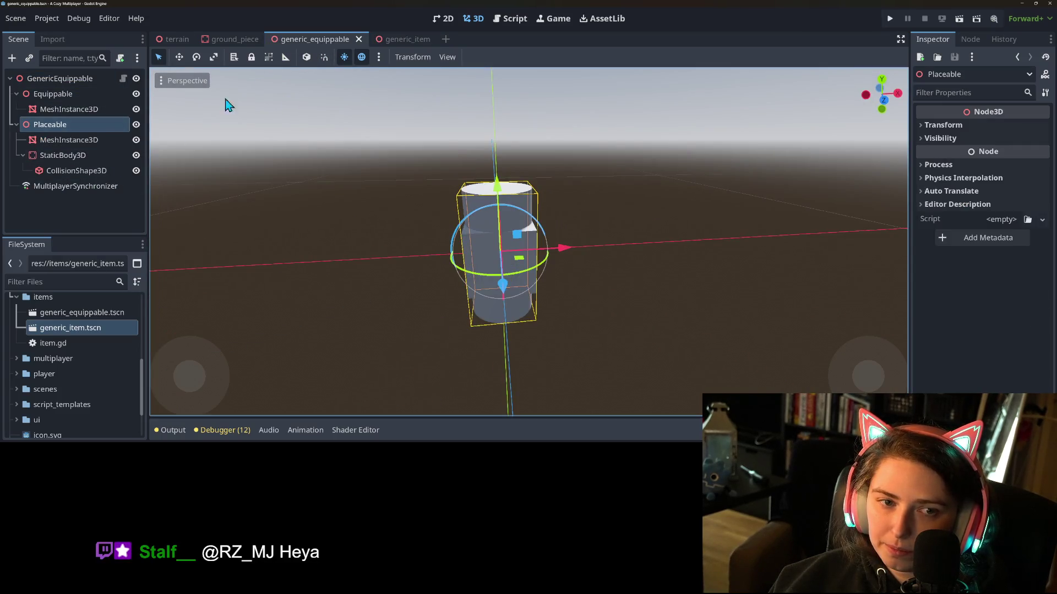
left_click(406, 38)
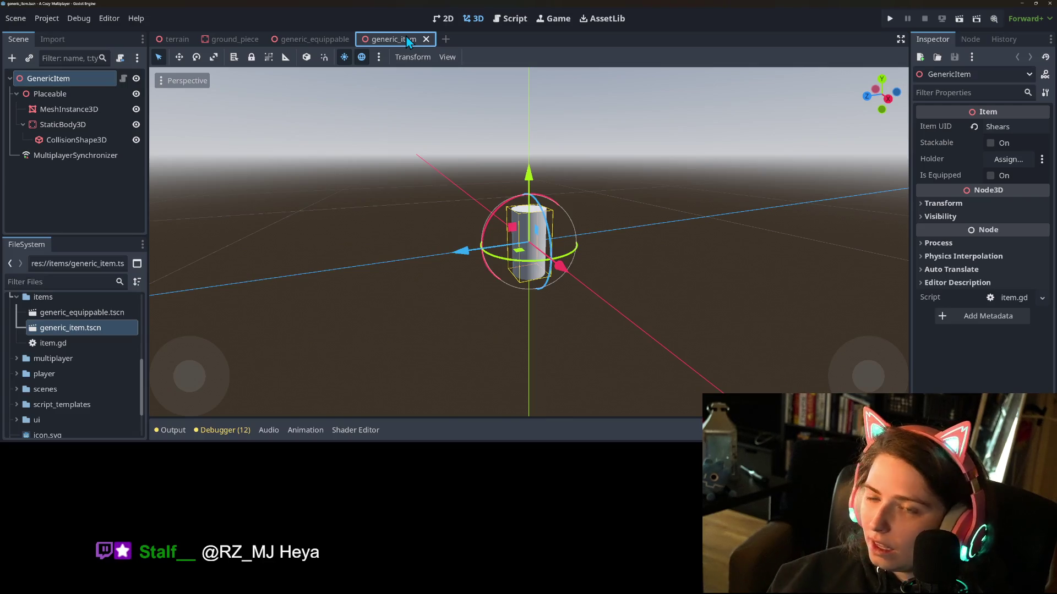
scroll("down", 3)
left_click_drag(650, 335, 582, 300)
scroll("up", 3)
scroll("down", 3)
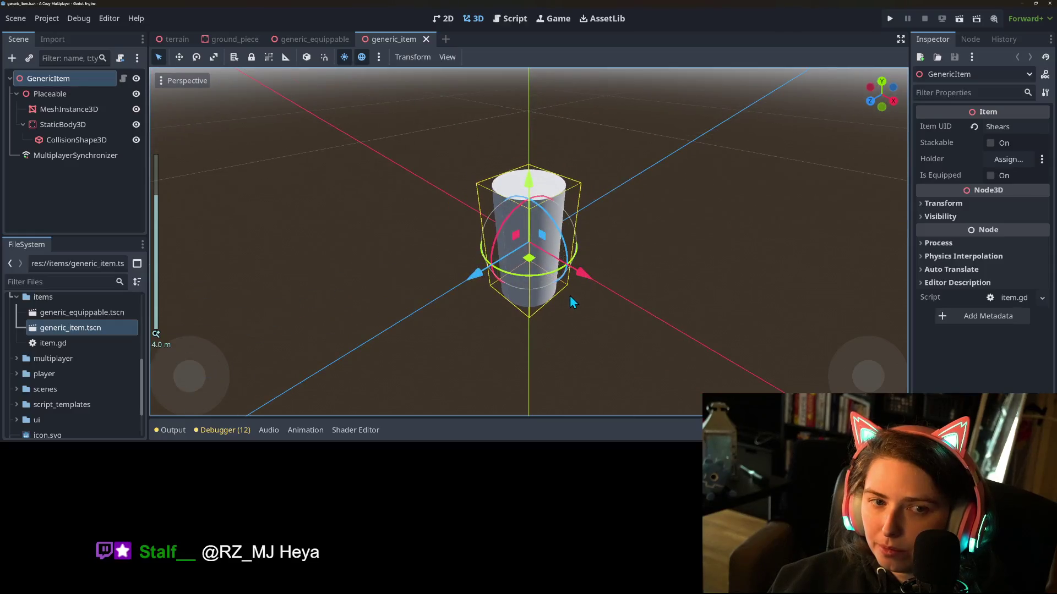
left_click(317, 38)
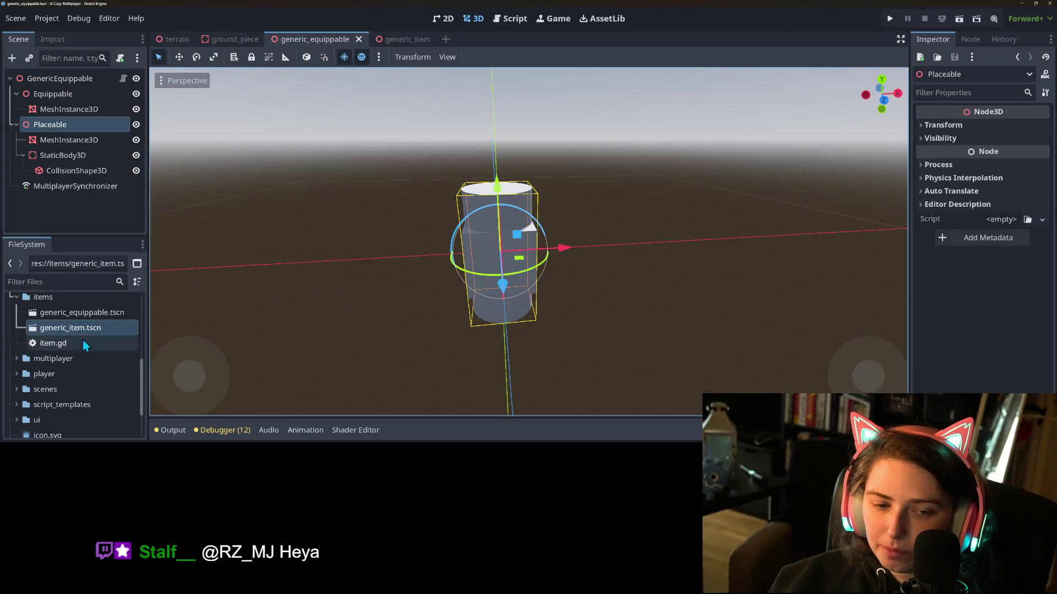
- Create a new scene inheriting generic_item.tscn and rename its root to GenericEquippable
right_click(77, 330)
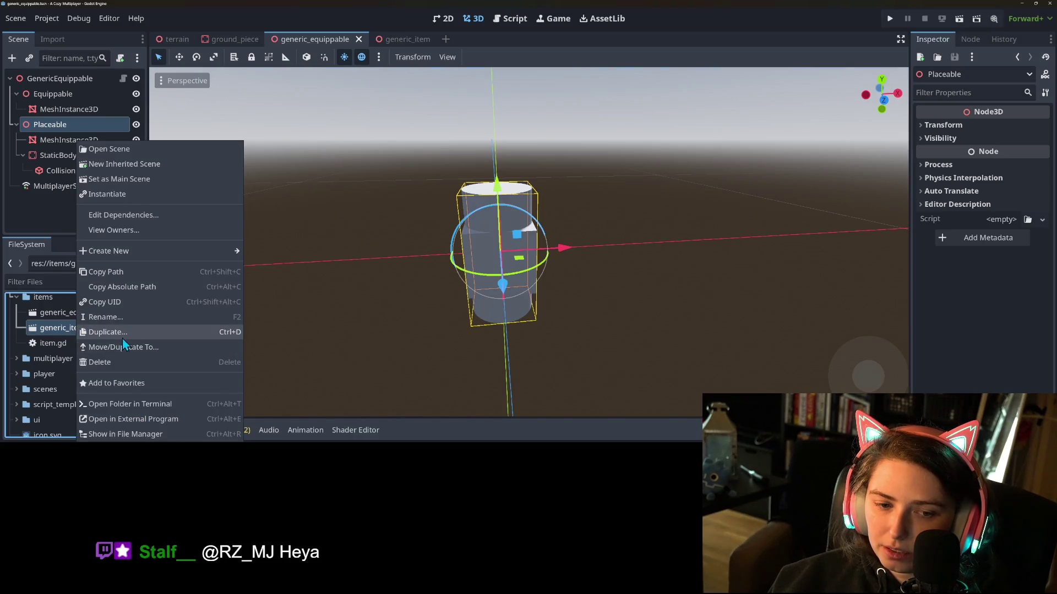
left_click(144, 165)
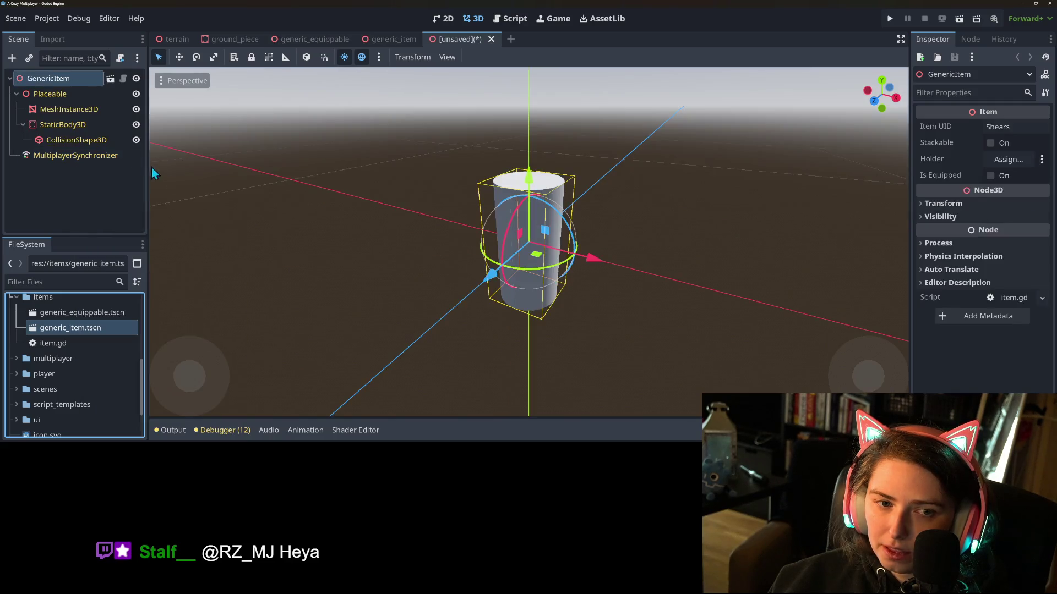
right_click(82, 77)
left_click(149, 214)
key("End")
key("BackSpace")
key("BackSpace")
key("BackSpace")
type("Equippable")
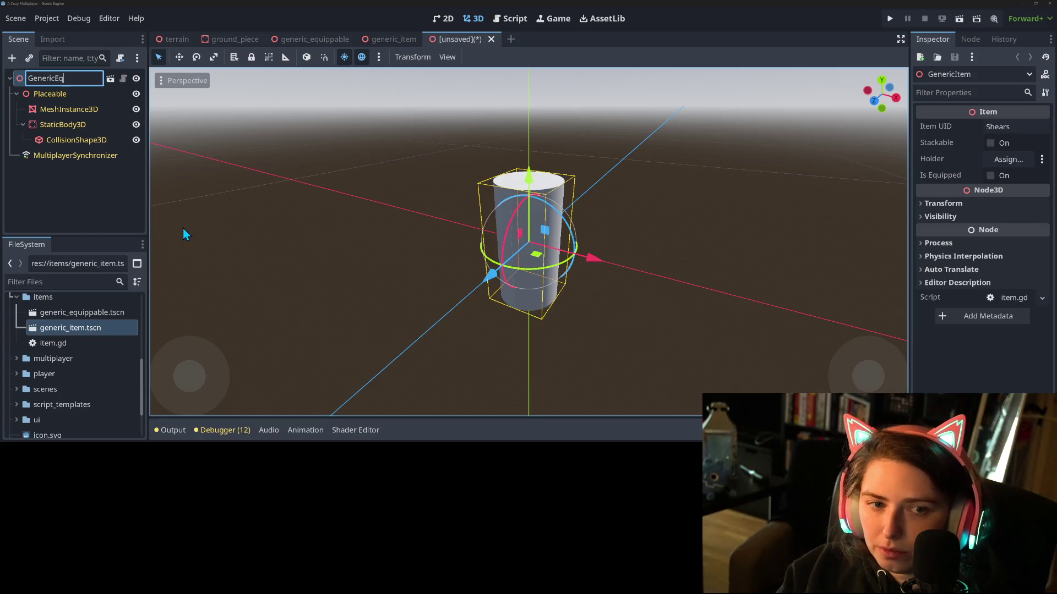
key("Return")
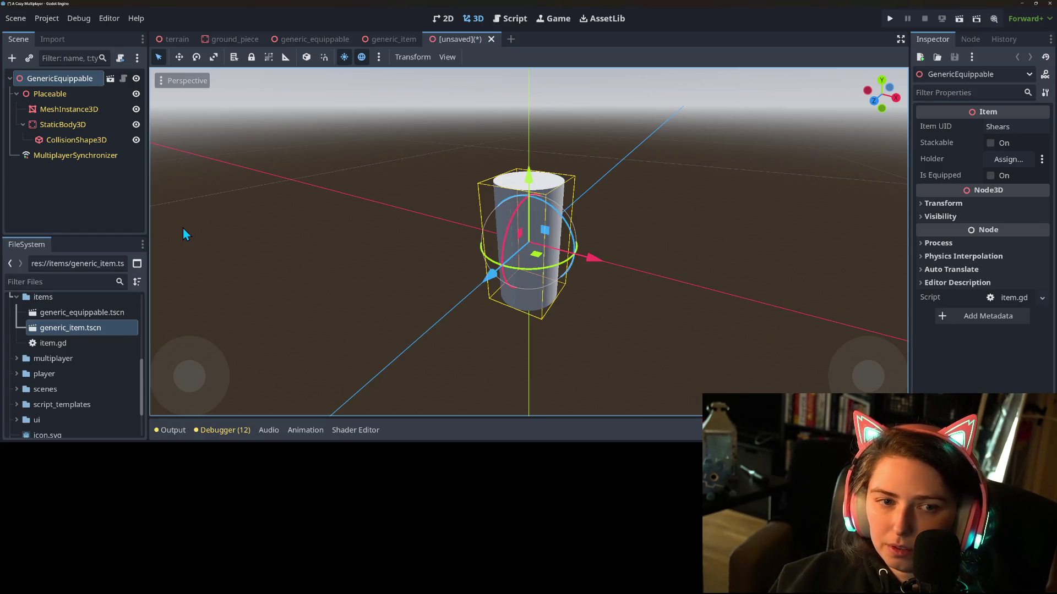
- Copy the Equippable node from generic_equippable and paste it into the new scene
key("ctrl+s")
left_click(637, 387)
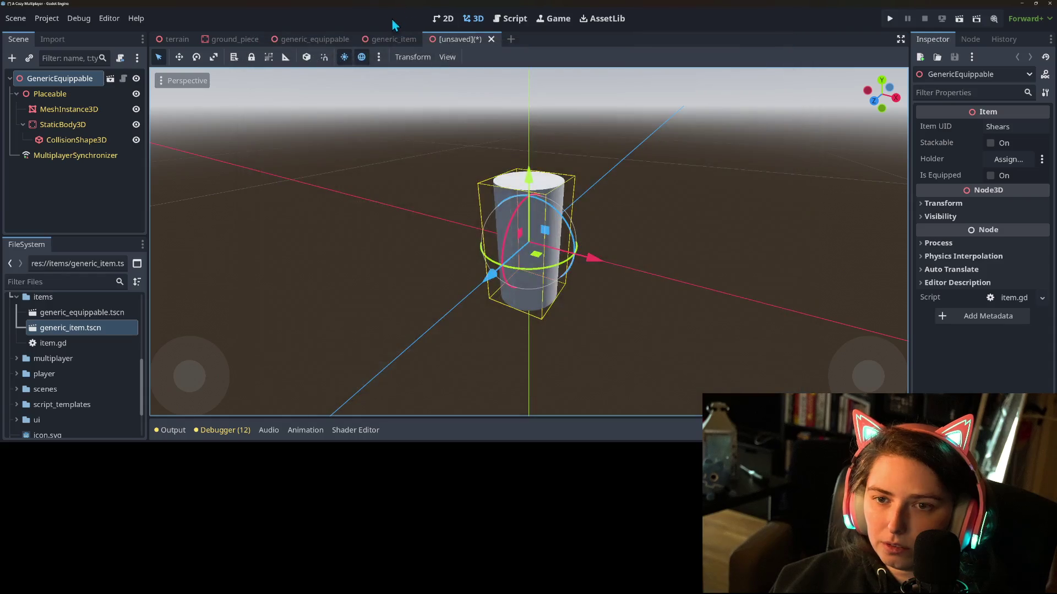
left_click(305, 38)
left_click(43, 200)
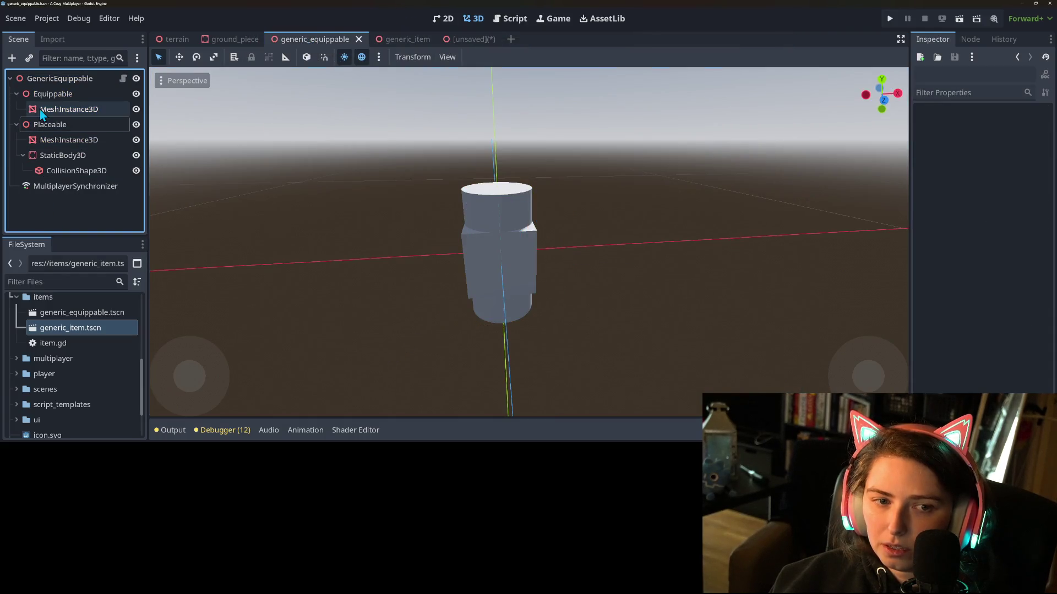
left_click(48, 96)
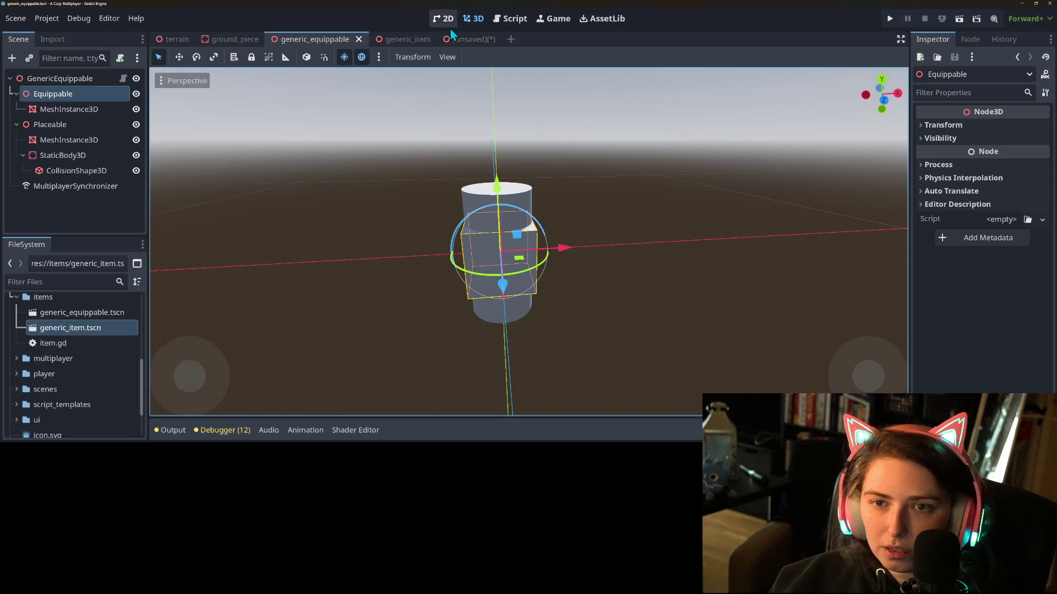
left_click(459, 40)
key("ctrl+v")
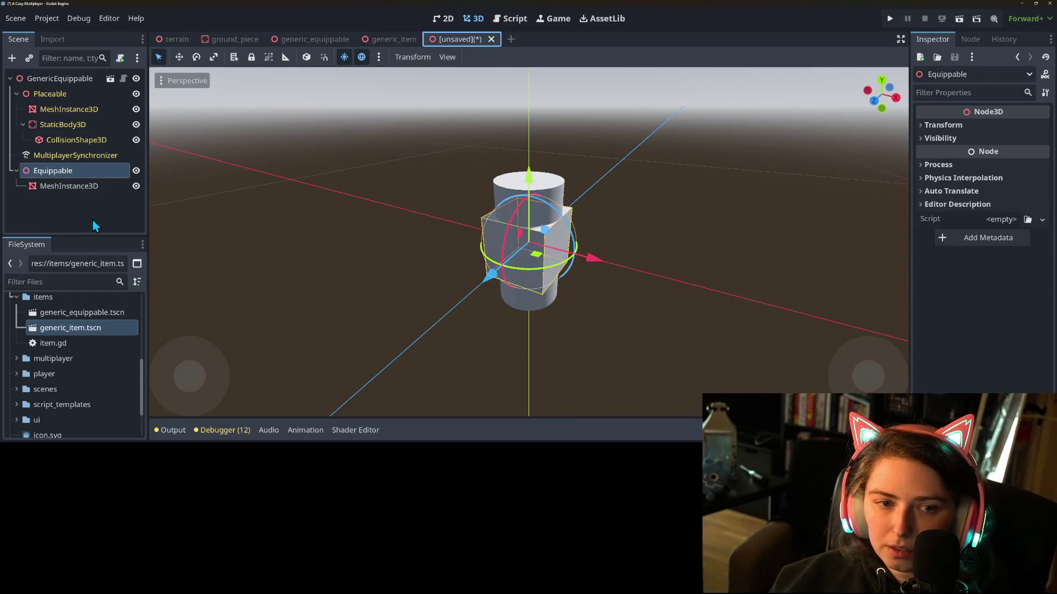
left_click(93, 222)
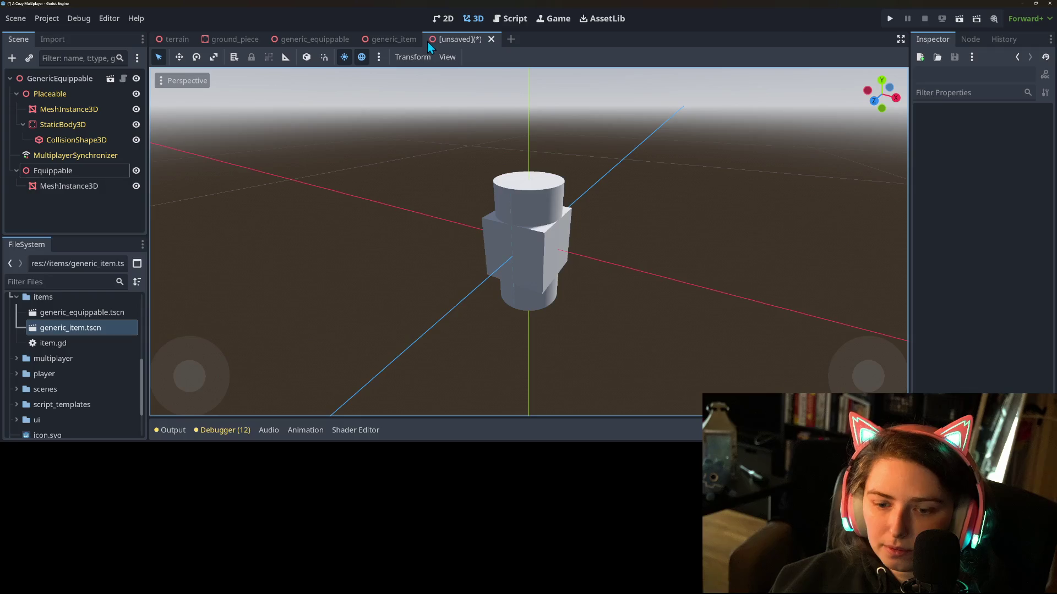
- Close the old generic_equippable tab and start saving the new scene
left_click(332, 39)
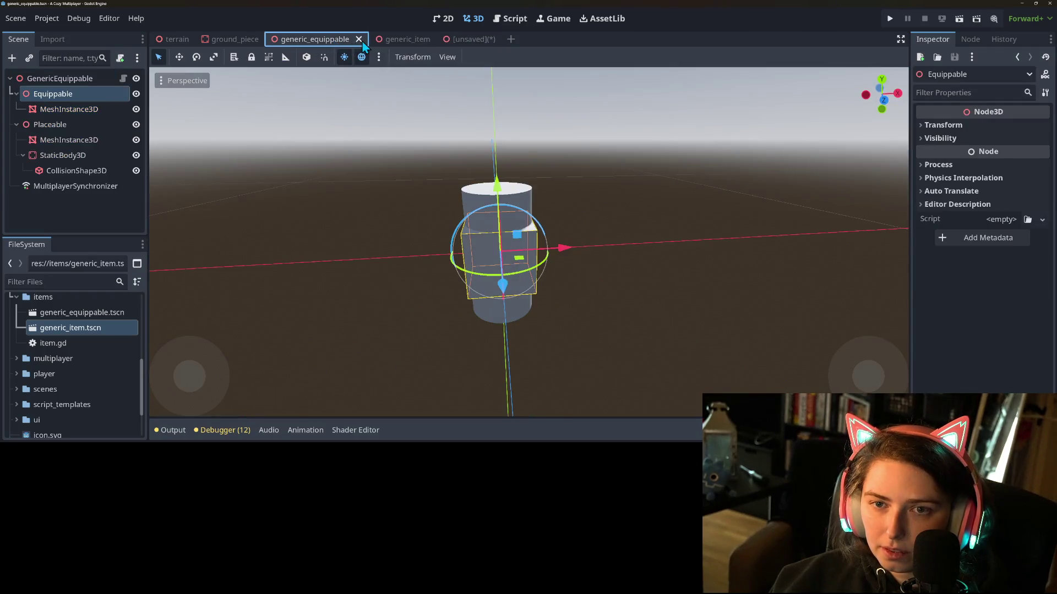
left_click(359, 39)
left_click(394, 40)
key("ctrl+s")
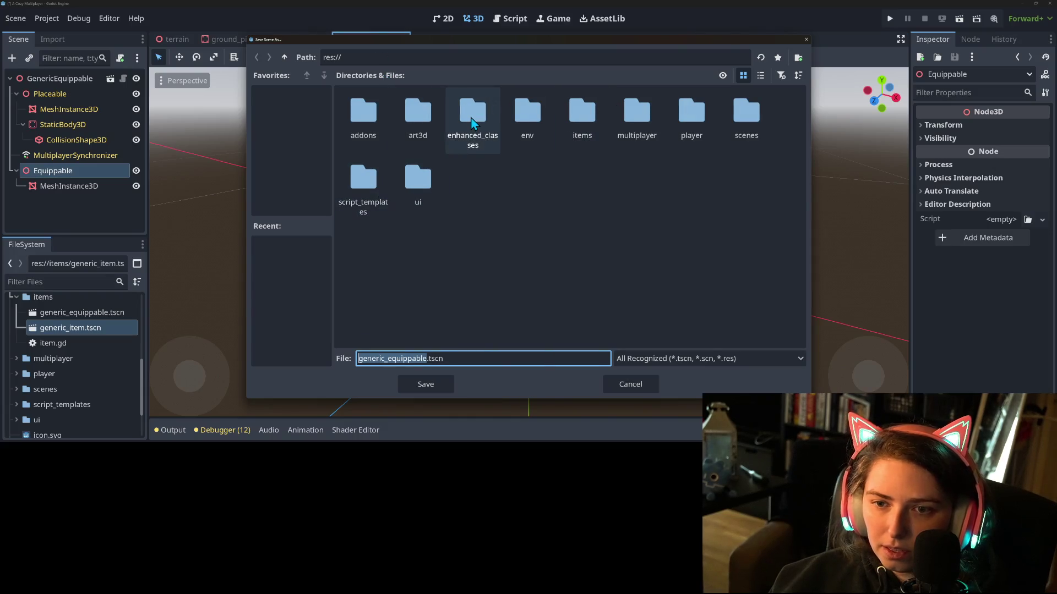
- Save the new scene in res://items as generic_equippable.tscn, overwriting the existing file
double_click(743, 115)
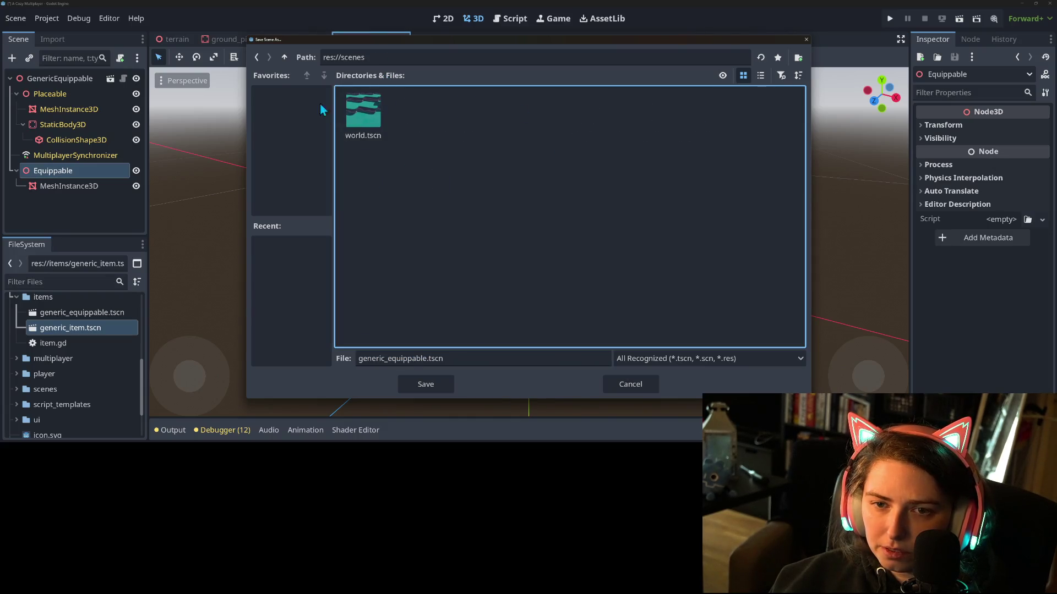
left_click(289, 57)
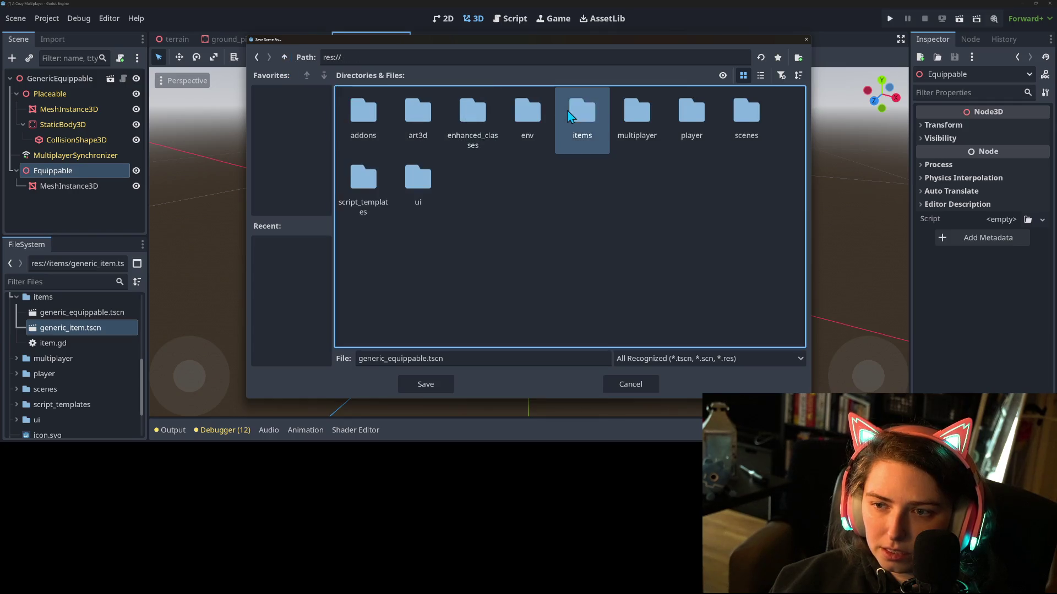
double_click(567, 111)
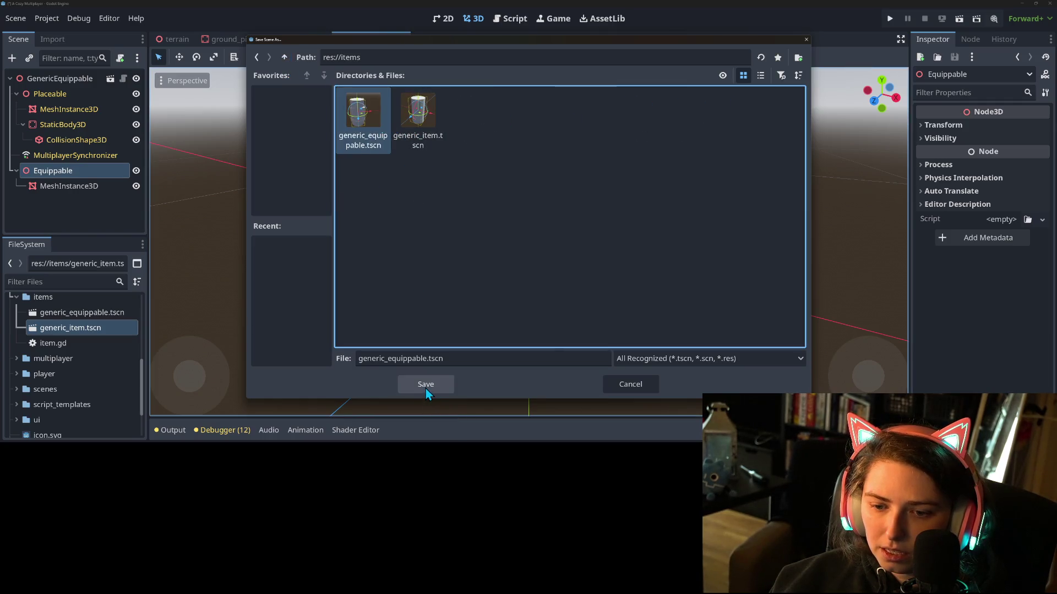
left_click(287, 57)
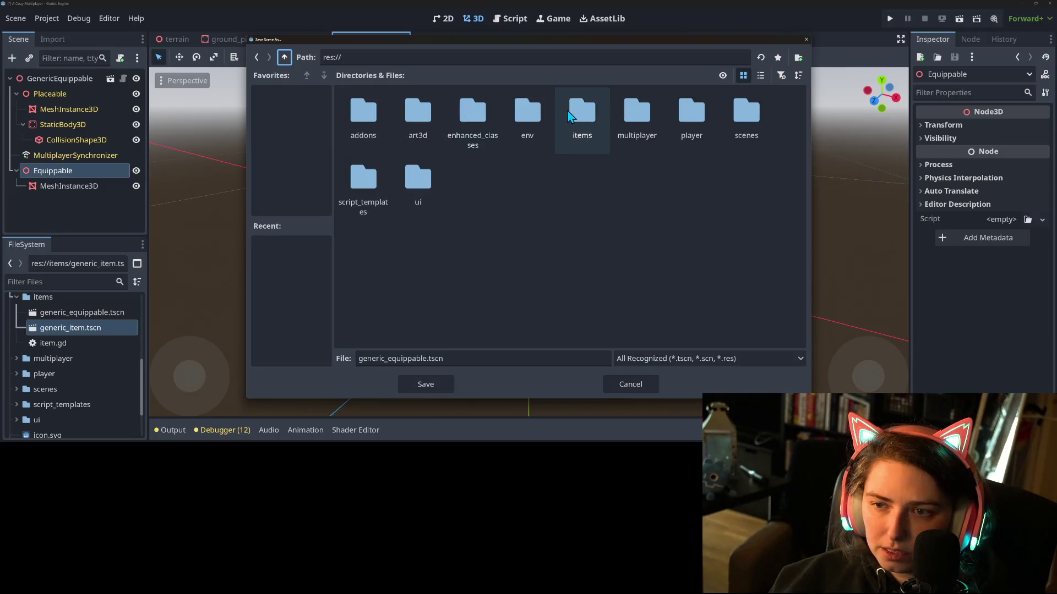
double_click(567, 111)
left_click(425, 388)
left_click(496, 240)
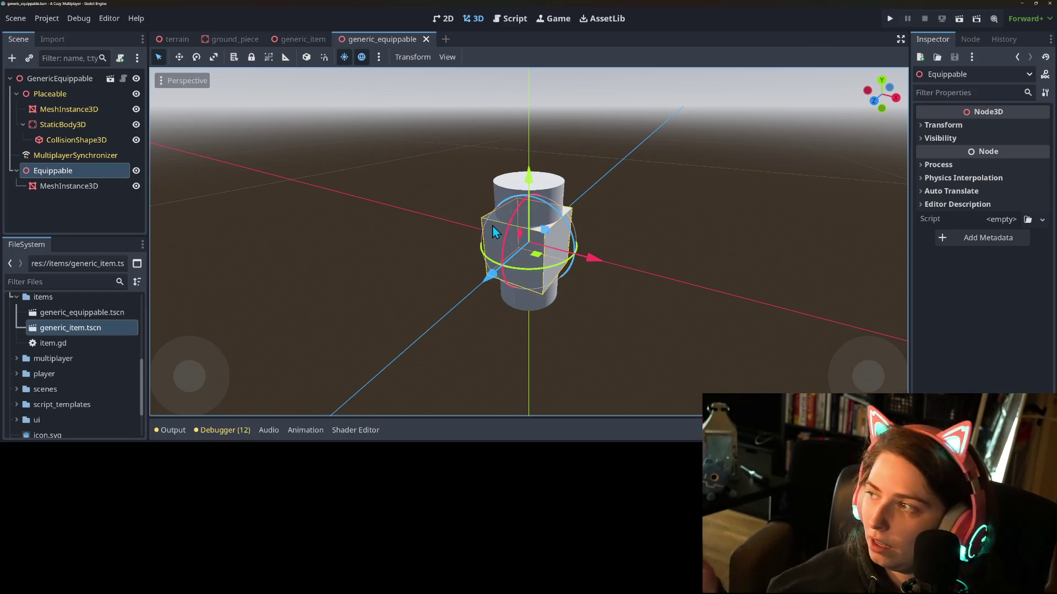
- Inspect the StaticBody3D and the Placeable's MeshInstance3D nodes
left_click_drag(259, 208, 461, 269)
scroll("down", 3)
scroll("up", 3)
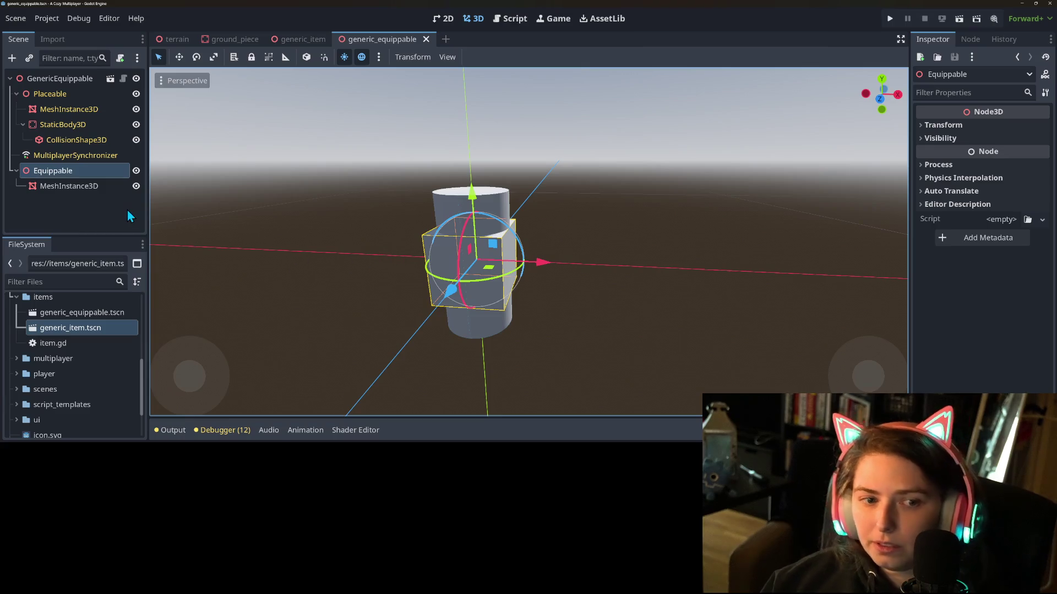
left_click(55, 126)
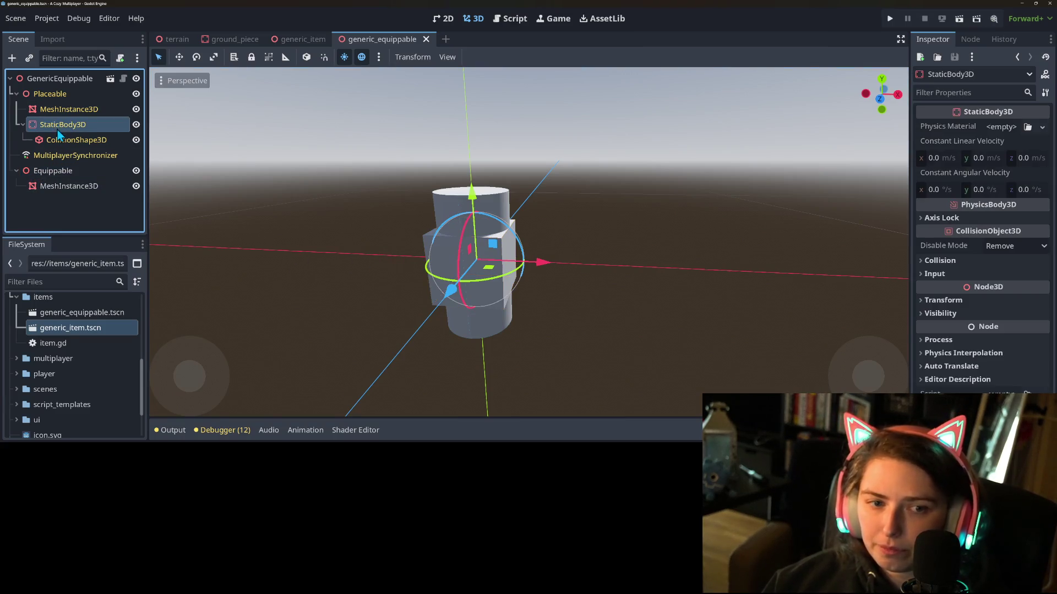
left_click(60, 110)
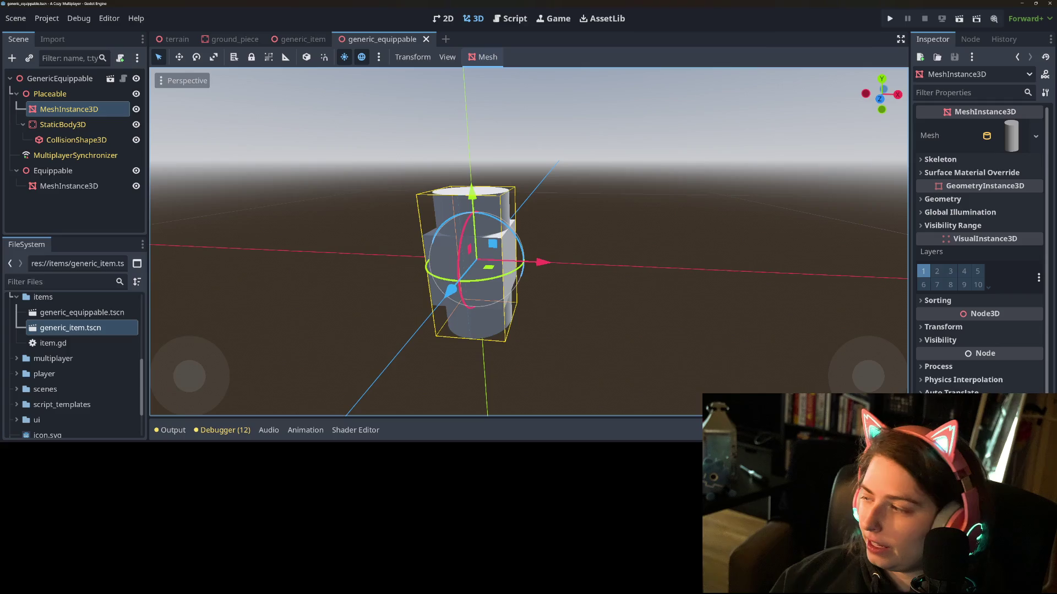
- Expand the art3d and witch folders in the FileSystem dock to list their models
scroll("up", 3)
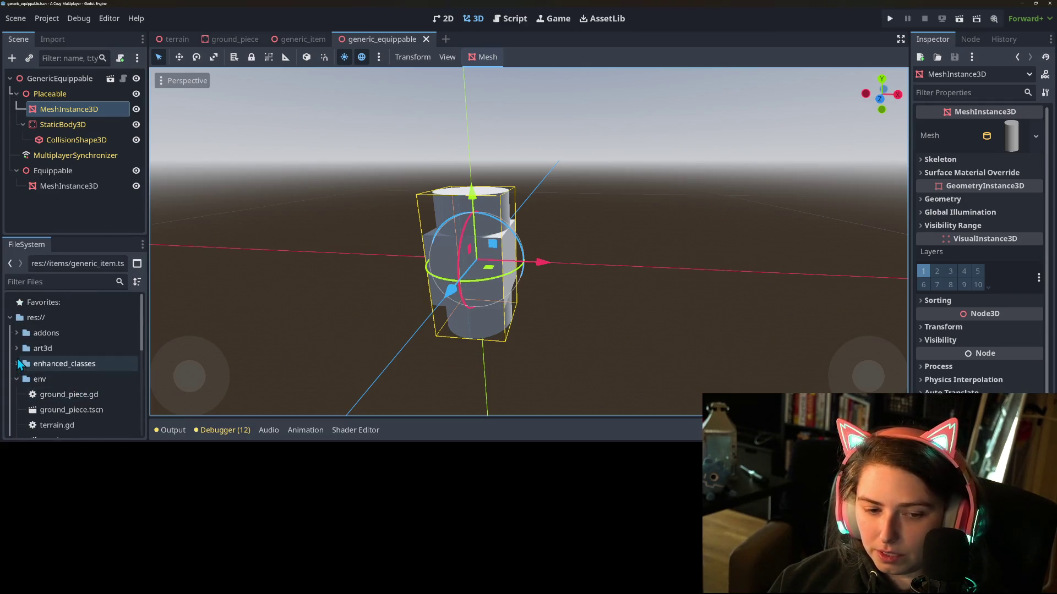
left_click(16, 348)
scroll("down", 3)
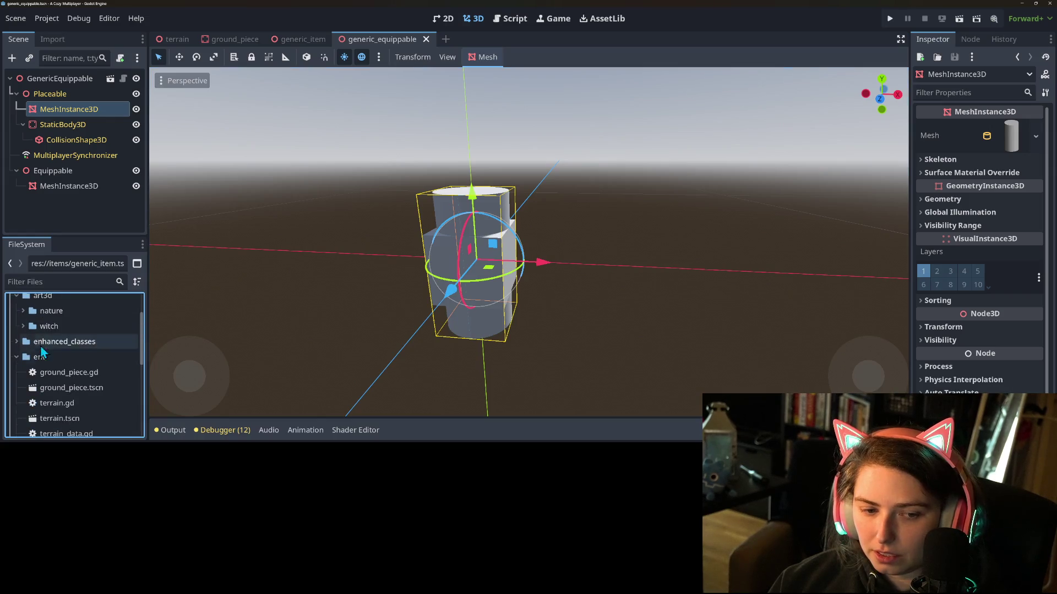
left_click(23, 326)
scroll("down", 3)
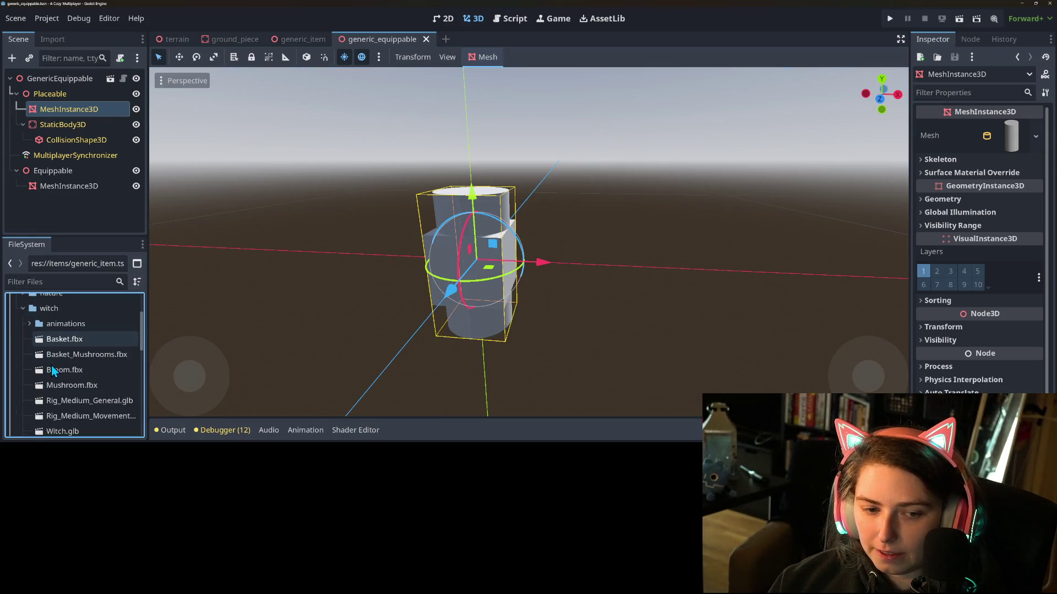
scroll("down", 3)
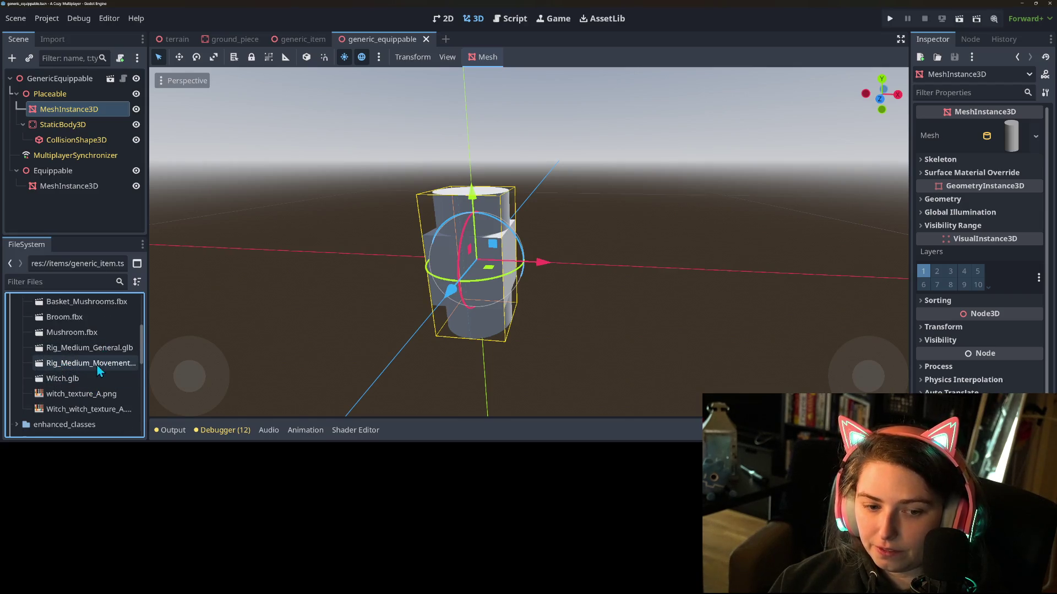
- After undoing the mushroom models, add Broom.fbx and place it under Placeable
left_click_drag(77, 332, 404, 318)
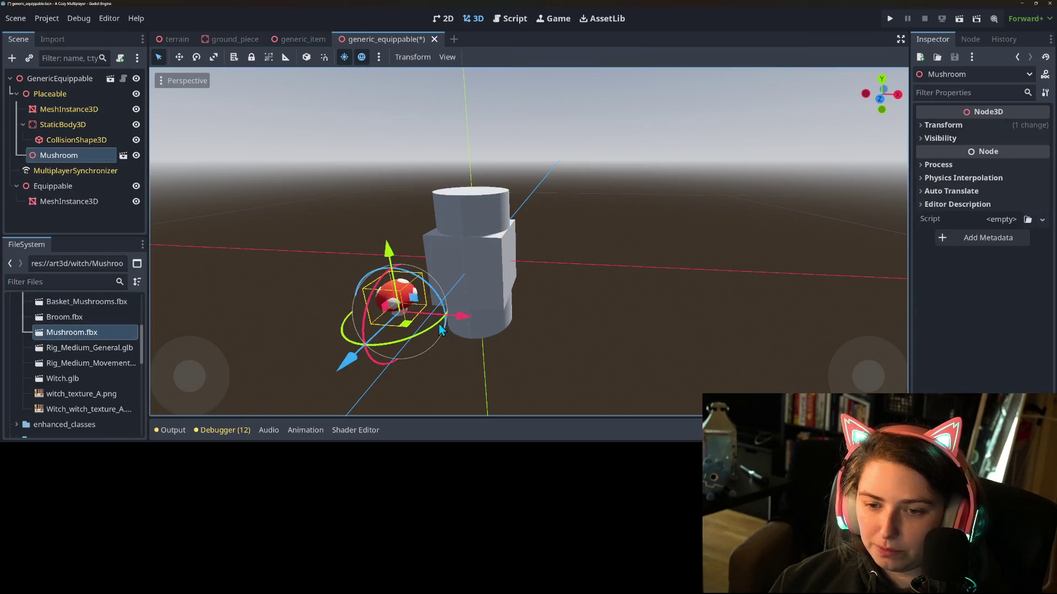
key("ctrl+z")
scroll("up", 3)
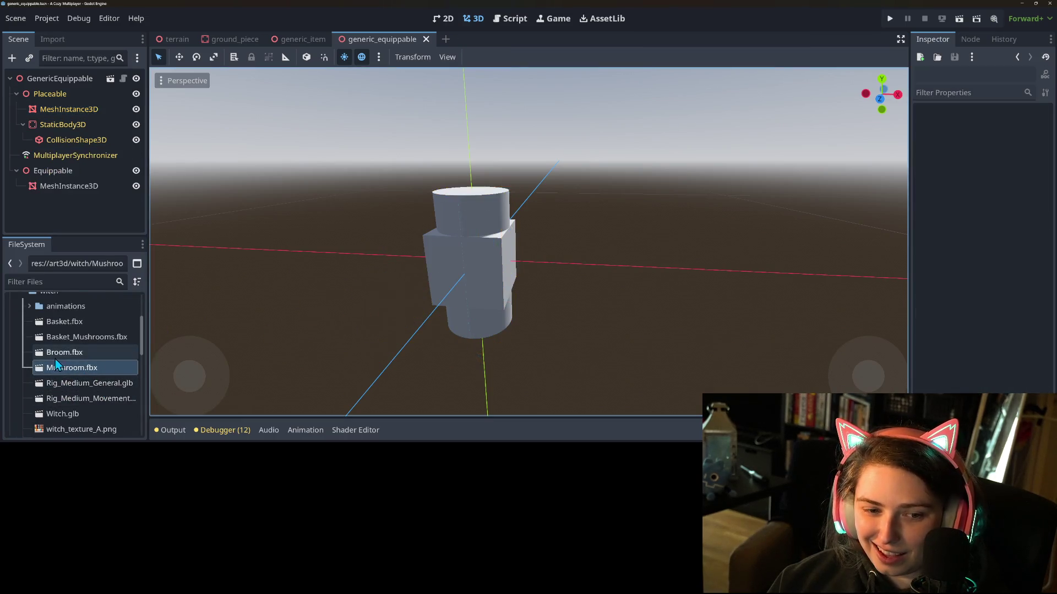
left_click_drag(77, 335, 380, 306)
key("ctrl+z")
left_click_drag(110, 353, 426, 304)
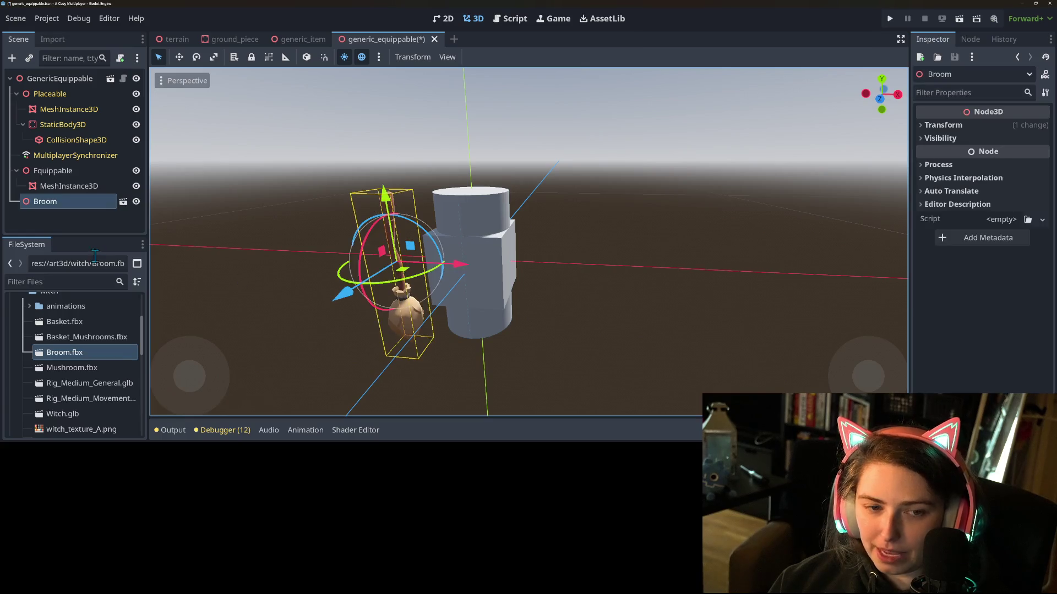
left_click_drag(46, 202, 62, 96)
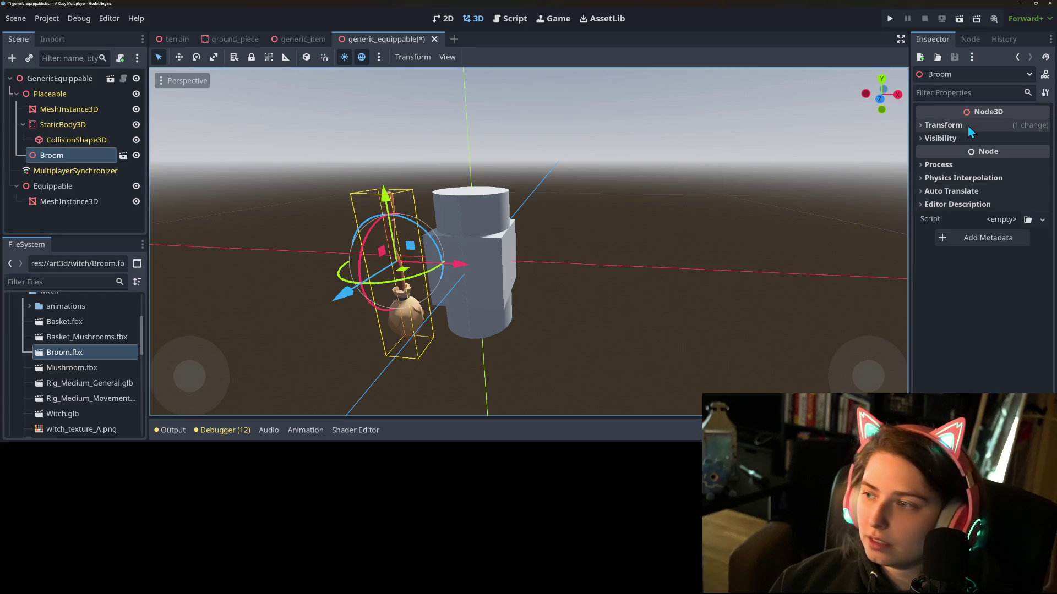
- Reset the Broom's position to the origin and hide both MeshInstance3D placeholder meshes
left_click(958, 126)
left_click(1043, 140)
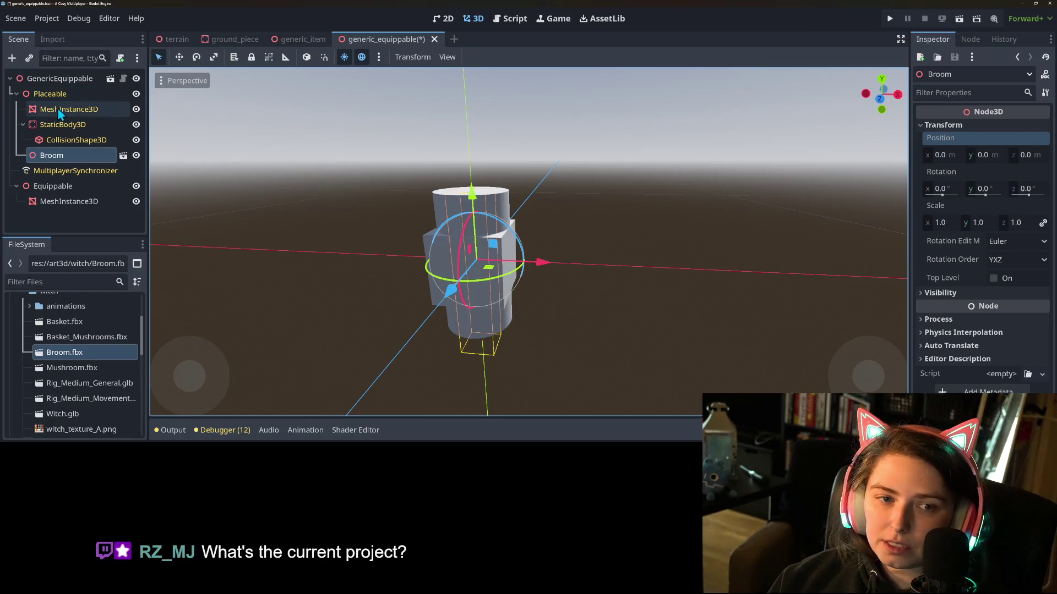
left_click(137, 109)
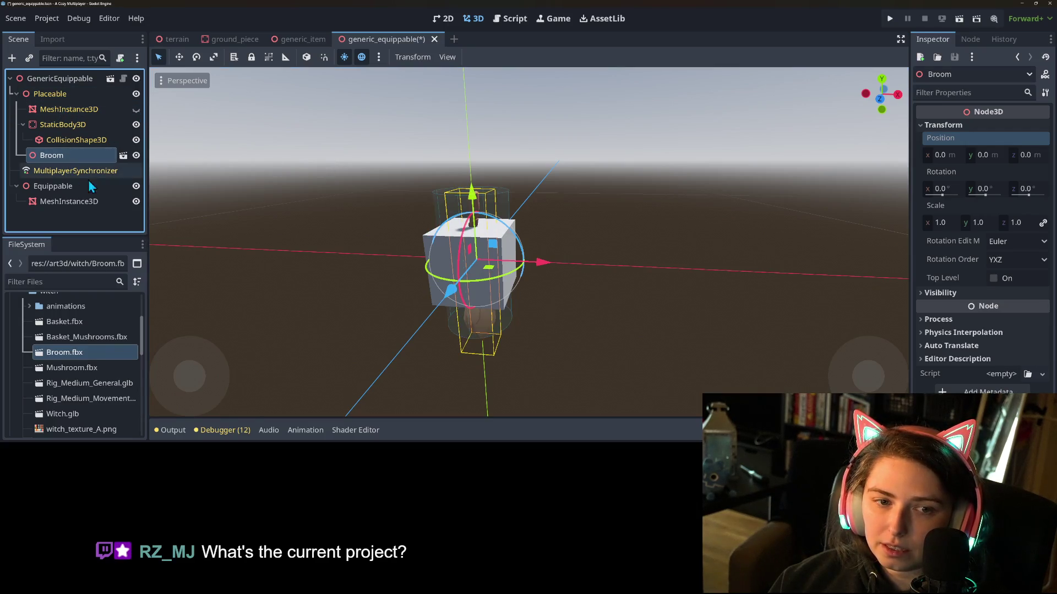
left_click(136, 202)
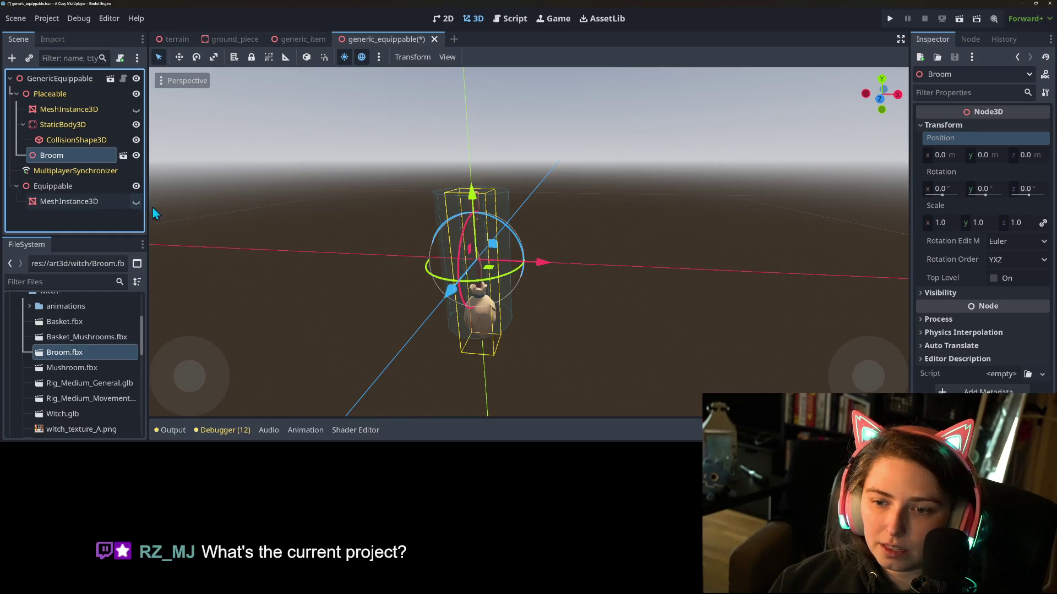
- Orbit around the broom to inspect it, then select the collision shape
scroll("up", 3)
left_click_drag(514, 263, 563, 313)
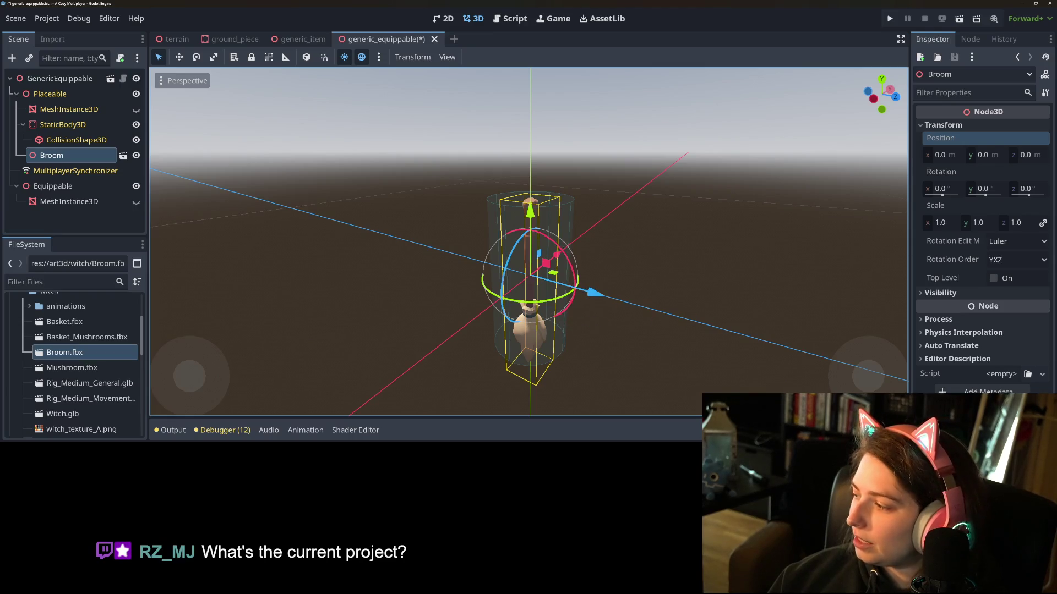
left_click_drag(440, 92, 502, 203)
scroll("up", 3)
left_click_drag(542, 253, 537, 248)
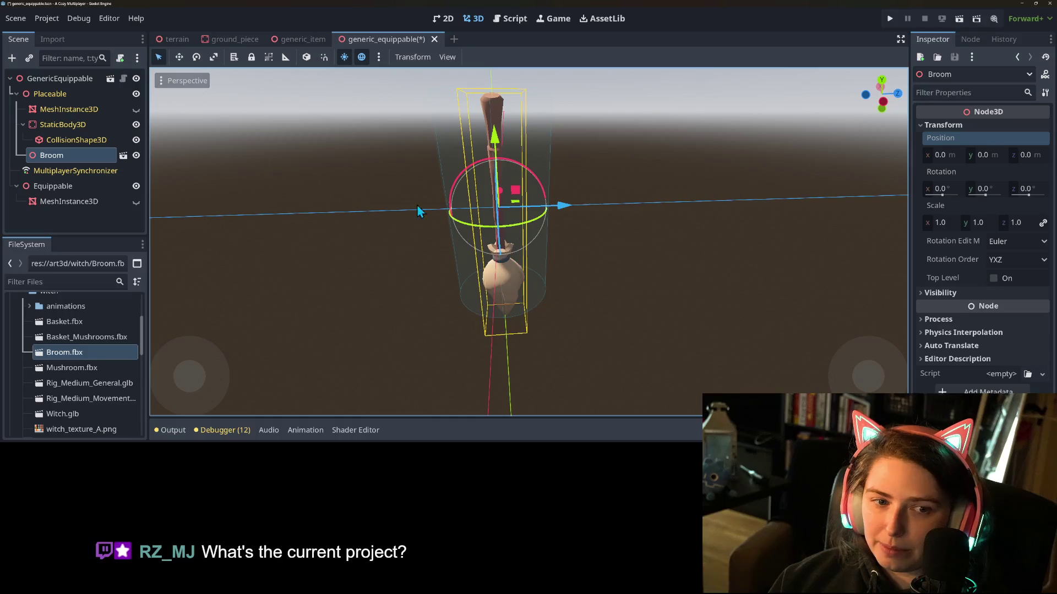
left_click(87, 140)
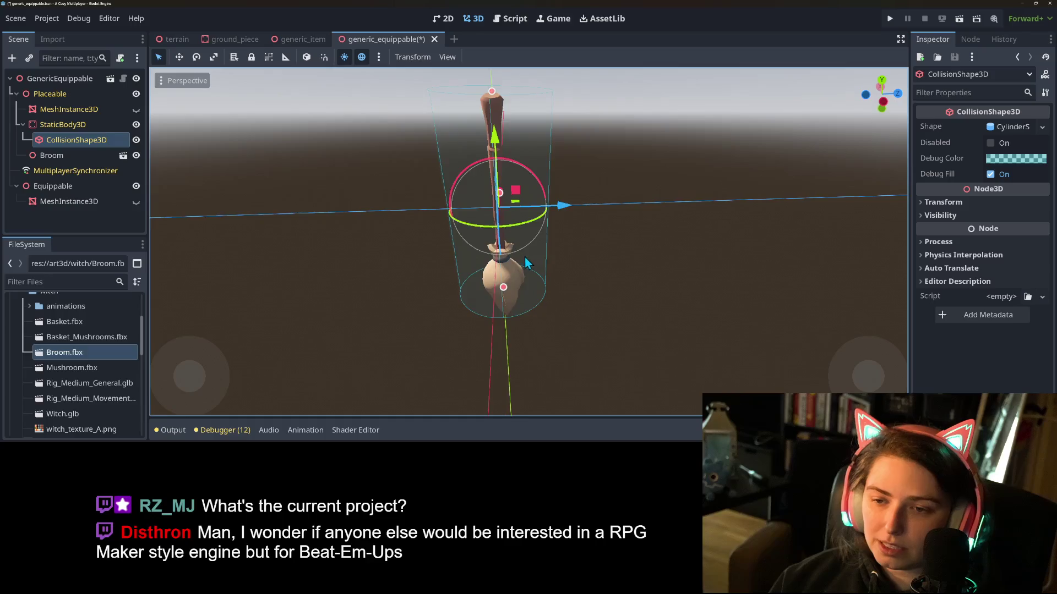
- Change the collision shape to a new BoxShape3D
left_click_drag(523, 257, 560, 275)
scroll("down", 3)
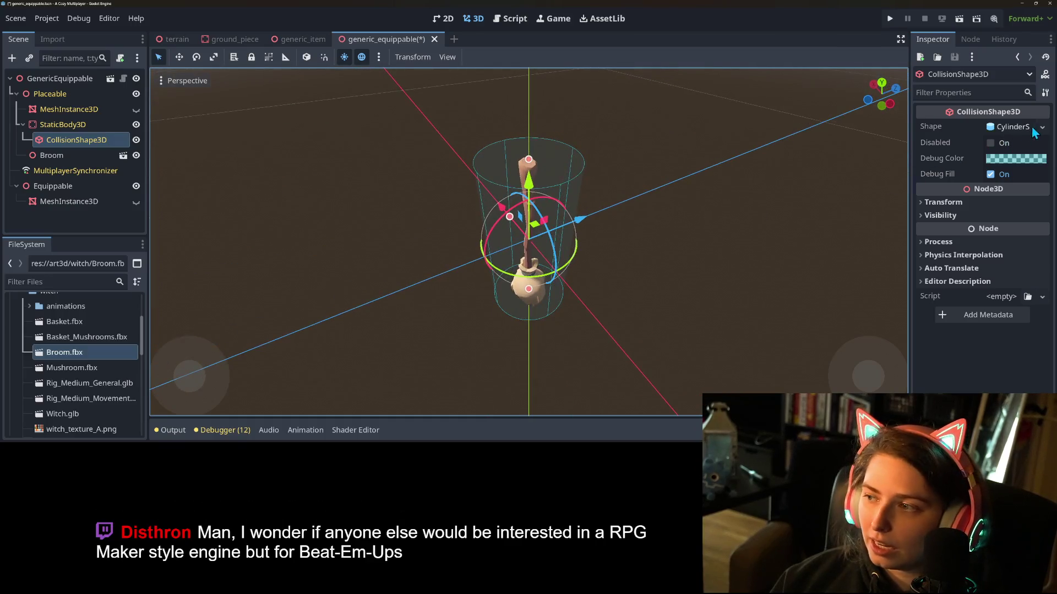
left_click(1042, 127)
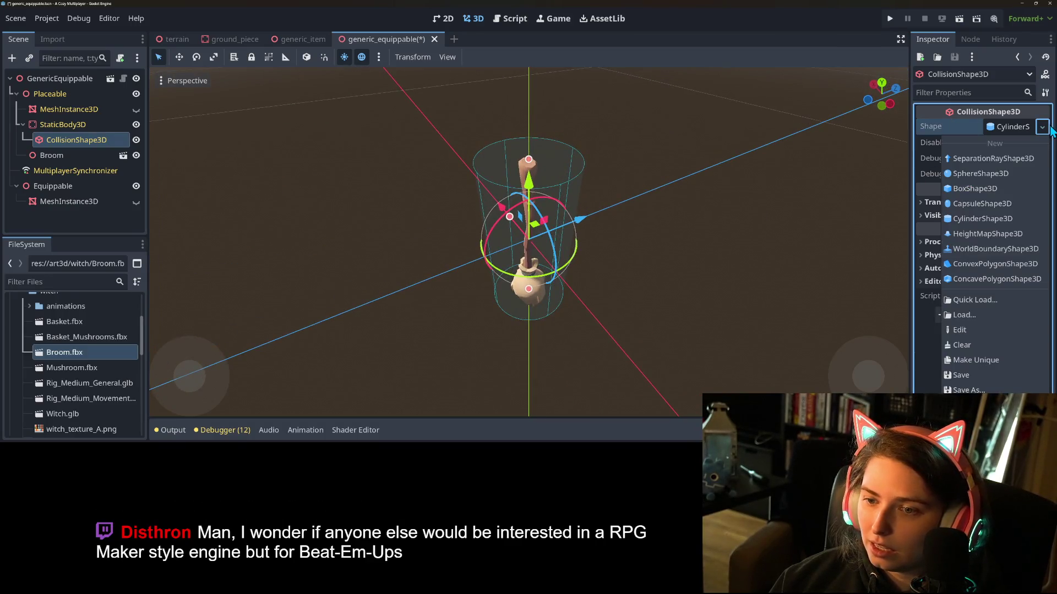
left_click(1024, 187)
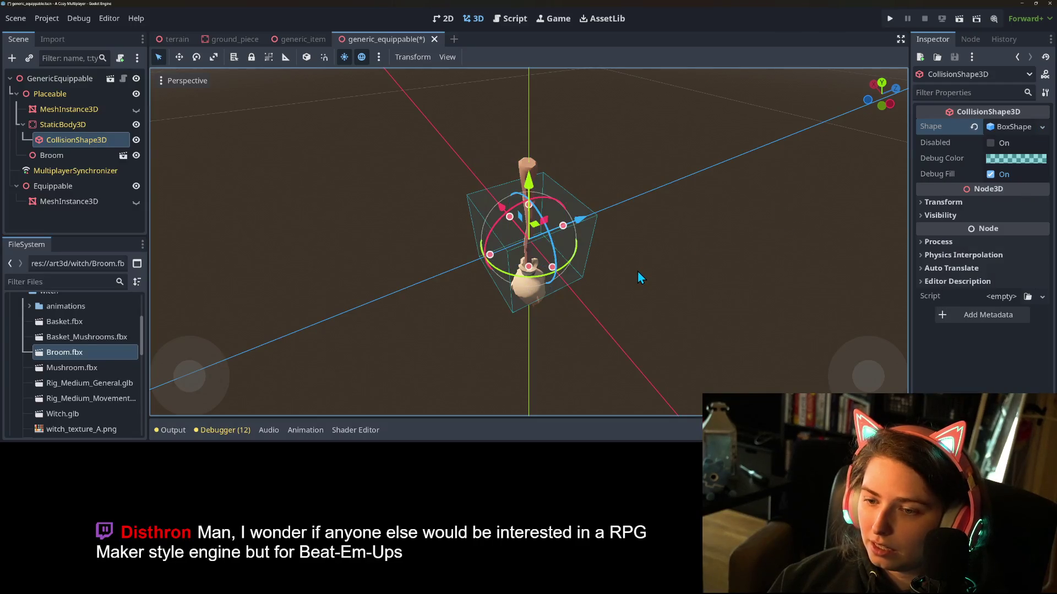
- Size the box to about 0.52 × 2.42 × 0.51 around the broom and save
key("KP_1")
left_click_drag(490, 228, 496, 286)
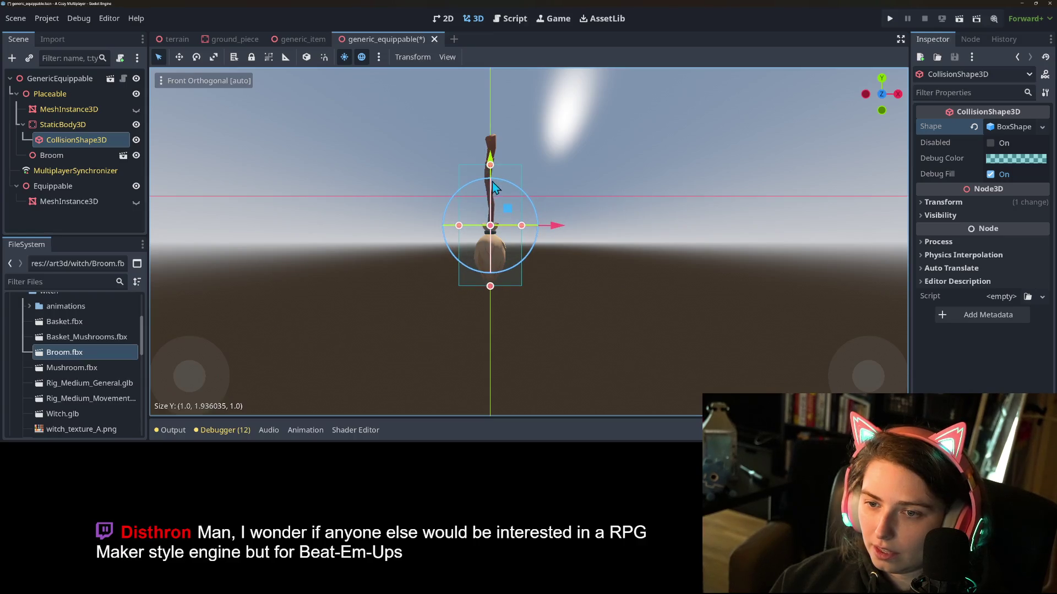
left_click_drag(492, 171, 494, 139)
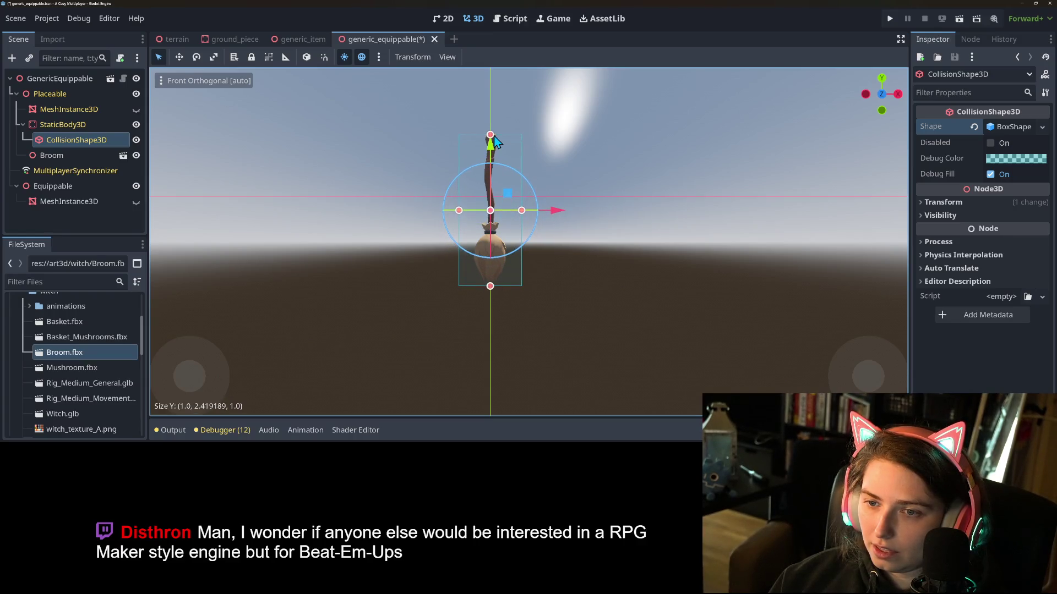
left_click_drag(460, 212, 566, 221)
key("KP_3")
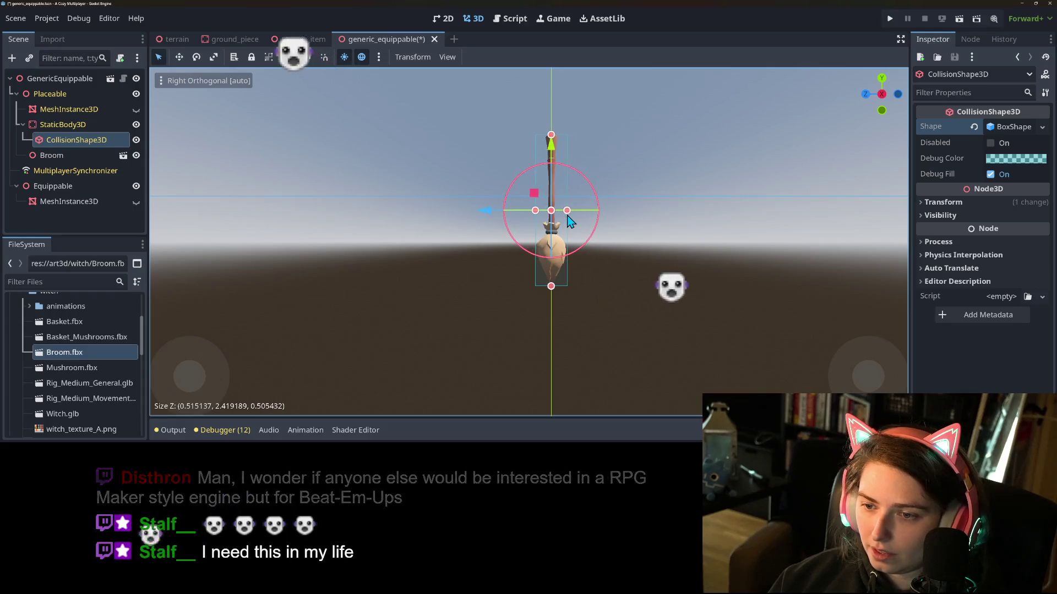
key("ctrl+s")
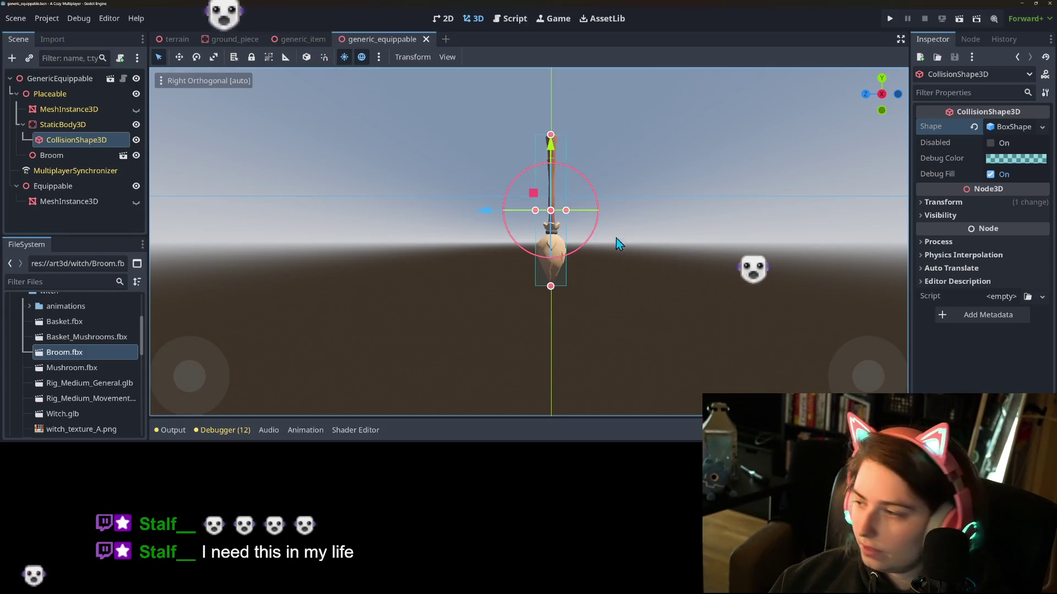
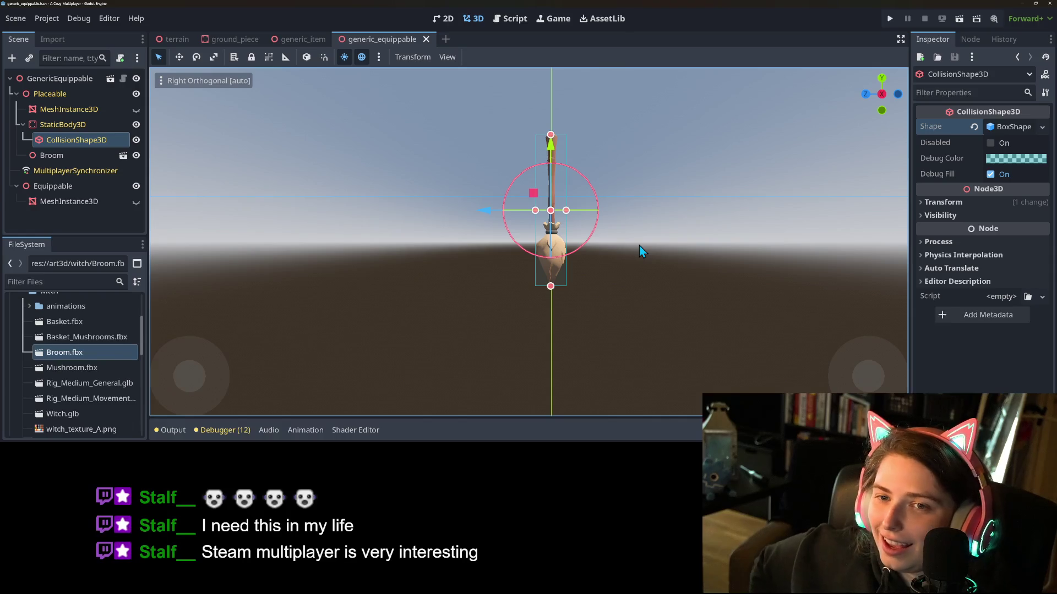
- Resize the broom's collision box to 0.5 × 2.5 × 0.5 m
left_click_drag(625, 233, 571, 332)
scroll("up", 3)
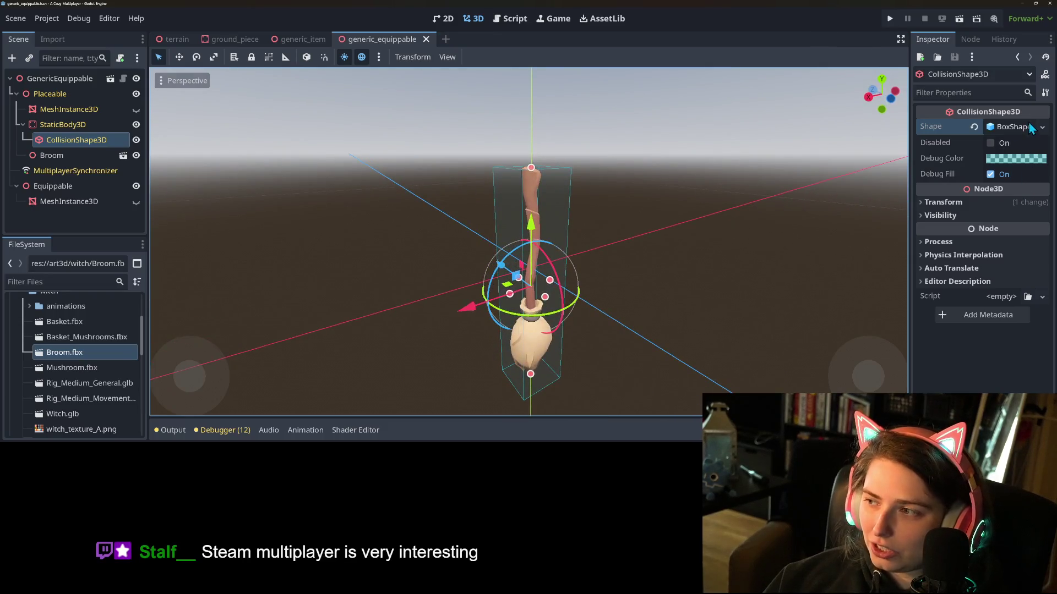
left_click(1031, 129)
left_click(1043, 161)
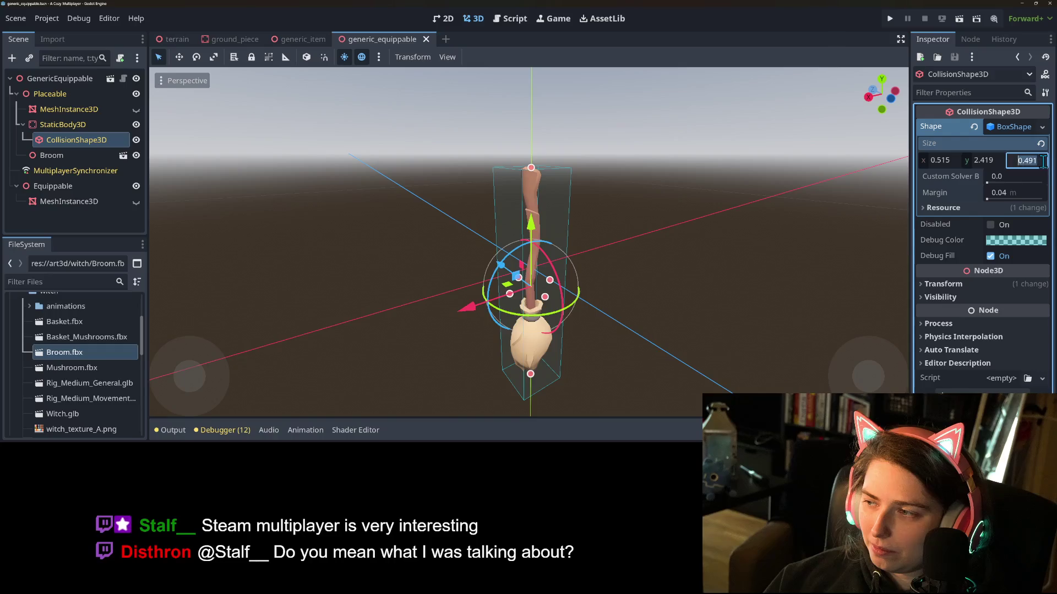
type("0.5")
key("Return")
left_click(983, 160)
type(".5")
key("Return")
left_click(950, 159)
type("0.5")
key("Return")
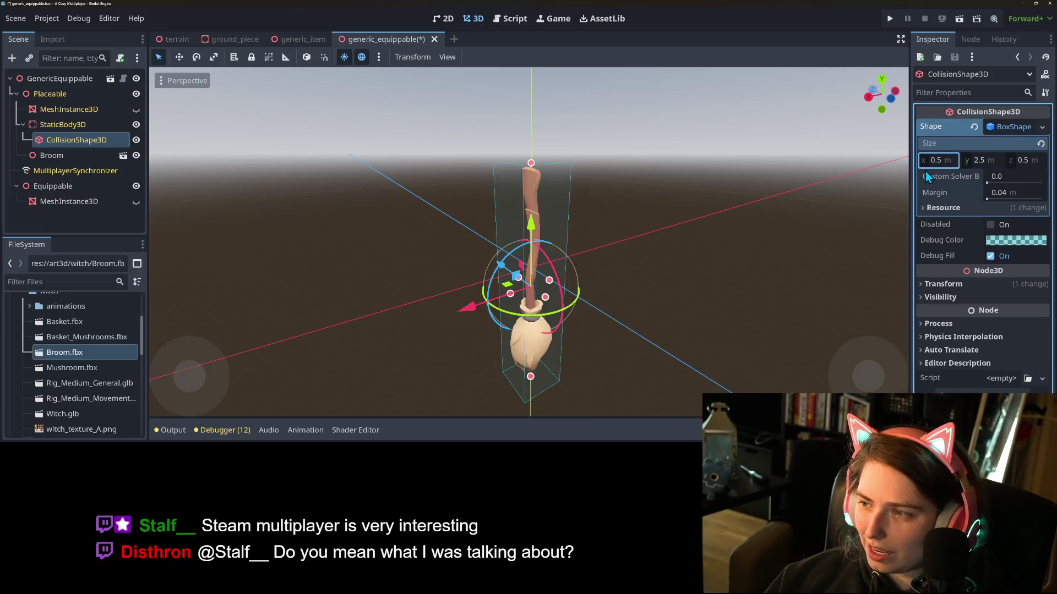
- Move the collision shape to position 0, -0.25, 0 and save generic_equippable
left_click(942, 284)
left_click(1028, 314)
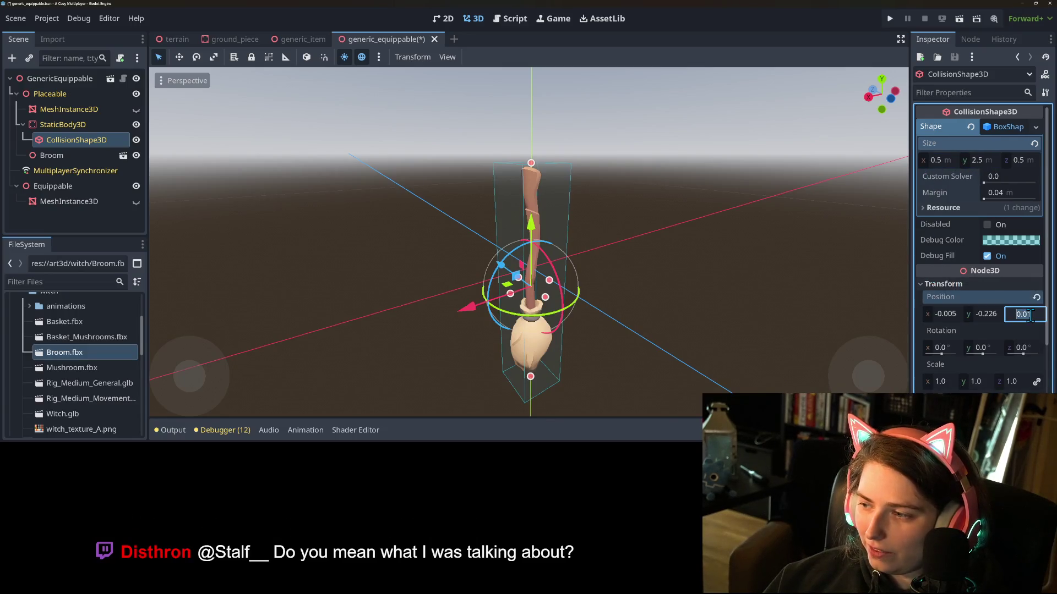
left_click(985, 314)
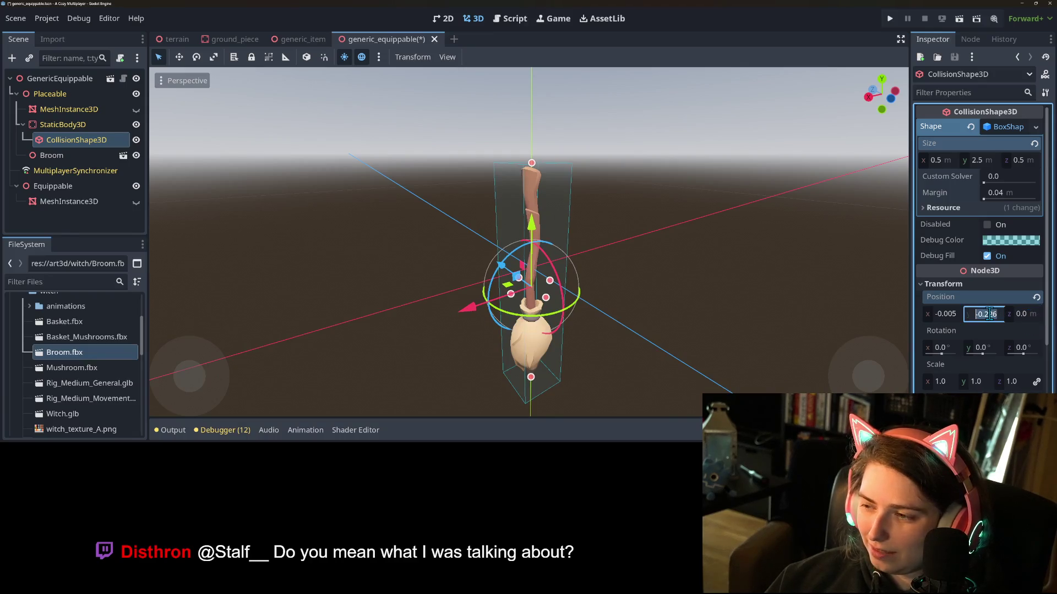
type("0")
key("Return")
left_click(989, 314)
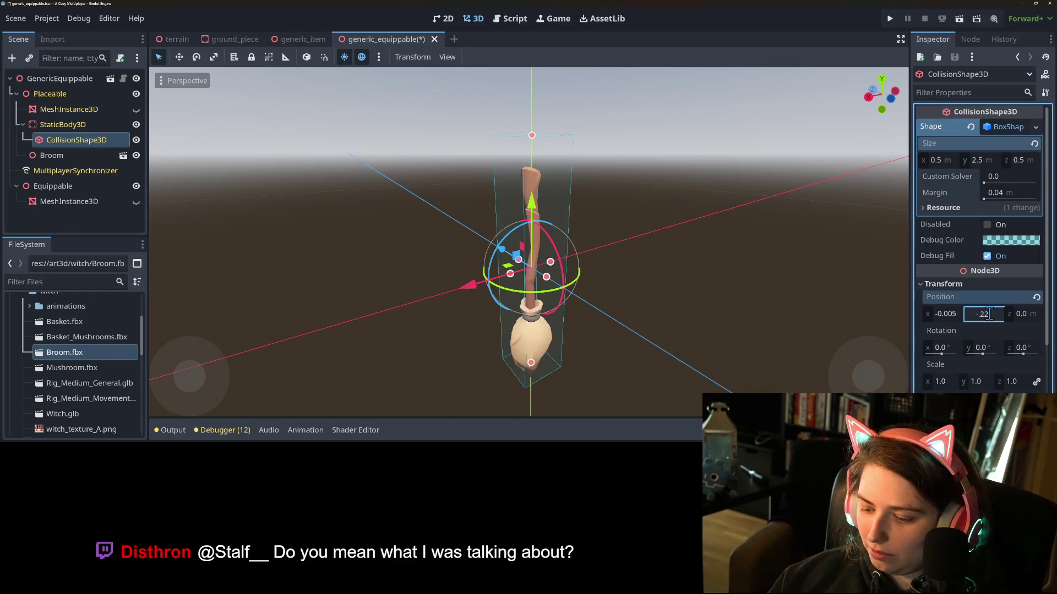
key("Return")
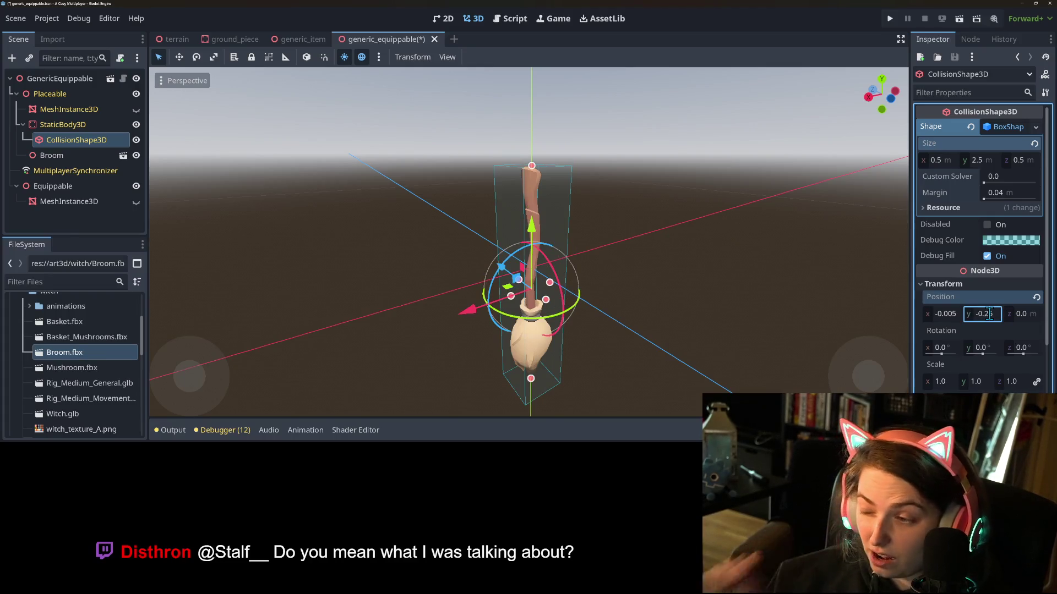
left_click(954, 314)
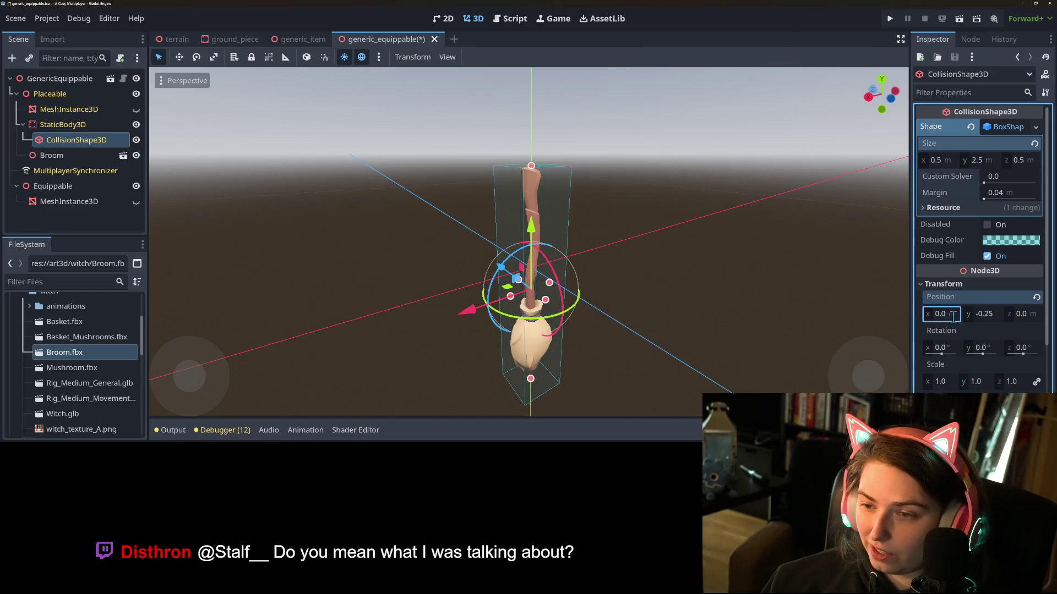
scroll("down", 3)
left_click_drag(620, 279, 673, 361)
key("ctrl+s")
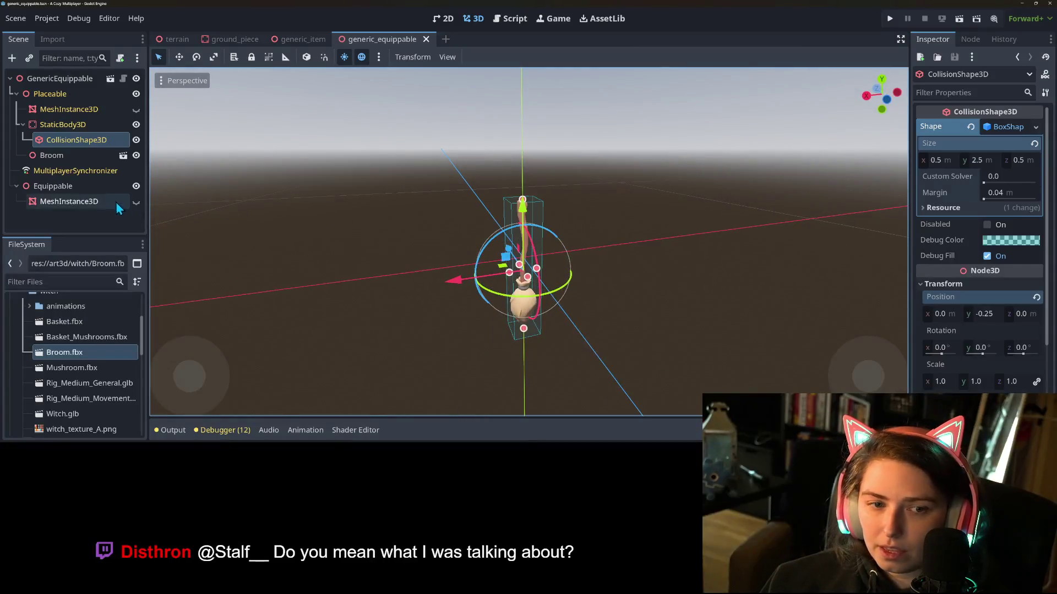
- Move the Broom node from Placeable under Equippable and save the scene
left_click(121, 202)
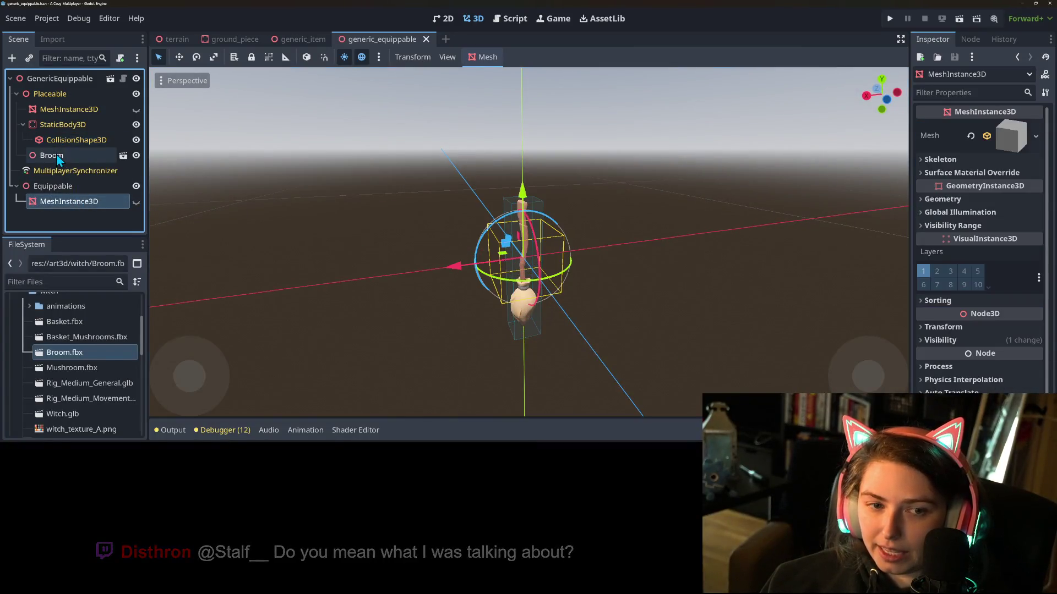
left_click(60, 156)
left_click_drag(53, 190, 56, 190)
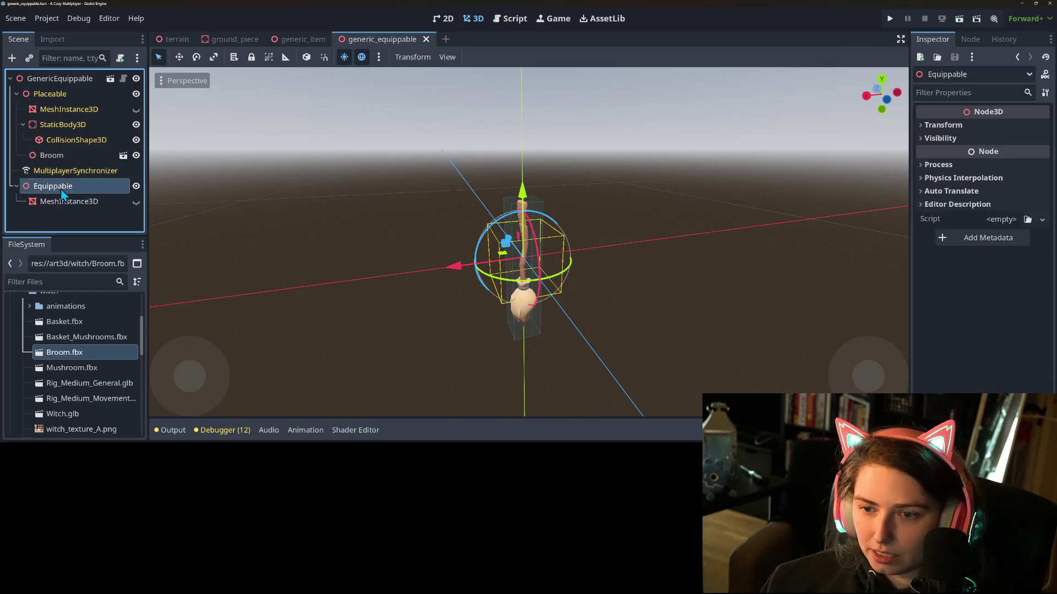
scroll("down", 3)
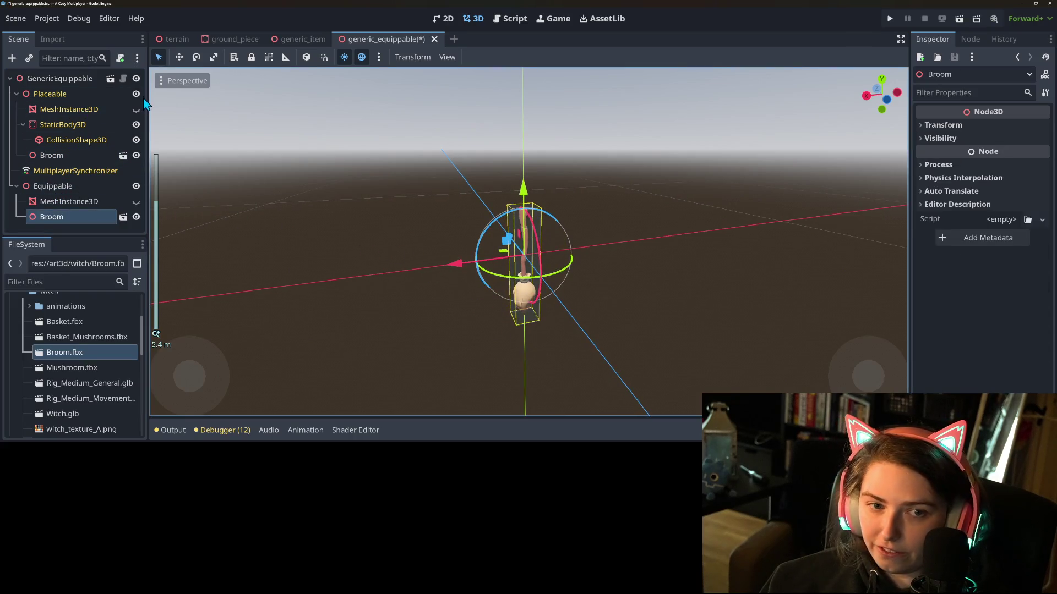
scroll("up", 3)
left_click_drag(465, 349, 417, 296)
key("ctrl+s")
scroll("down", 3)
scroll("down", 3)
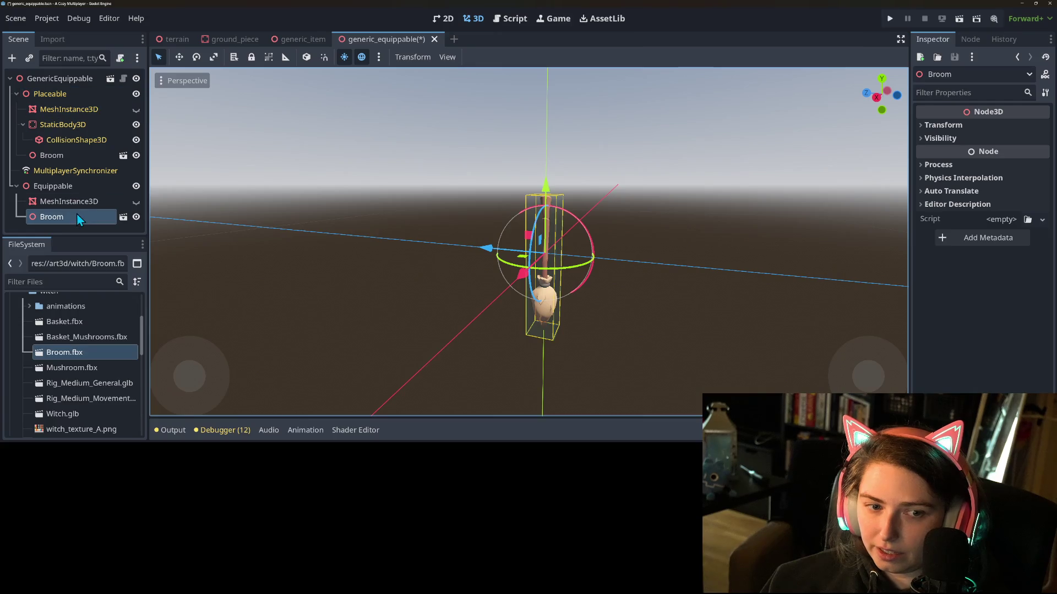
- Delete the Broom node and save generic_equippable without it
key("Delete")
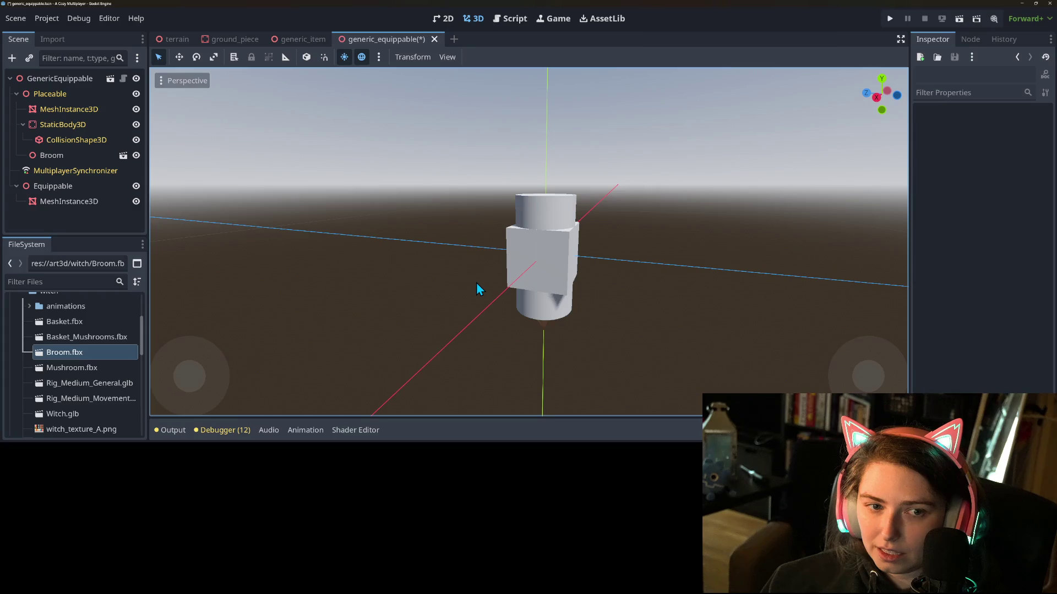
key("ctrl+z")
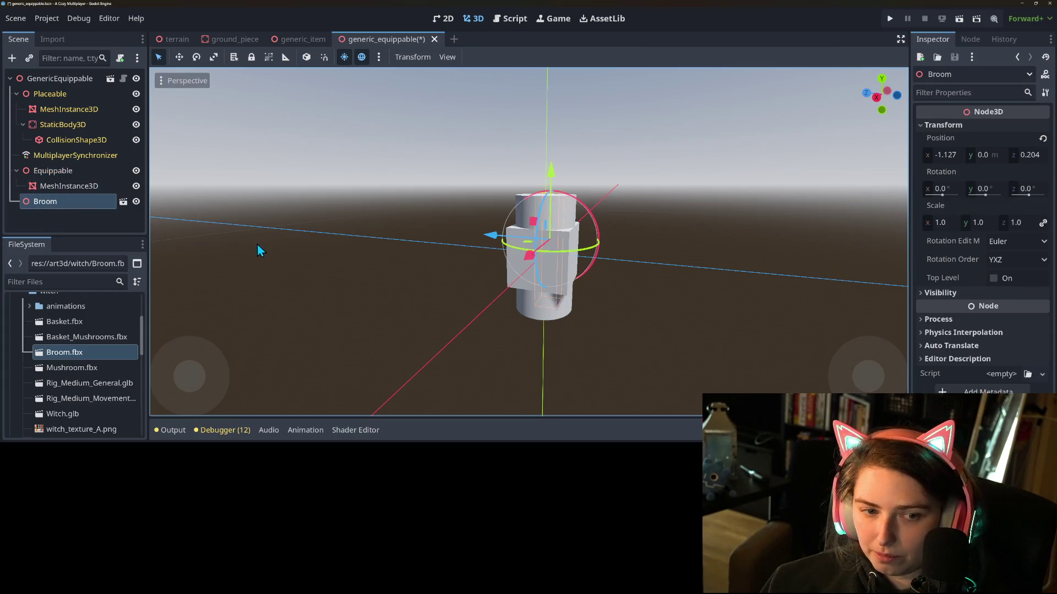
key("Delete")
key("ctrl+s")
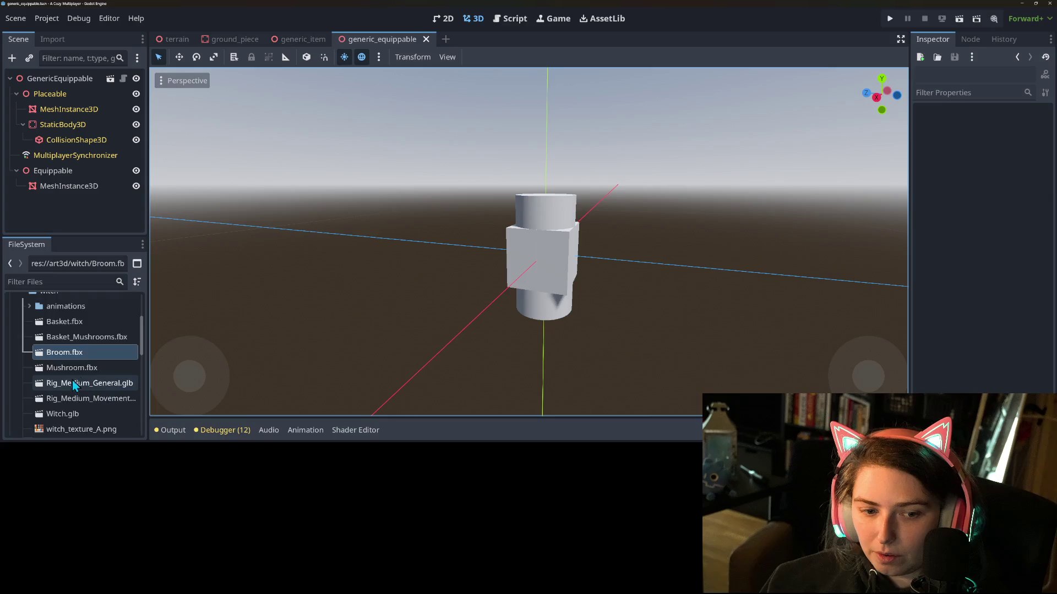
scroll("down", 3)
scroll("up", 3)
left_click(71, 346)
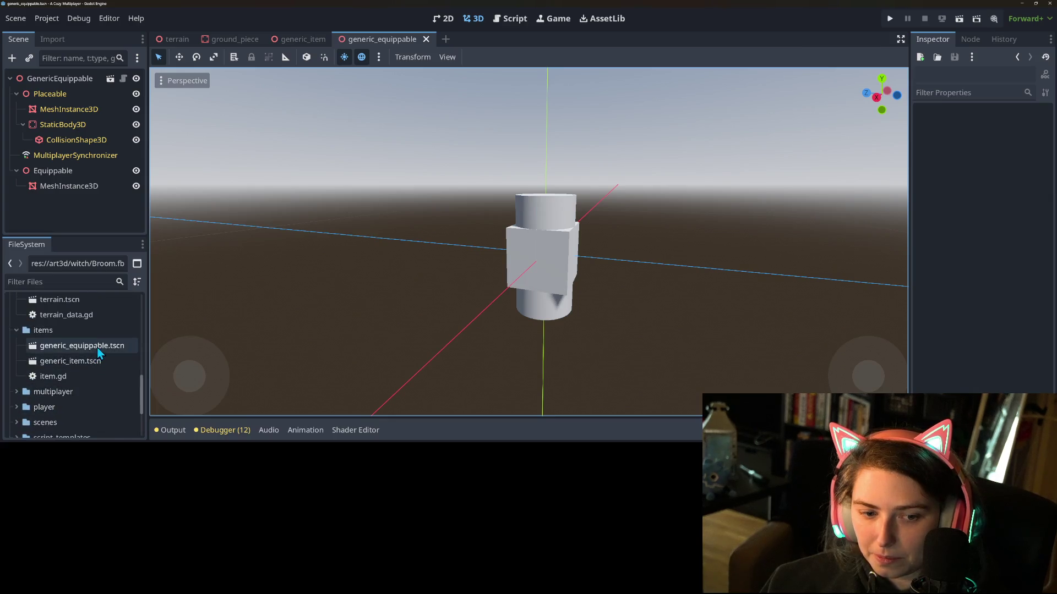
- Create a new scene inheriting generic_equippable, then delete Equippable's mesh in the original
right_click(98, 345)
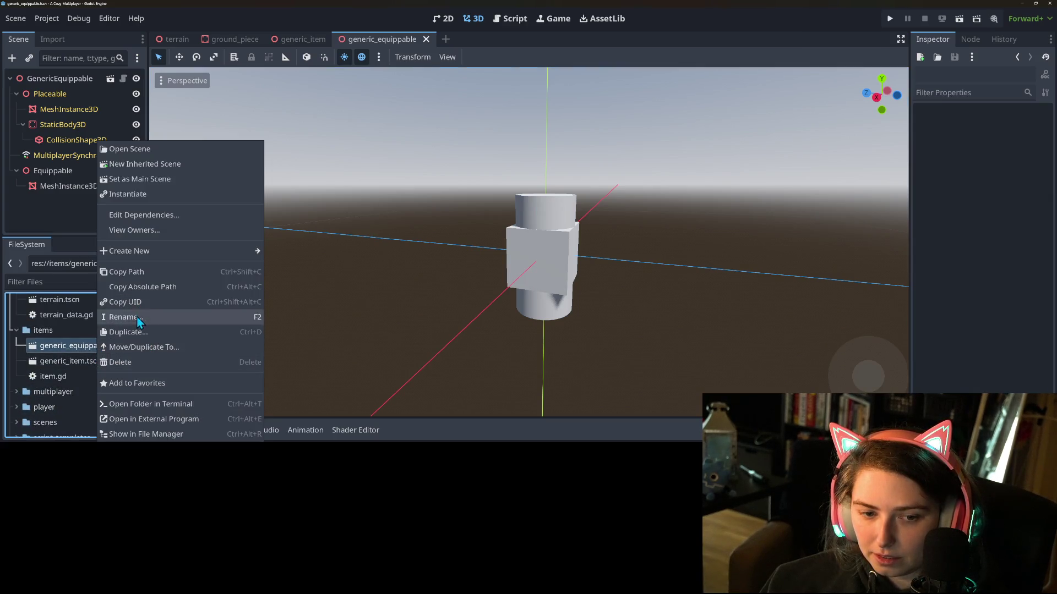
left_click(138, 163)
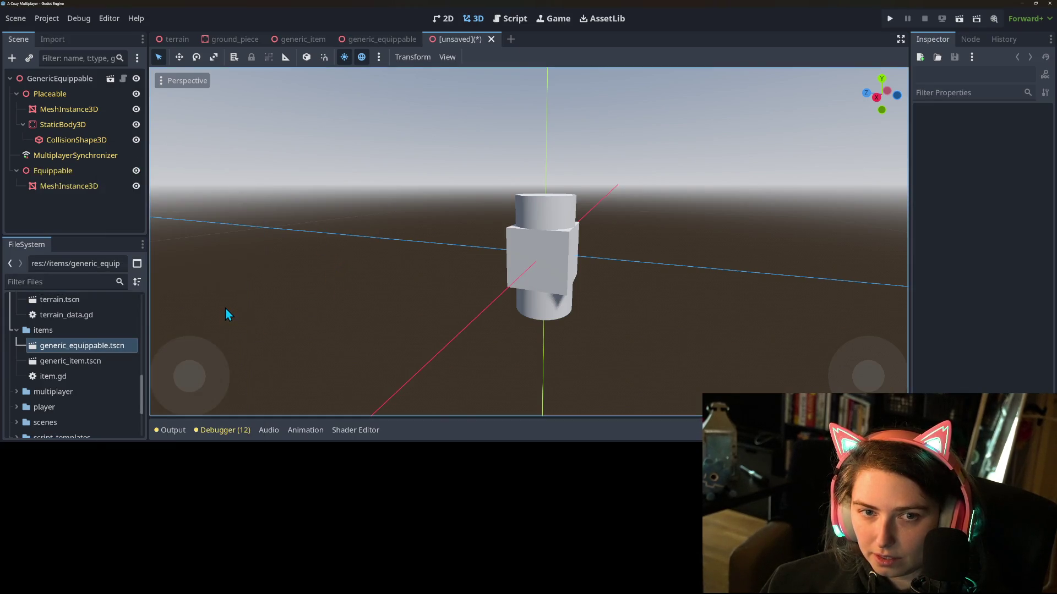
left_click(378, 42)
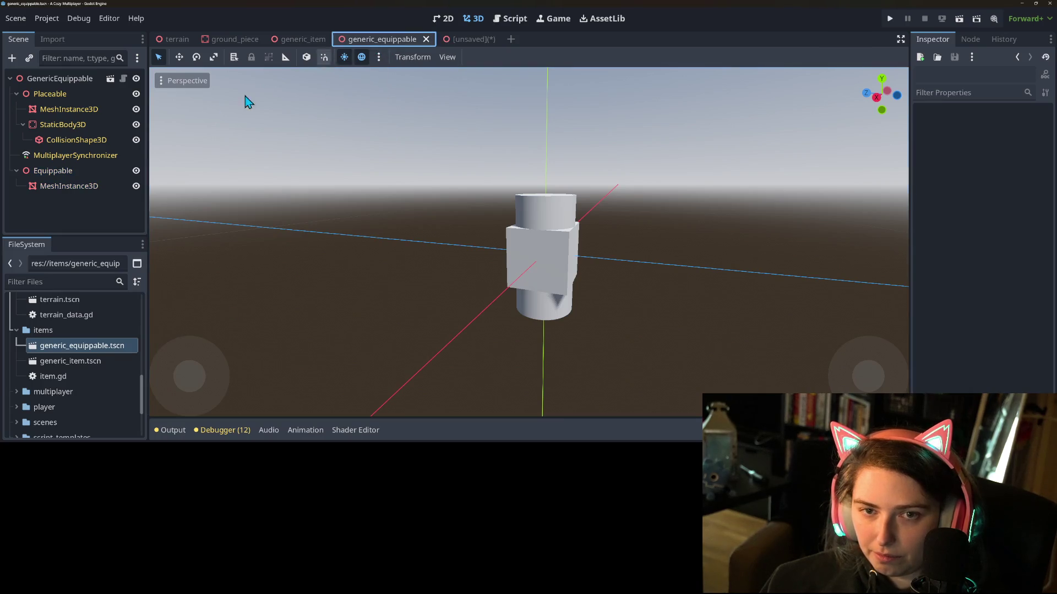
left_click(61, 109)
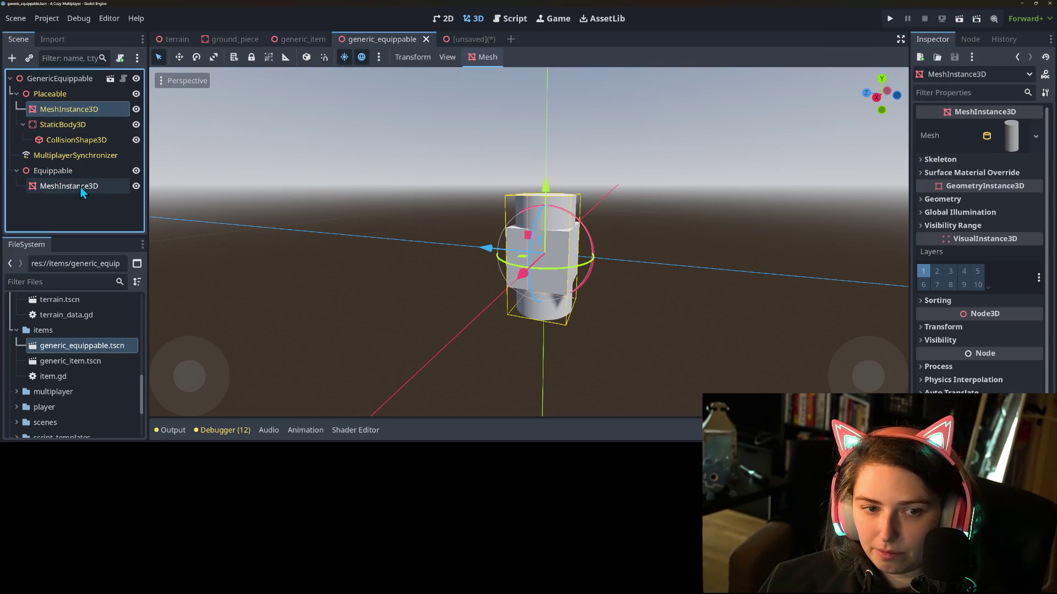
left_click(81, 186)
key("Delete")
key("Return")
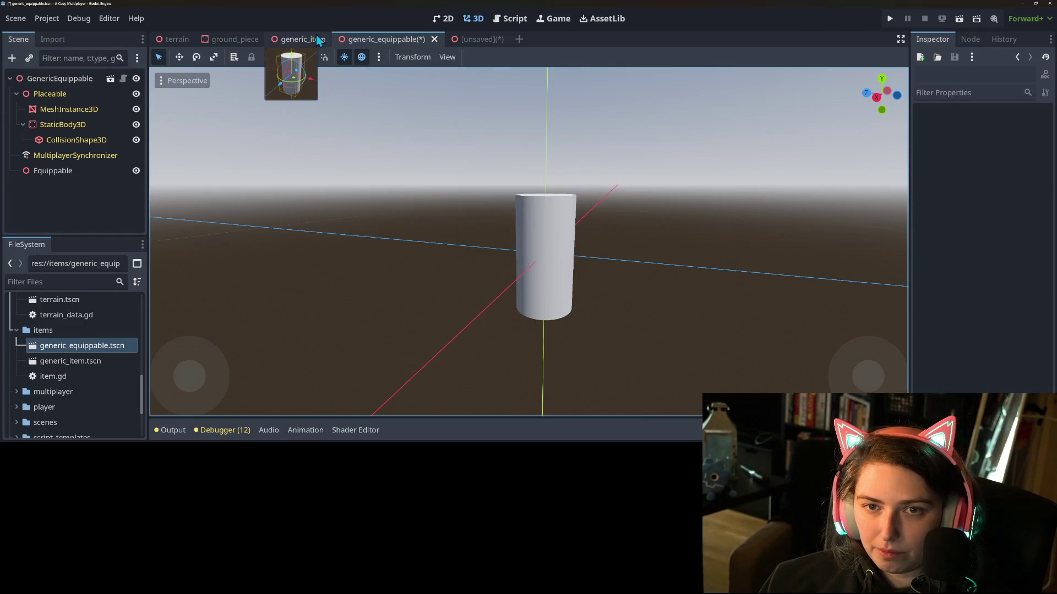
- Delete generic_item's MeshInstance3D and StaticBody3D, save it, and return to the unsaved scene
left_click(303, 40)
left_click(78, 112)
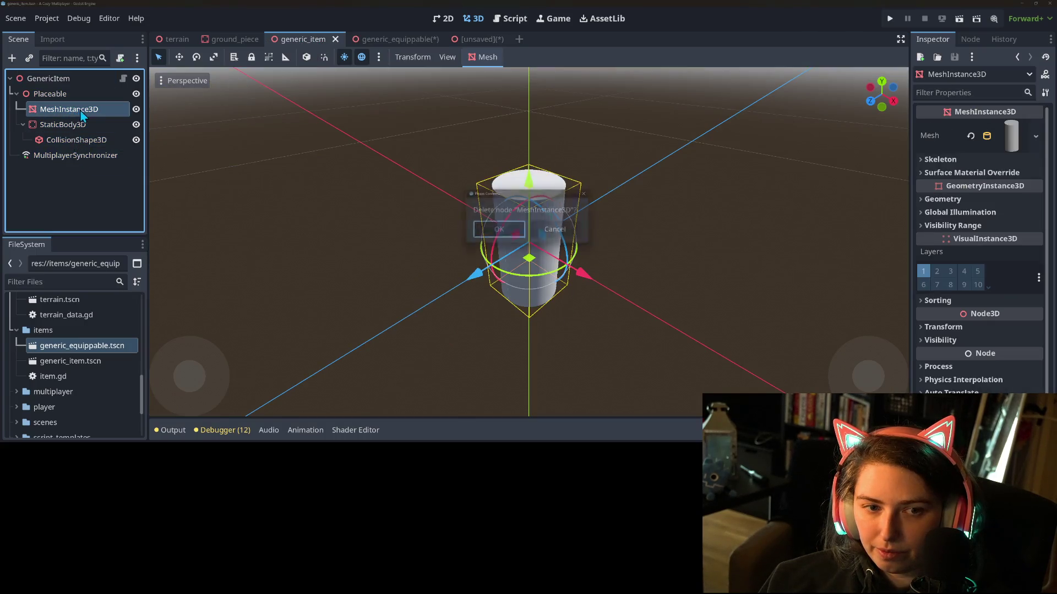
key("Delete")
key("Return")
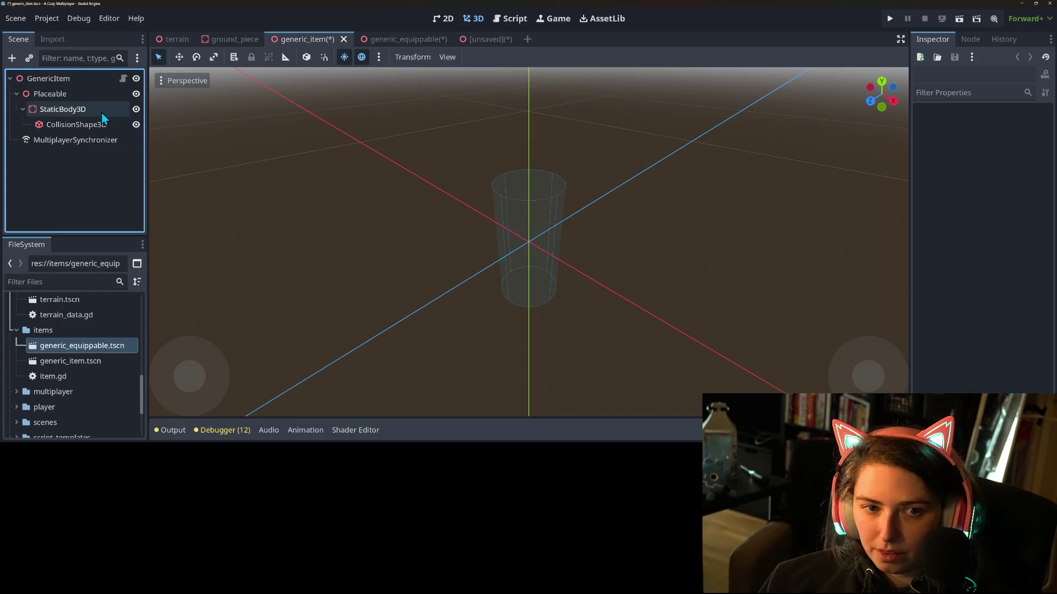
left_click(68, 114)
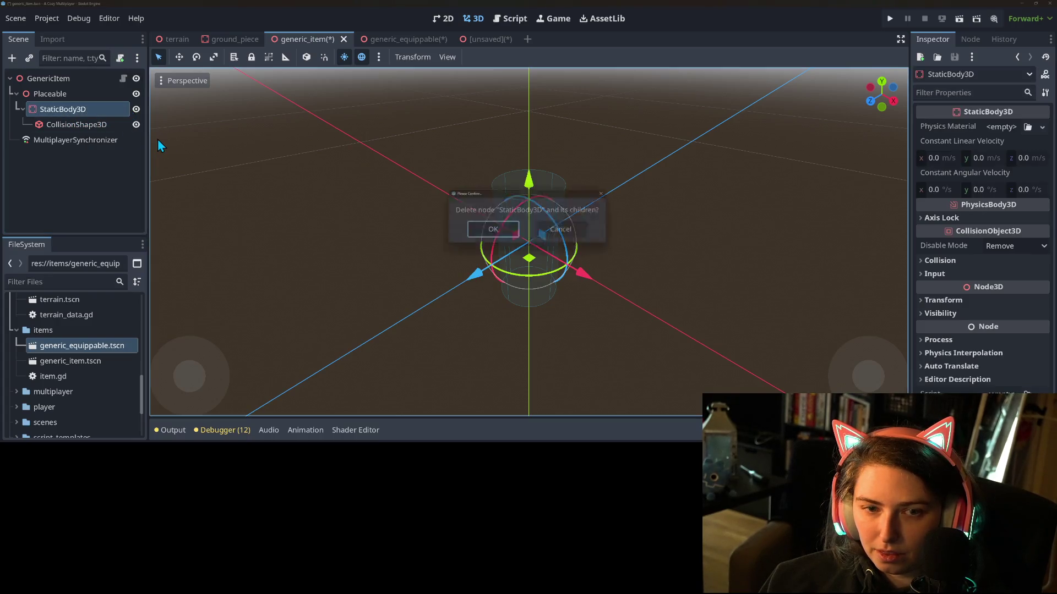
key("Delete")
key("Return")
key("ctrl+s")
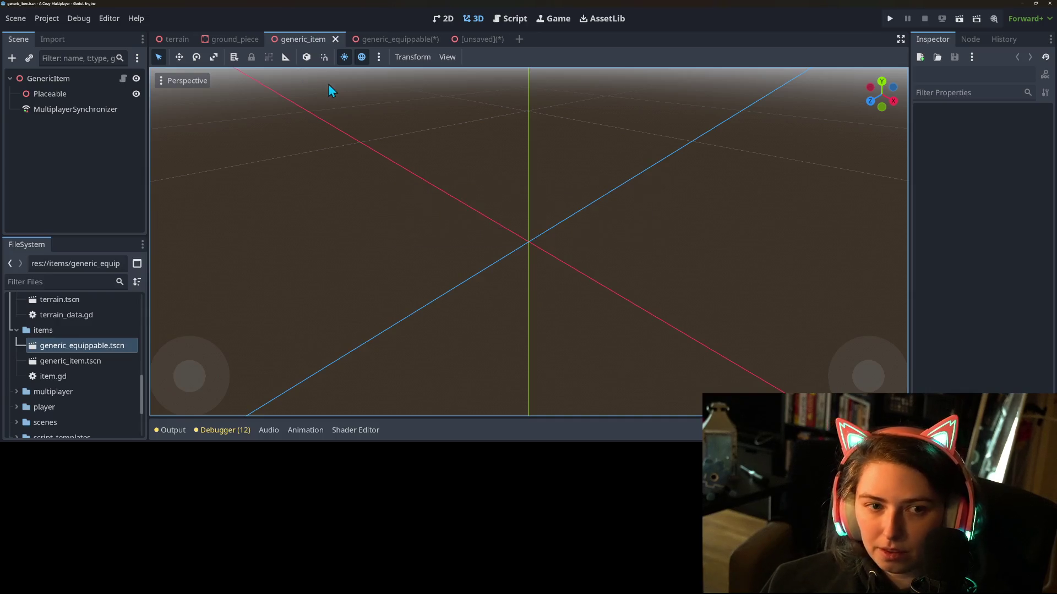
left_click(401, 39)
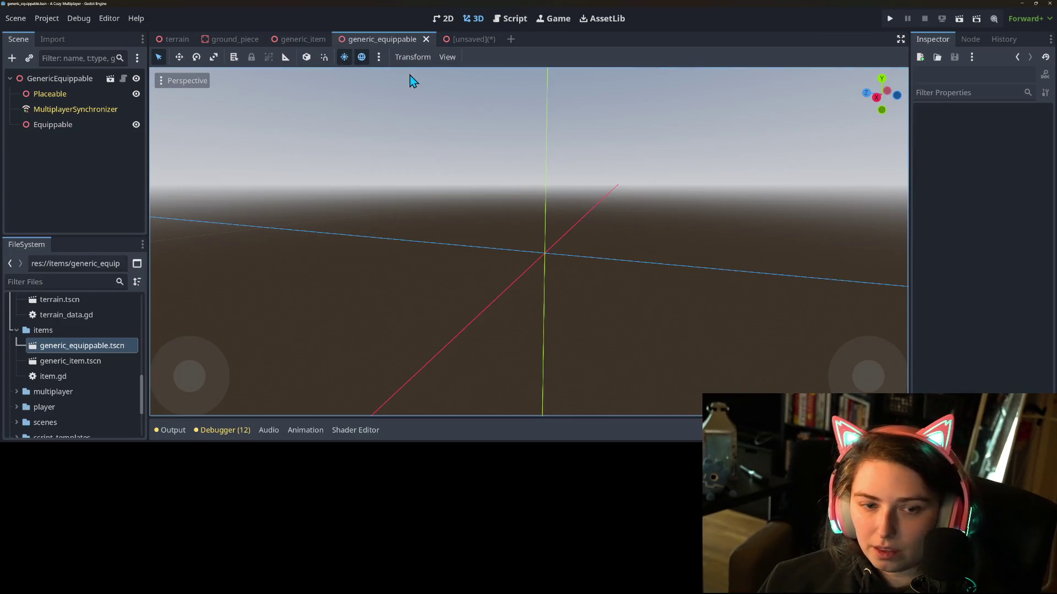
left_click(473, 40)
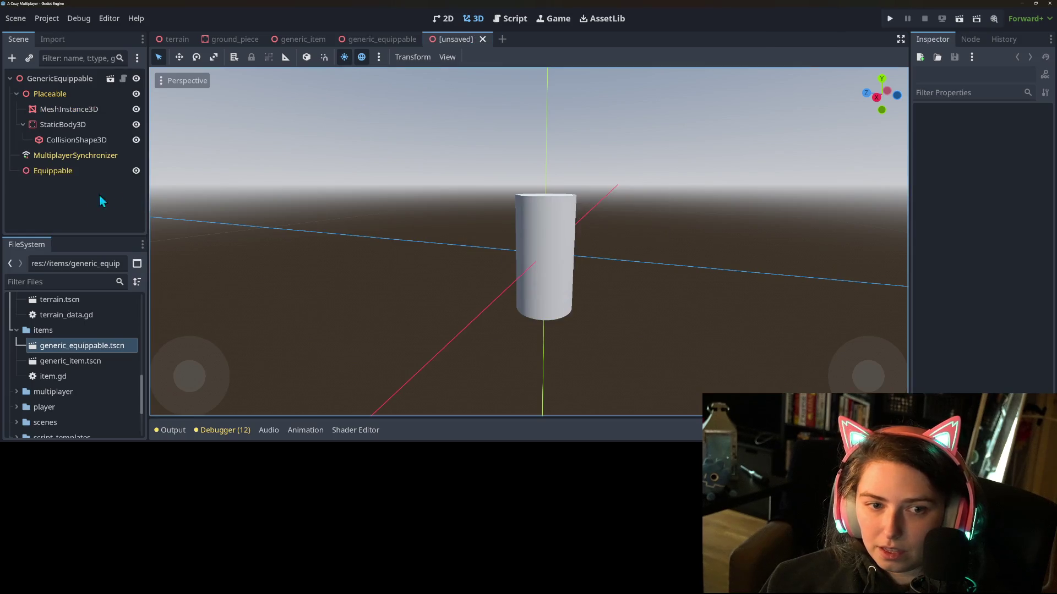
- Delete the cylinder MeshInstance3D from the new inherited scene
left_click(107, 196)
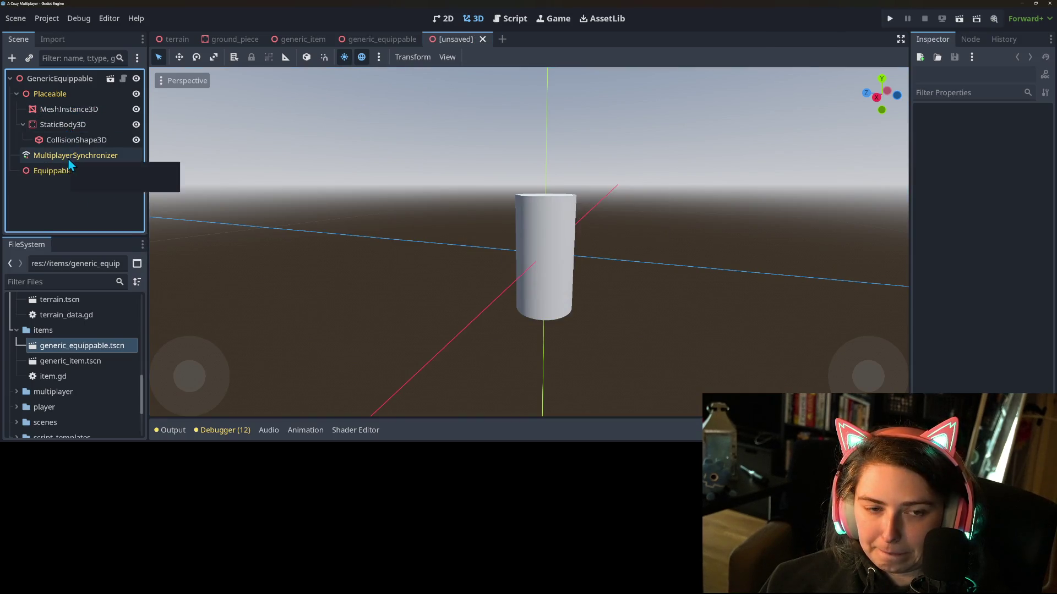
left_click(49, 113)
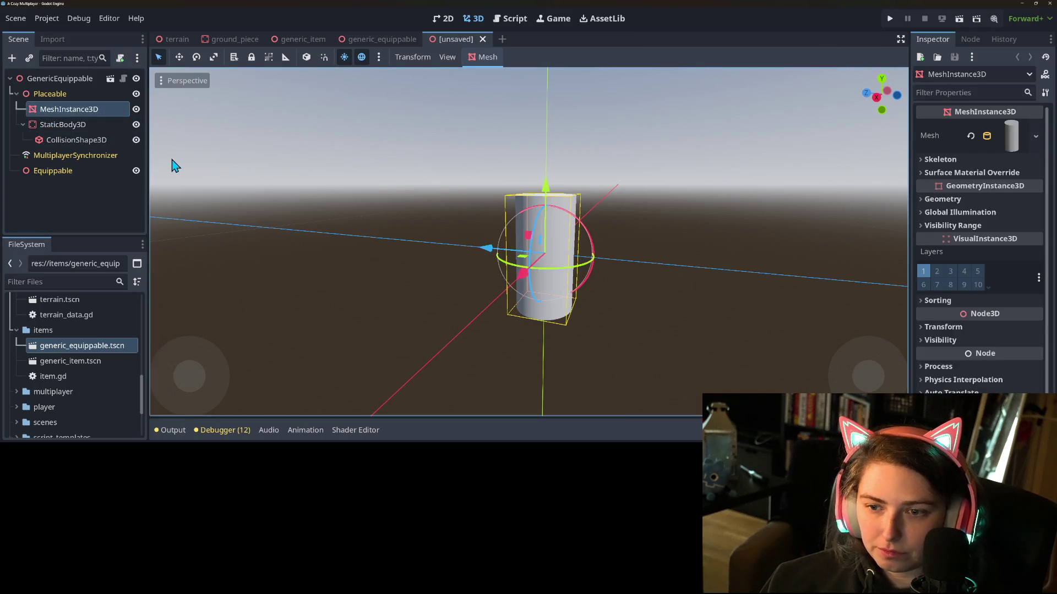
key("Delete")
key("Return")
- Instance Broom.fbx as a child scene under Placeable
left_click(77, 109)
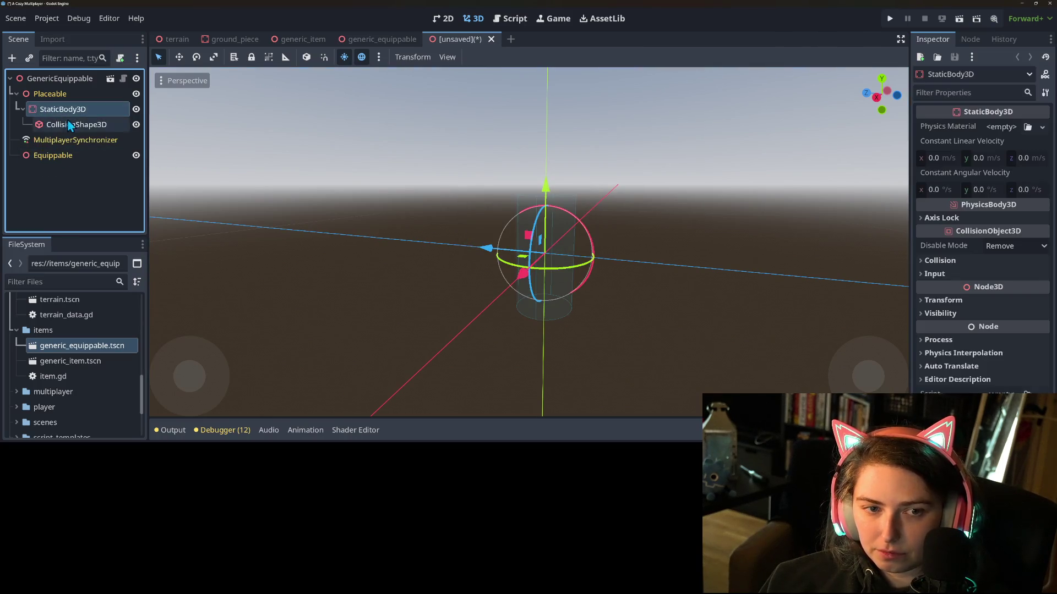
left_click(76, 97)
right_click(76, 100)
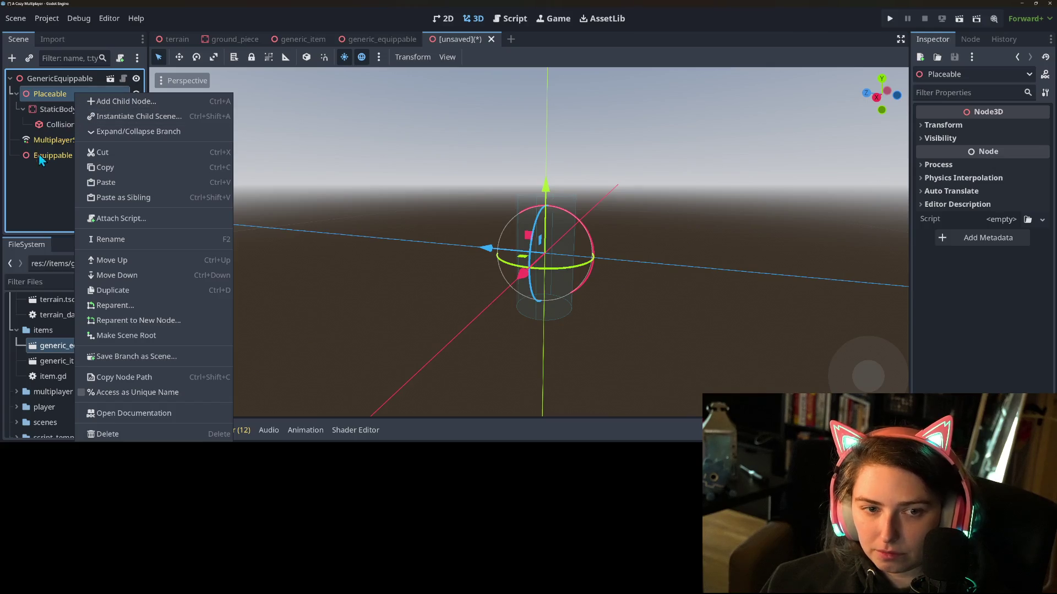
left_click(120, 114)
type("bro")
key("Return")
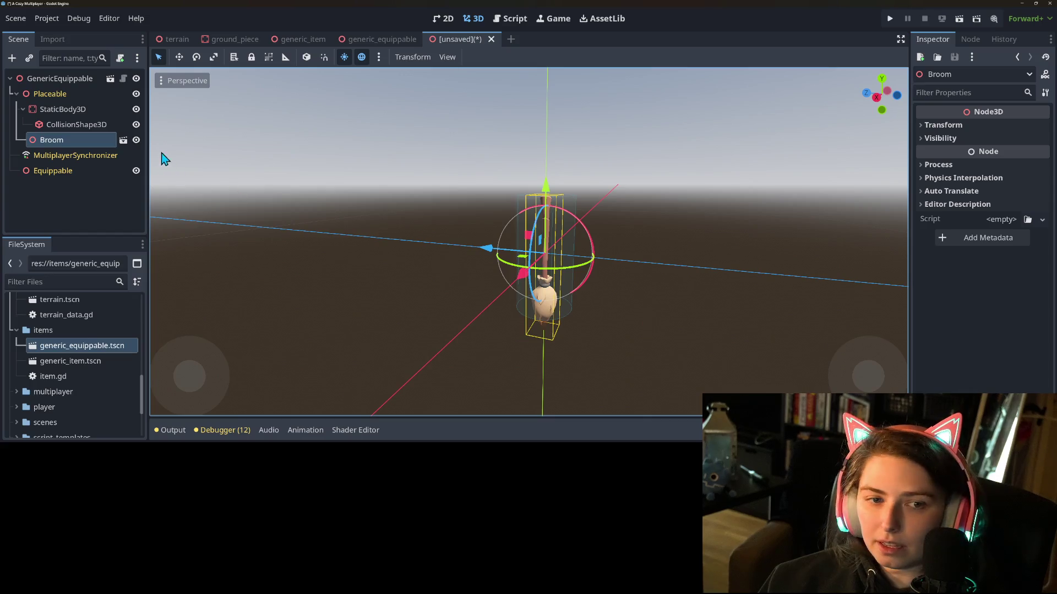
left_click(75, 125)
left_click(1042, 128)
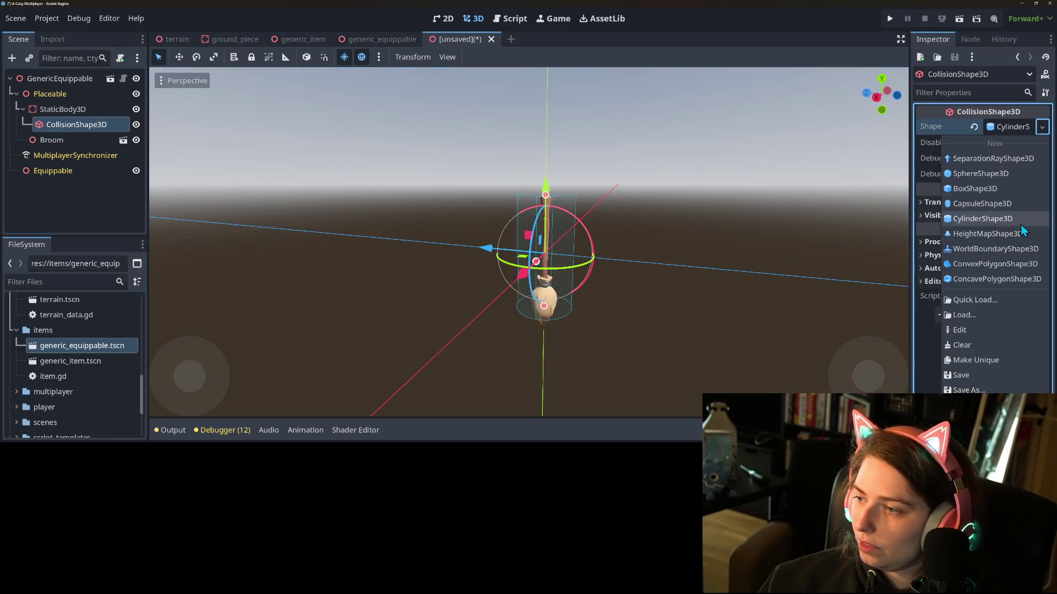
- Make the collision shape a new BoxShape3D sized 0.5 × 2.5 × 0.5 m
left_click(978, 189)
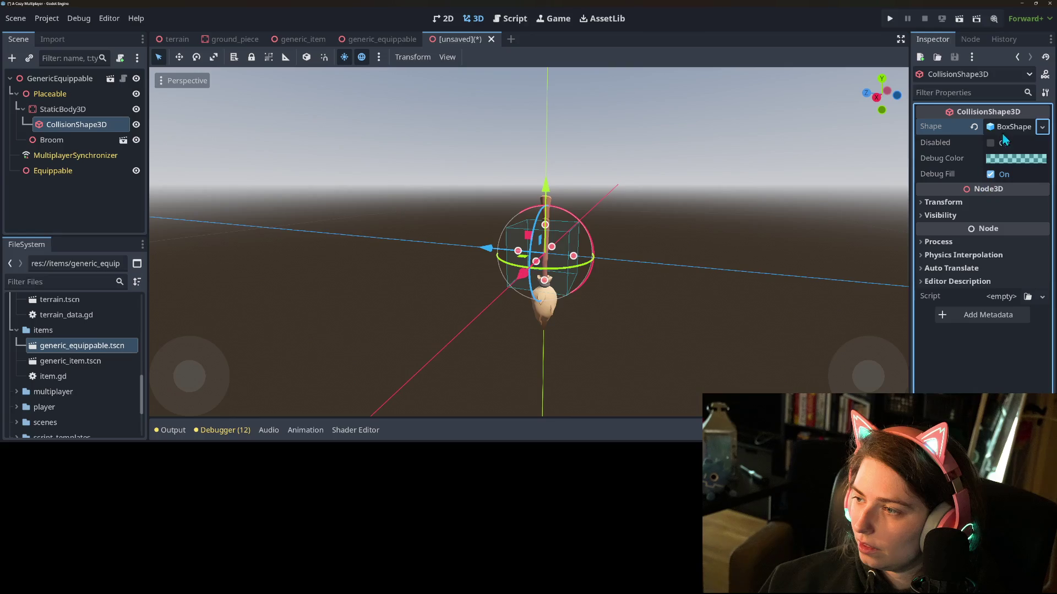
left_click(1012, 122)
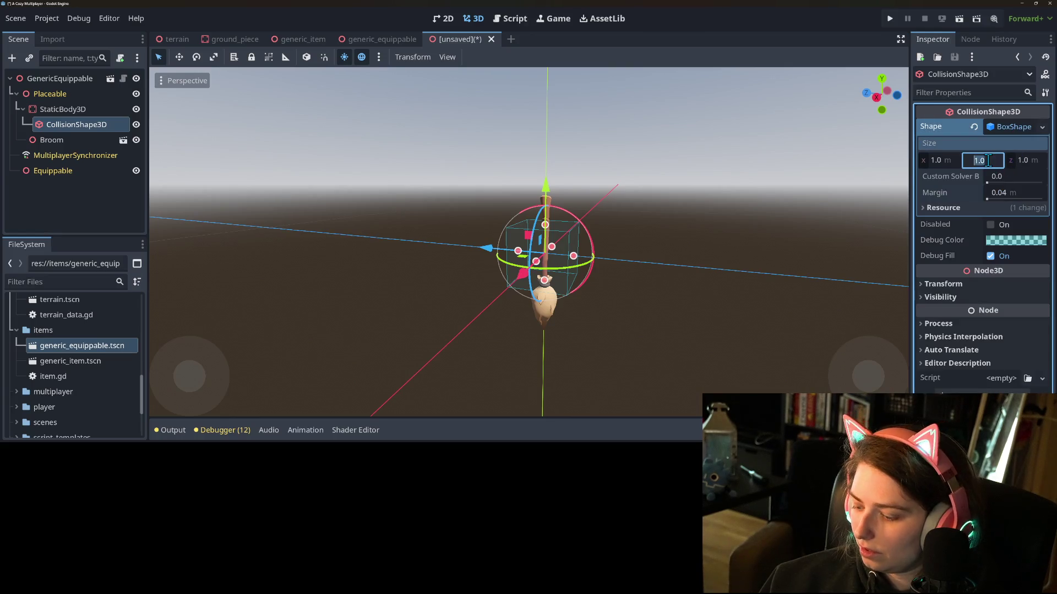
type("5")
key("Tab")
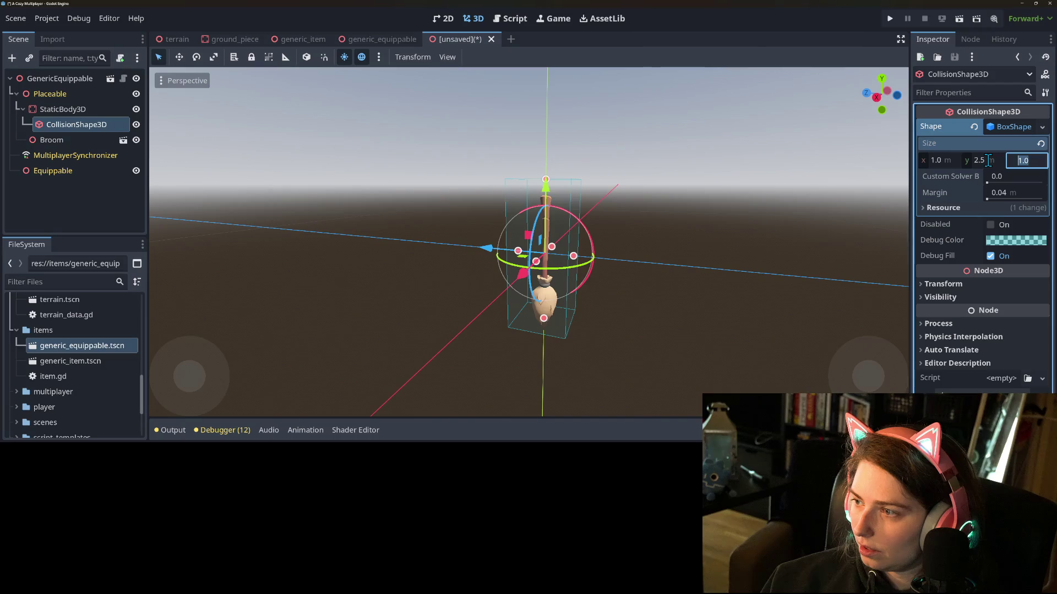
type("5")
key("Tab")
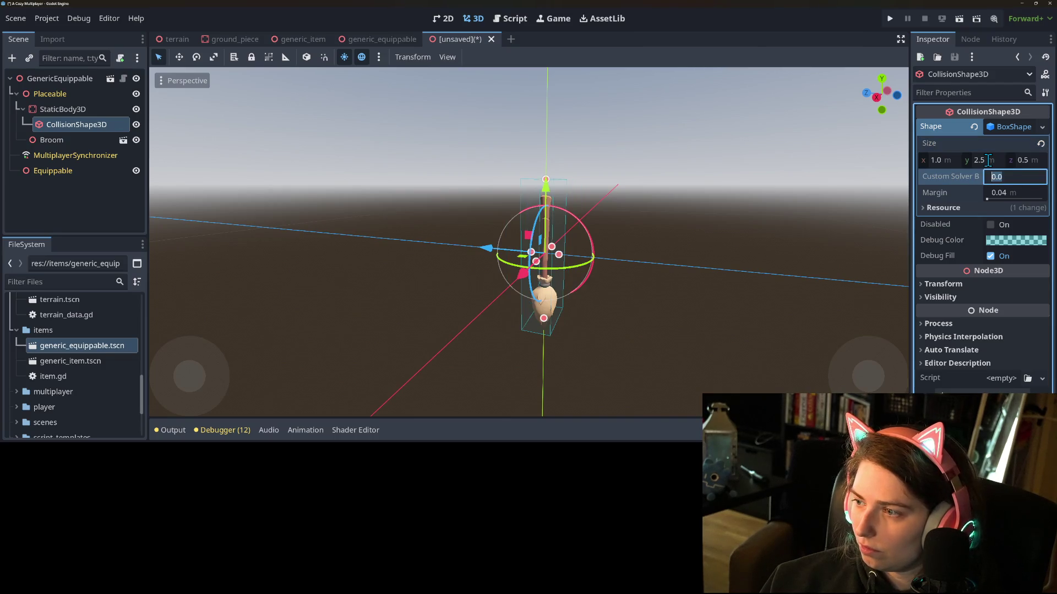
left_click(938, 161)
key("Return")
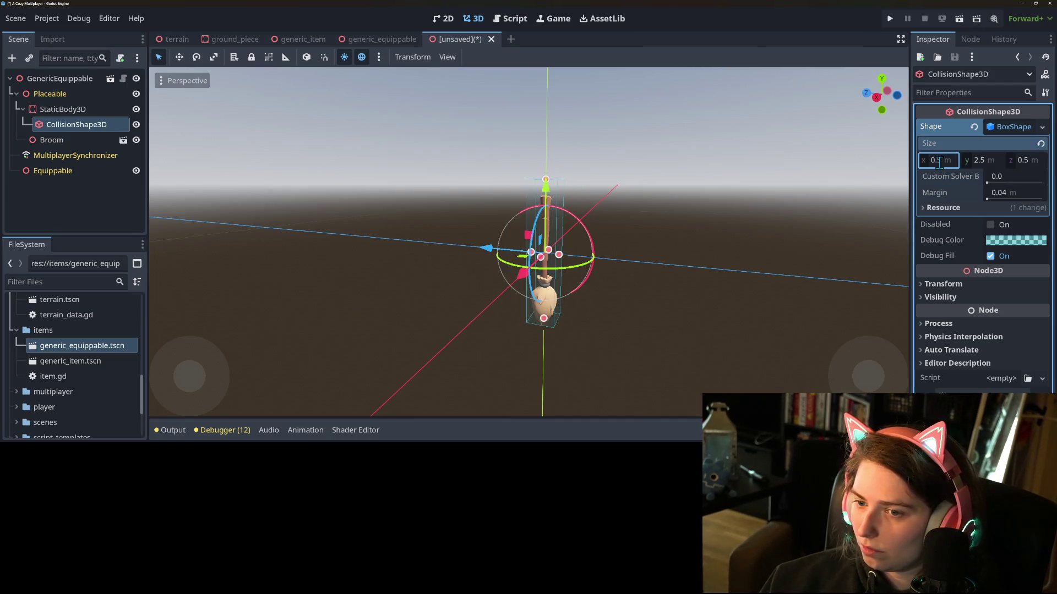
left_click_drag(605, 276, 530, 340)
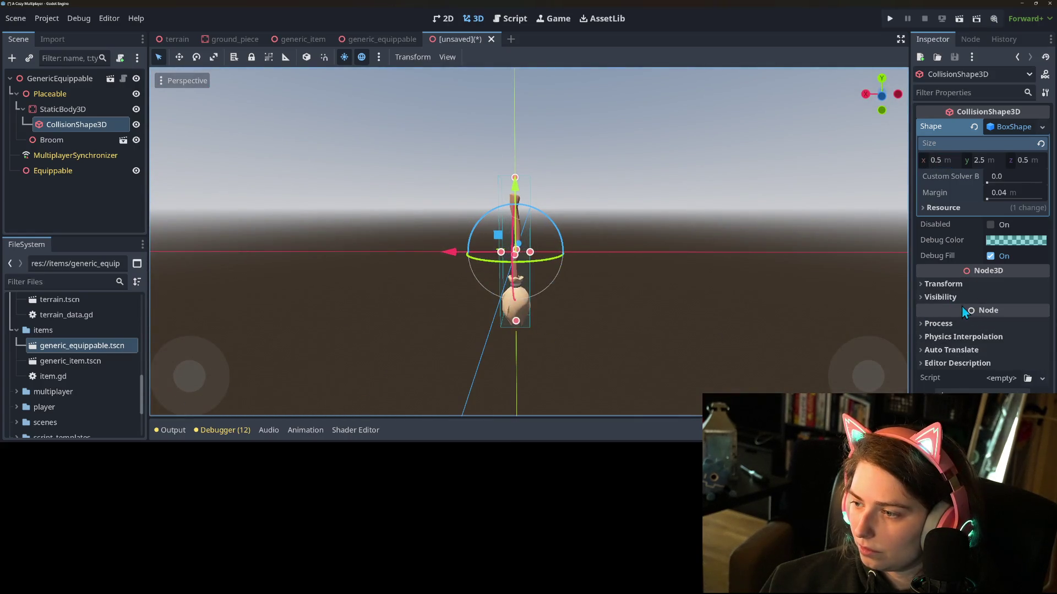
- Lower the collision shape to y position -0.25
left_click(961, 284)
left_click(984, 314)
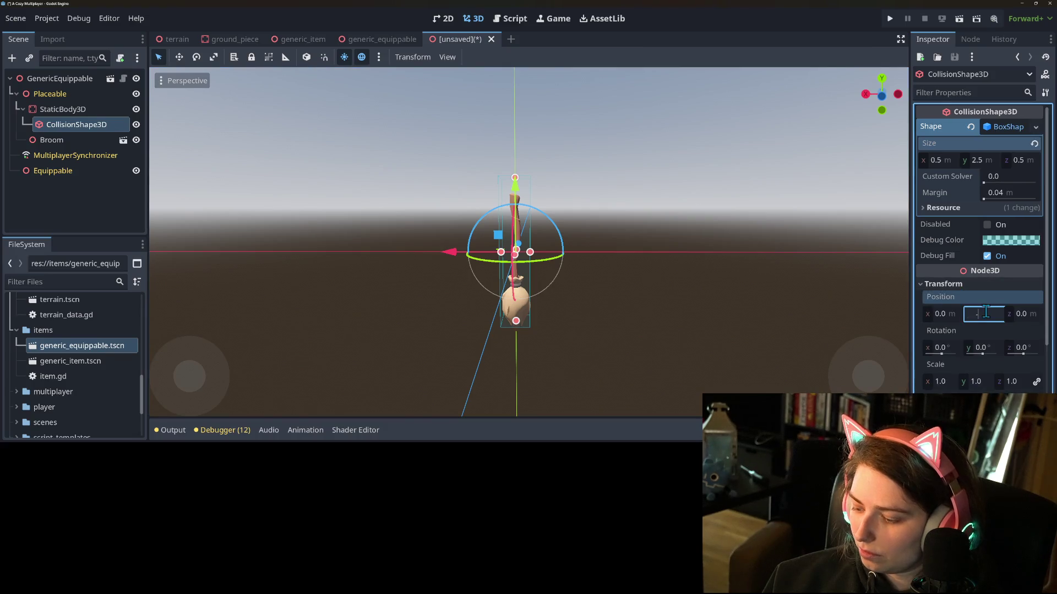
type("5")
key("Return")
left_click_drag(879, 302, 637, 359)
key("ctrl+s")
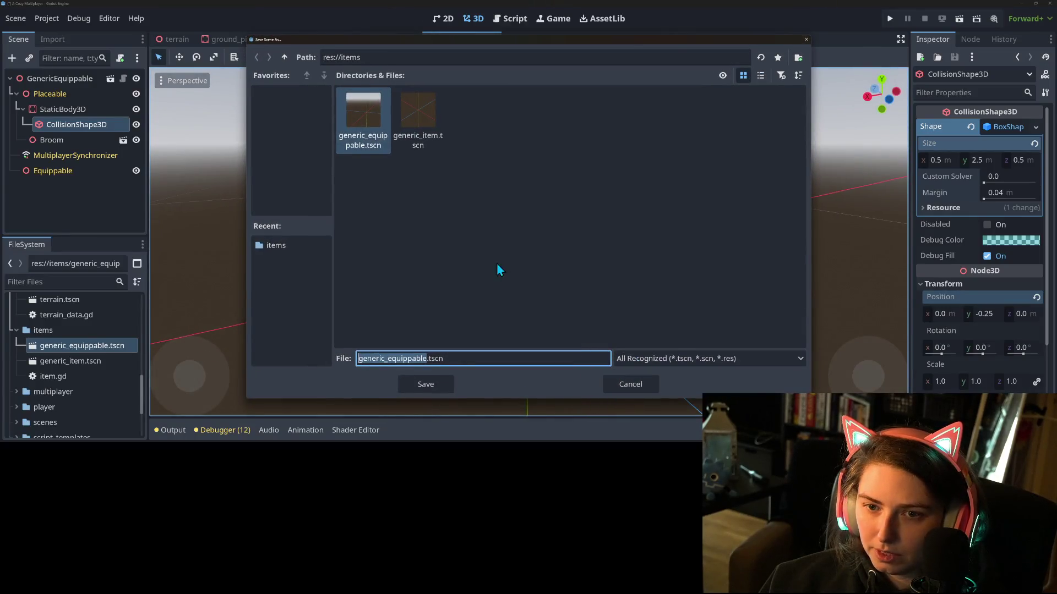
- Save the scene as TerrainManipulator.tscn in res://items
type("brom")
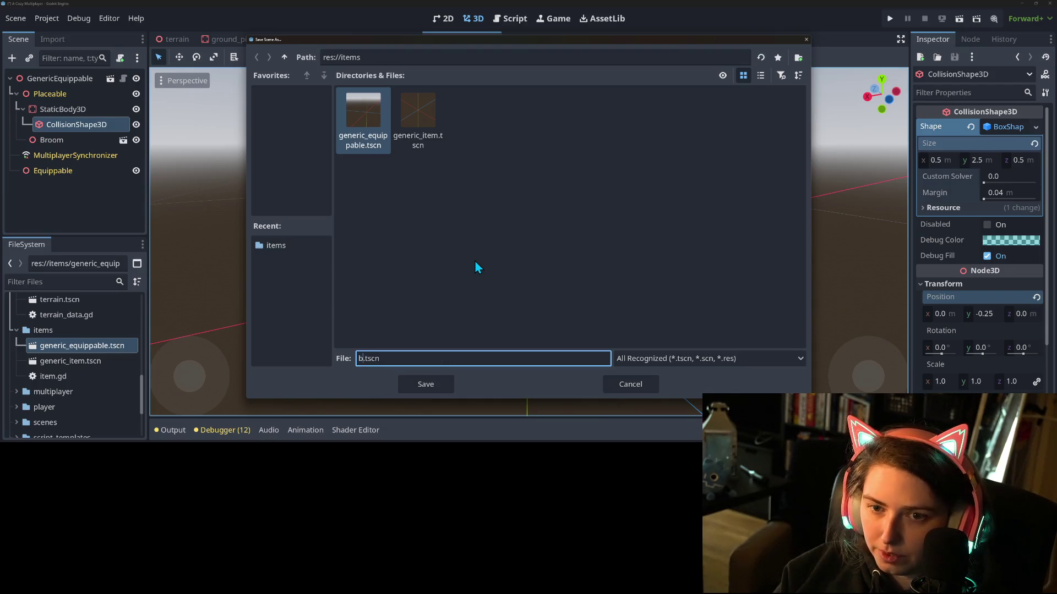
key("BackSpace")
type("o")
key("BackSpace")
key("BackSpace")
key("BackSpace")
key("BackSpace")
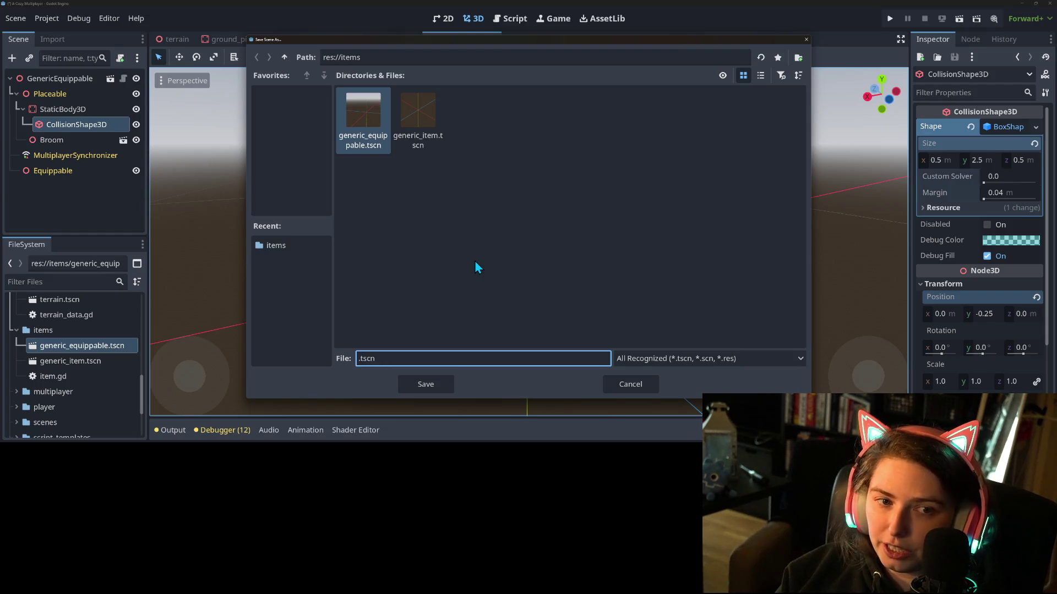
type("Terrain")
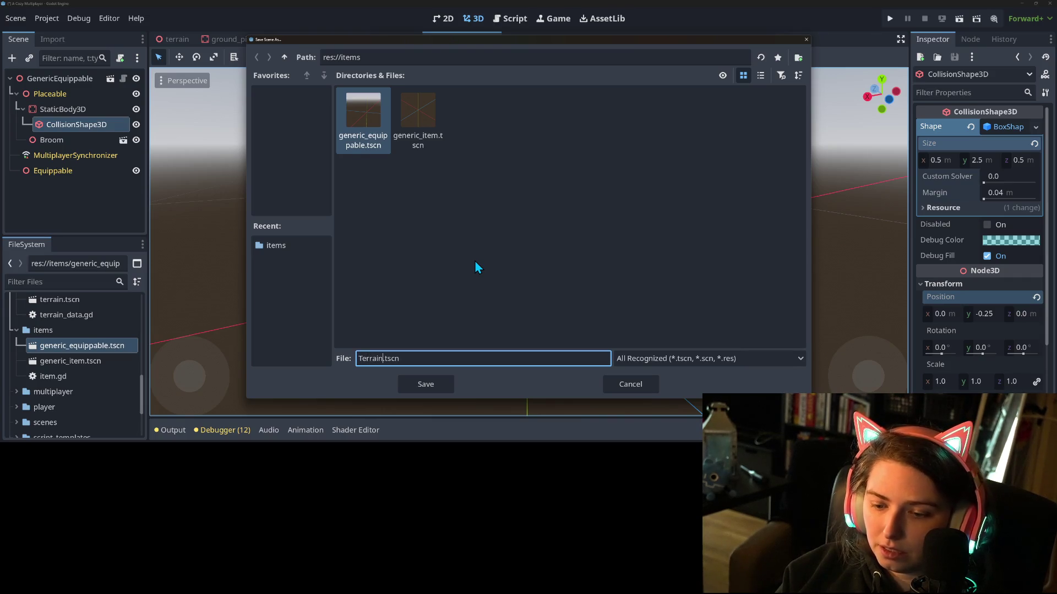
type("Manipulat")
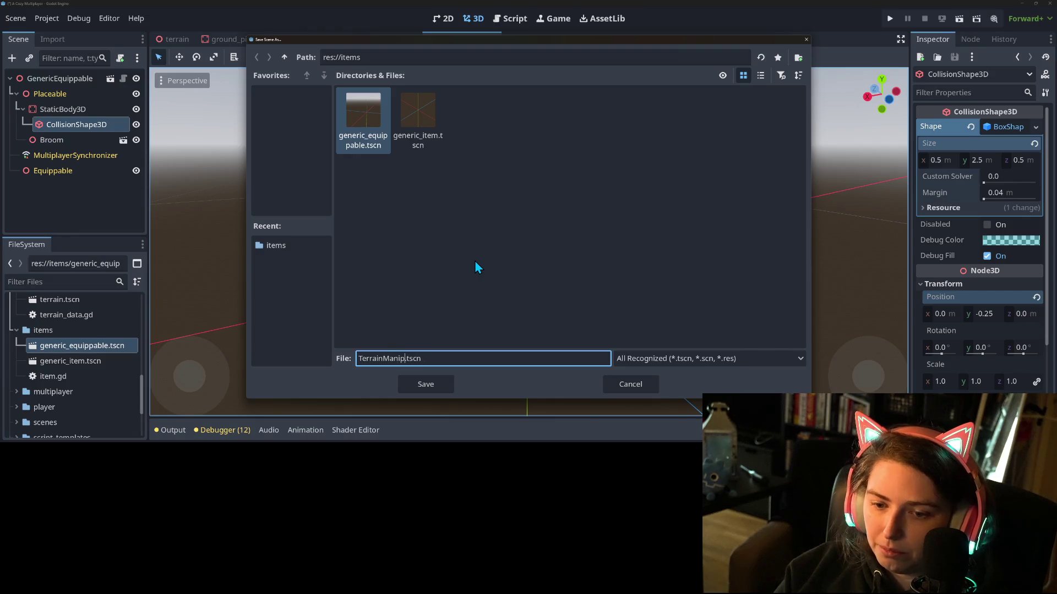
type("or")
key("Return")
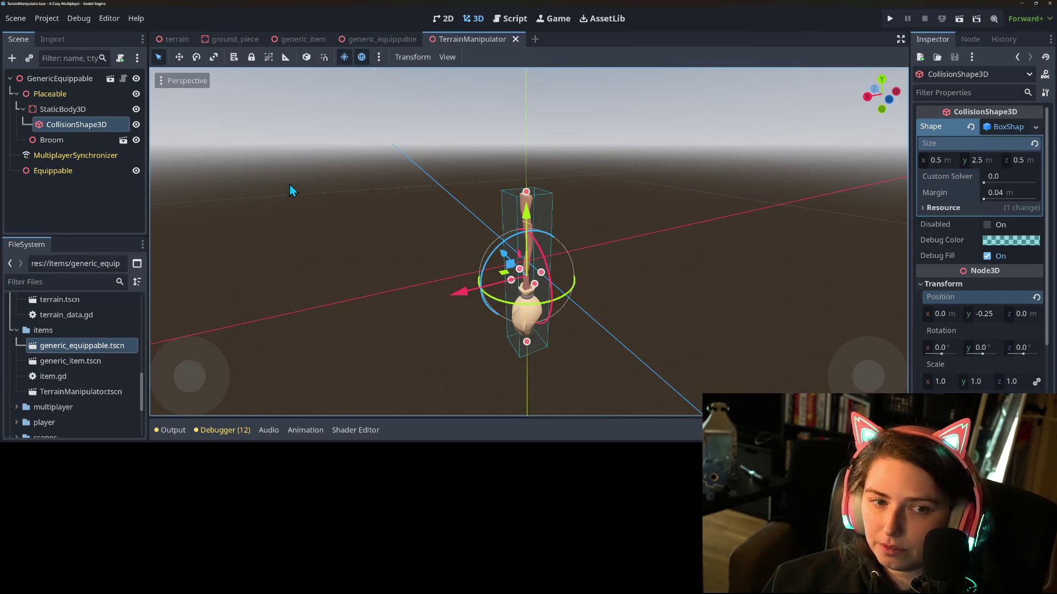
- Rename the root node to TerrainManipulator and save
right_click(54, 80)
left_click(95, 236)
type("Terrain")
type("Manipula")
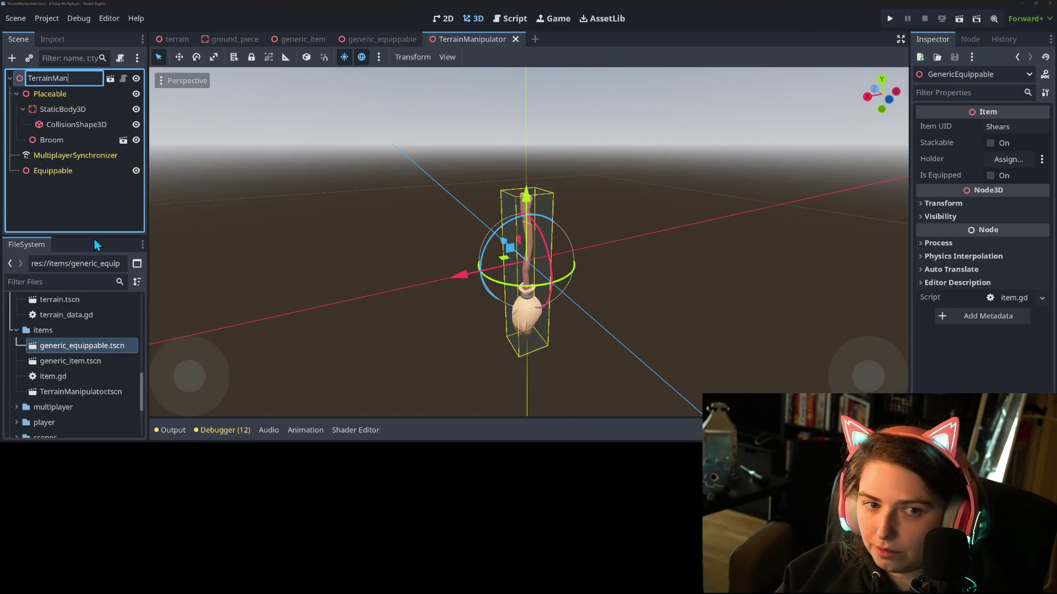
type("te")
key("Return")
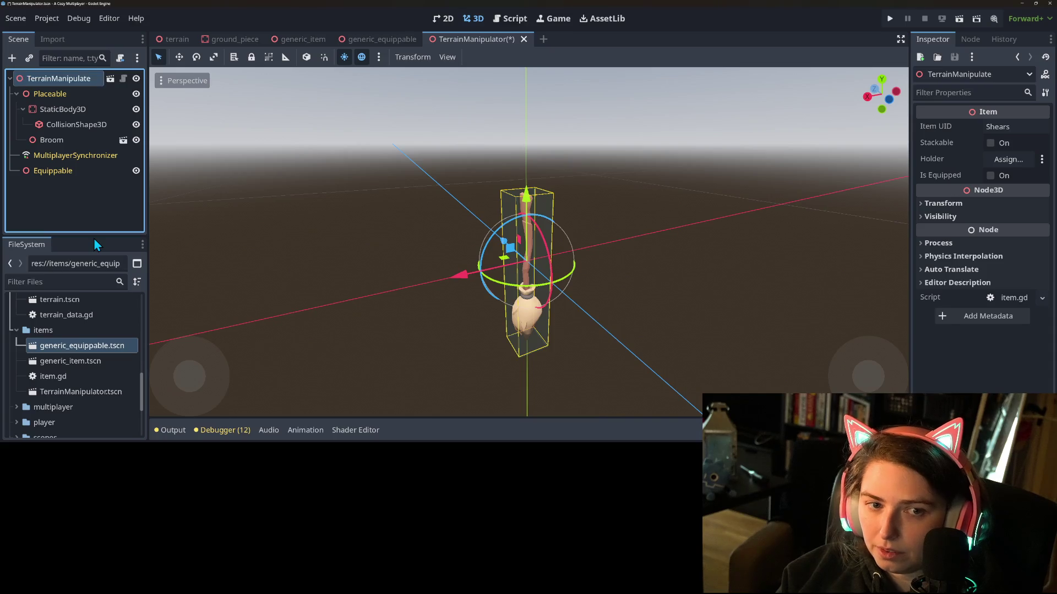
right_click(87, 77)
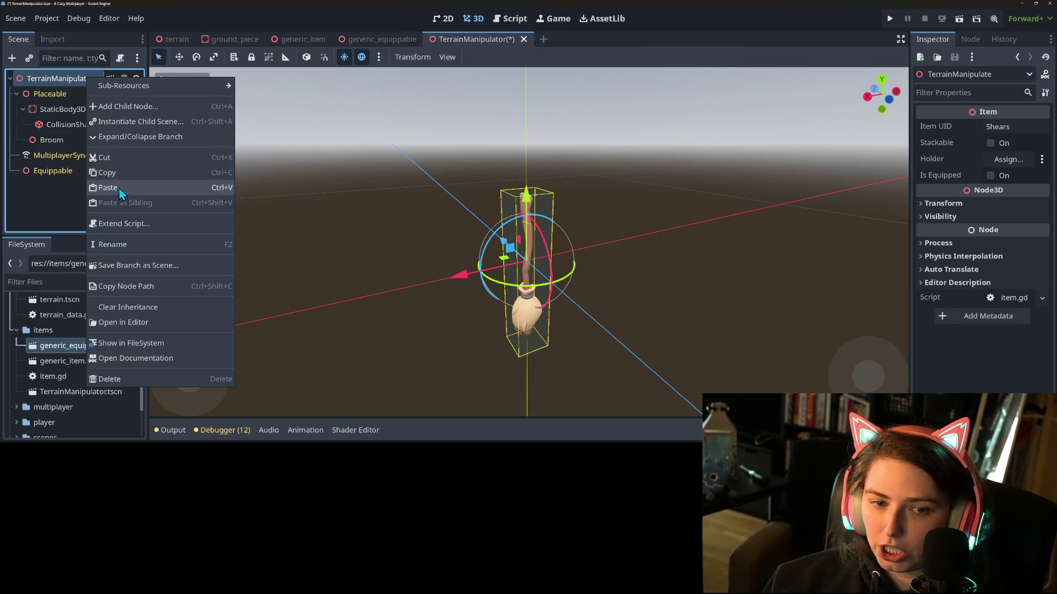
left_click(125, 253)
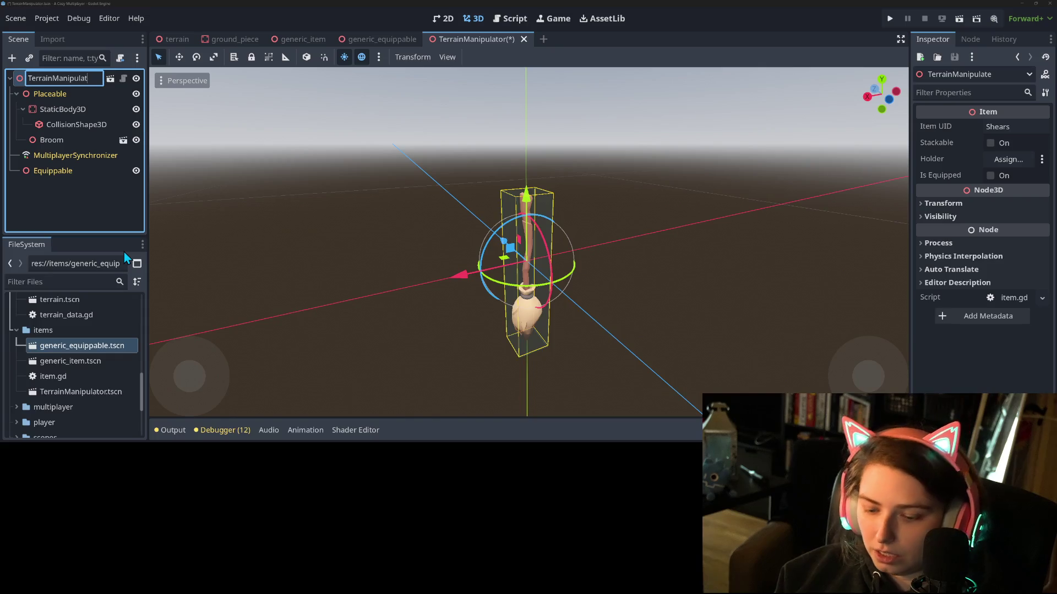
key("Return")
key("ctrl+s")
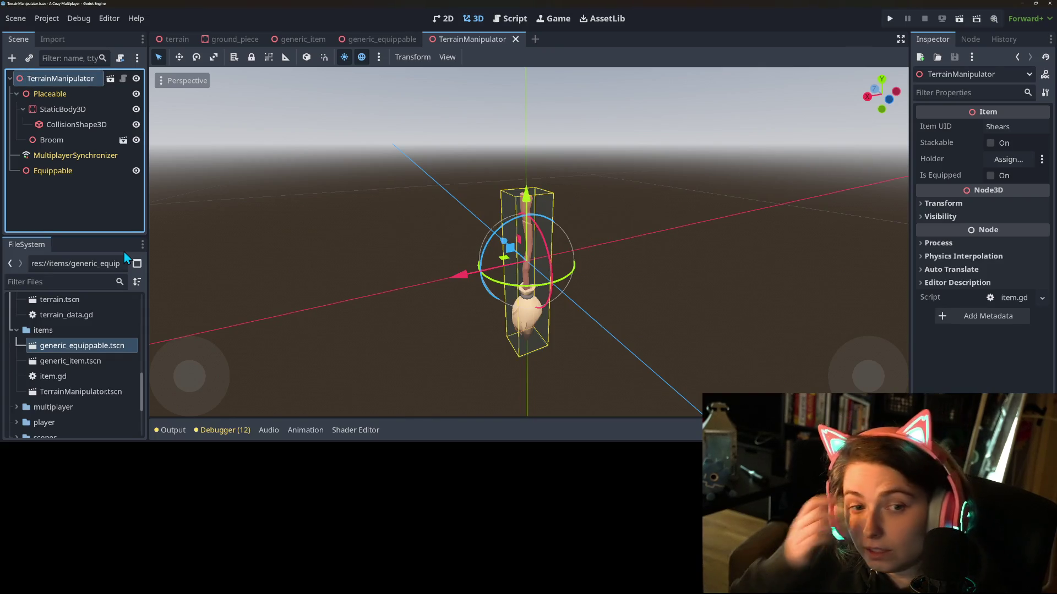
- Paste a copy of the Broom node under Equippable, save, and go to the terrain scene
left_click(67, 139)
key("ctrl+c")
left_click(59, 171)
key("ctrl+v")
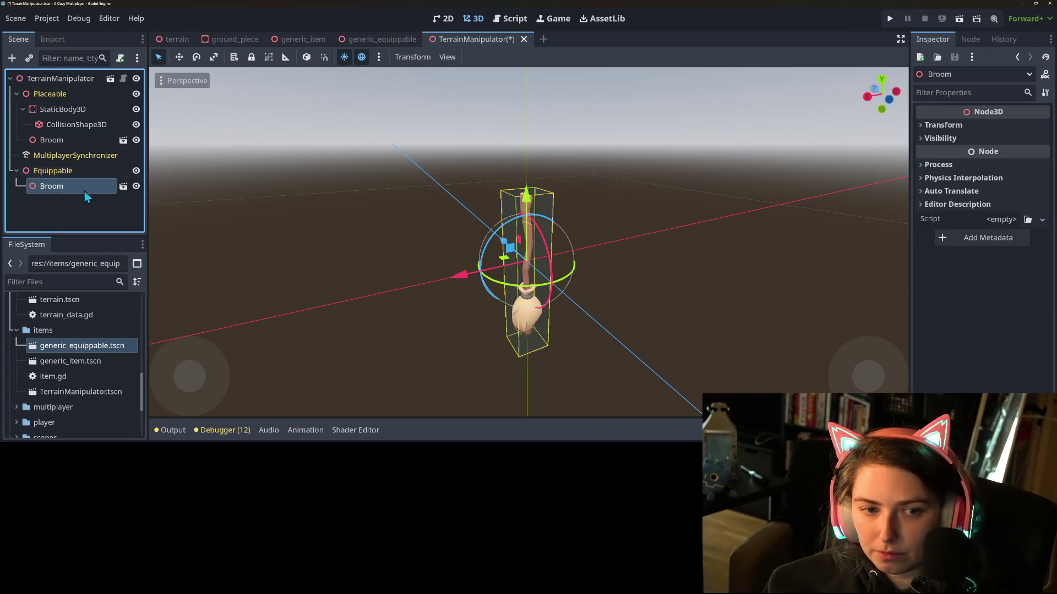
key("ctrl+s")
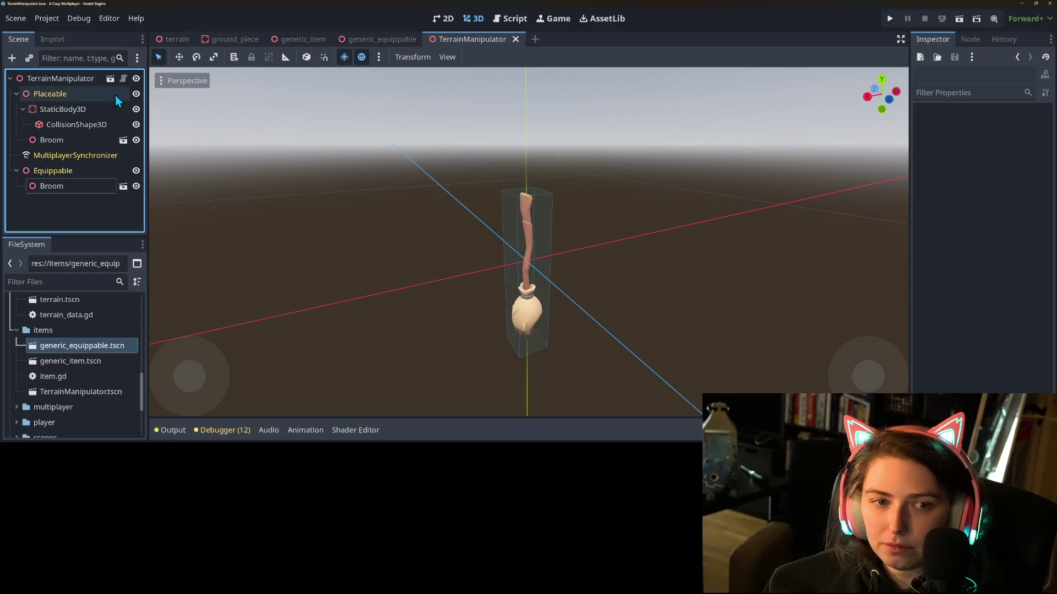
left_click(136, 94)
left_click(136, 93)
left_click(363, 273)
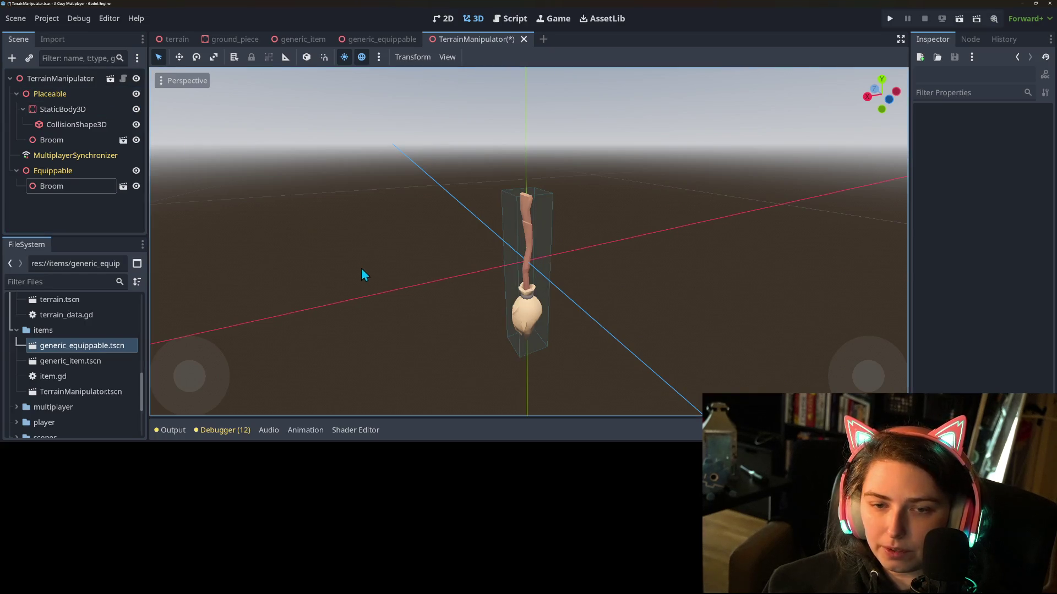
scroll("up", 3)
key("ctrl+s")
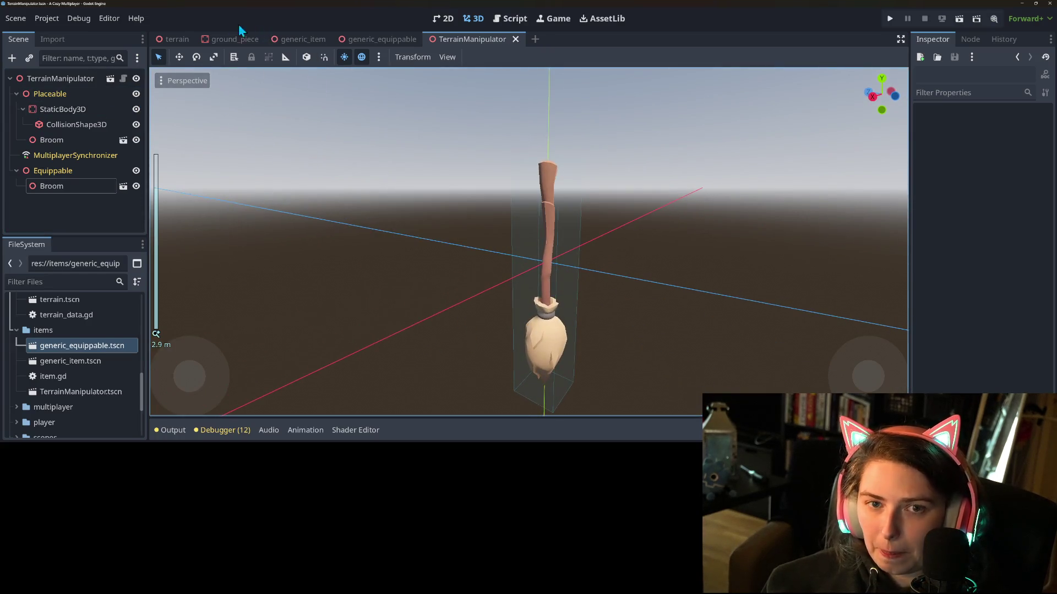
left_click(171, 40)
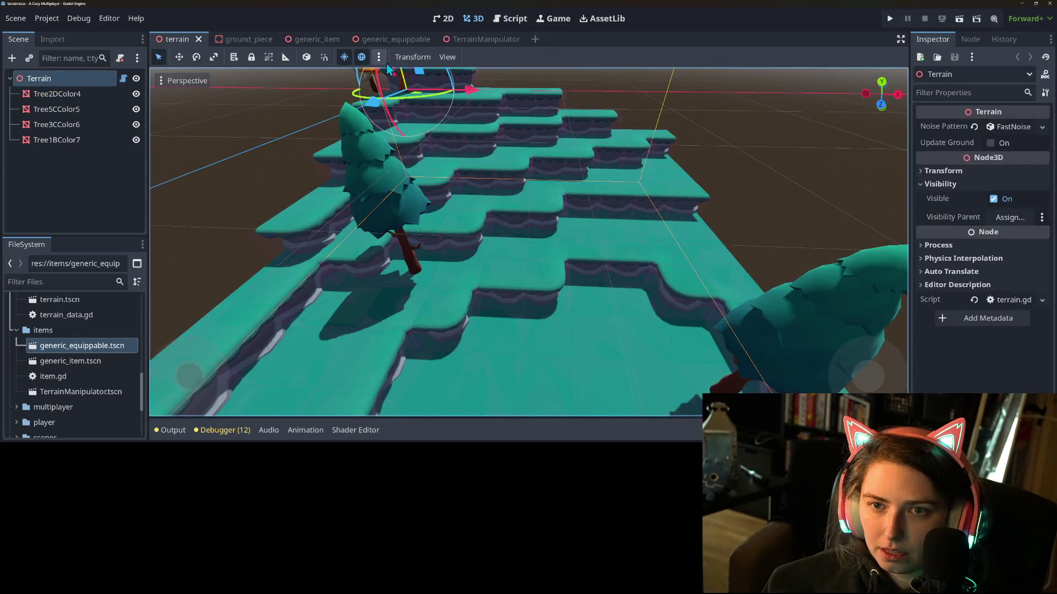
- Read item.gd's _ready and _update_mesh_vis, highlighting placeable and placeable_collisions, then return to TerrainManipulator
left_click(392, 39)
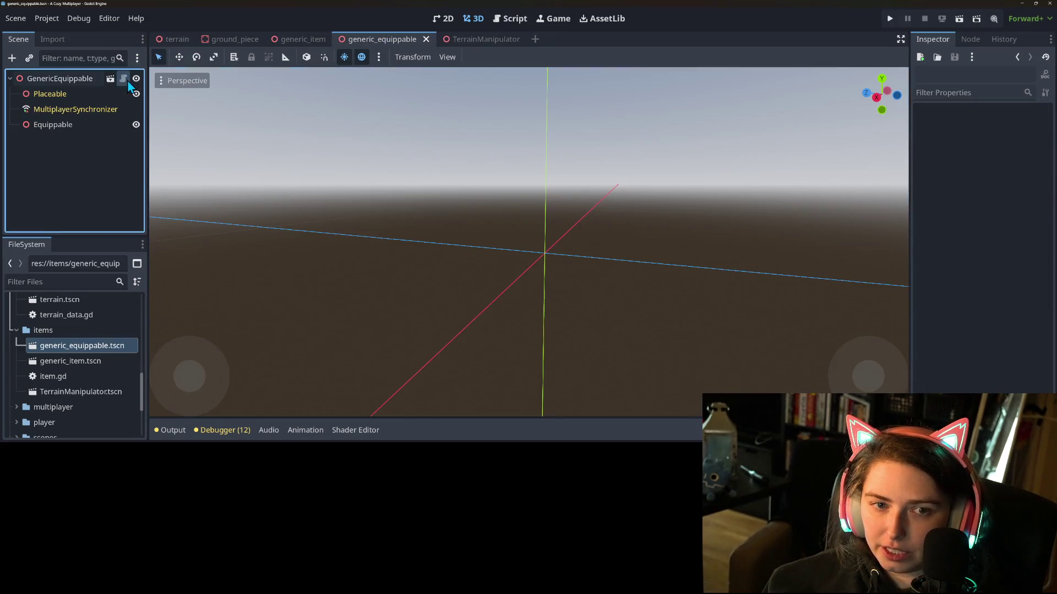
left_click(125, 79)
scroll("down", 3)
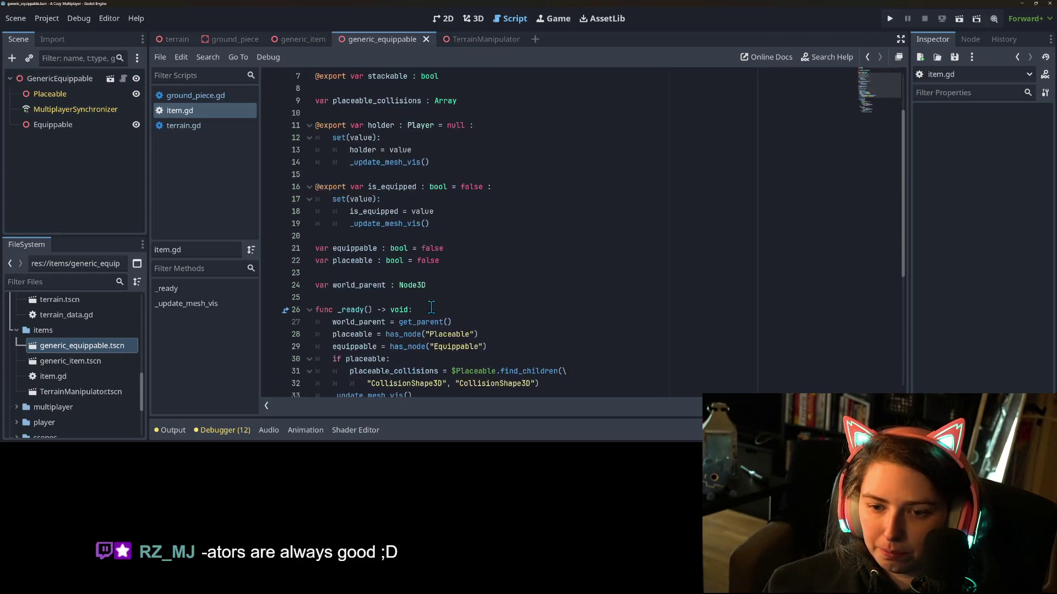
left_click(422, 226)
double_click(350, 224)
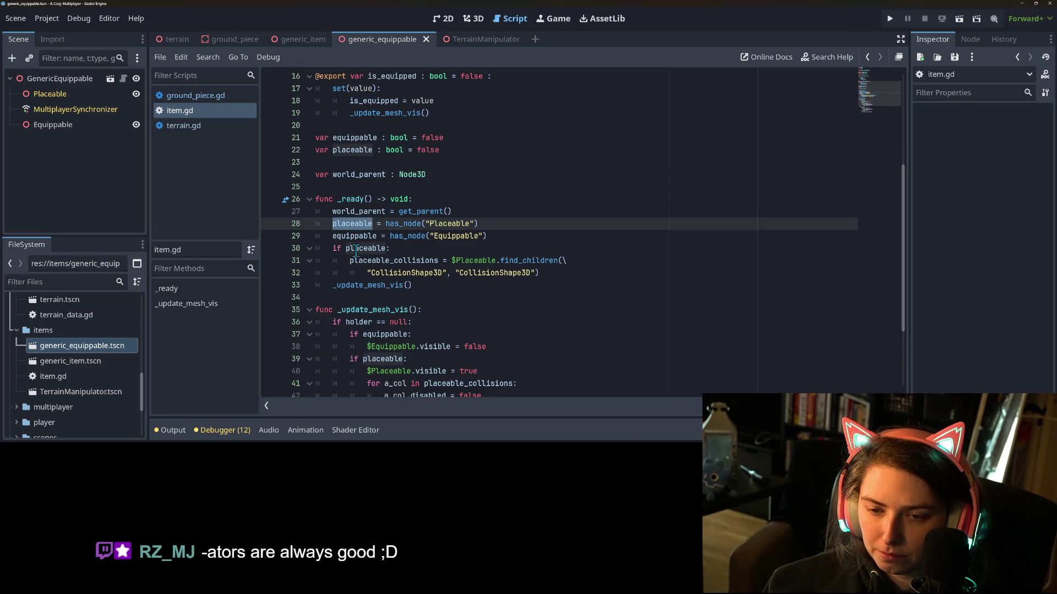
double_click(356, 249)
double_click(384, 262)
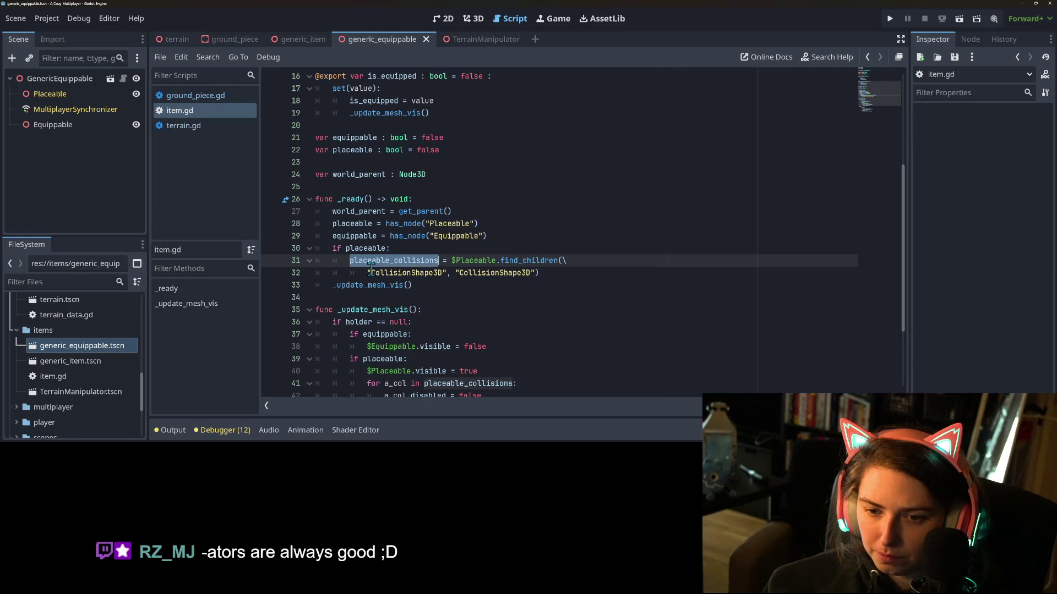
scroll("down", 3)
scroll("up", 3)
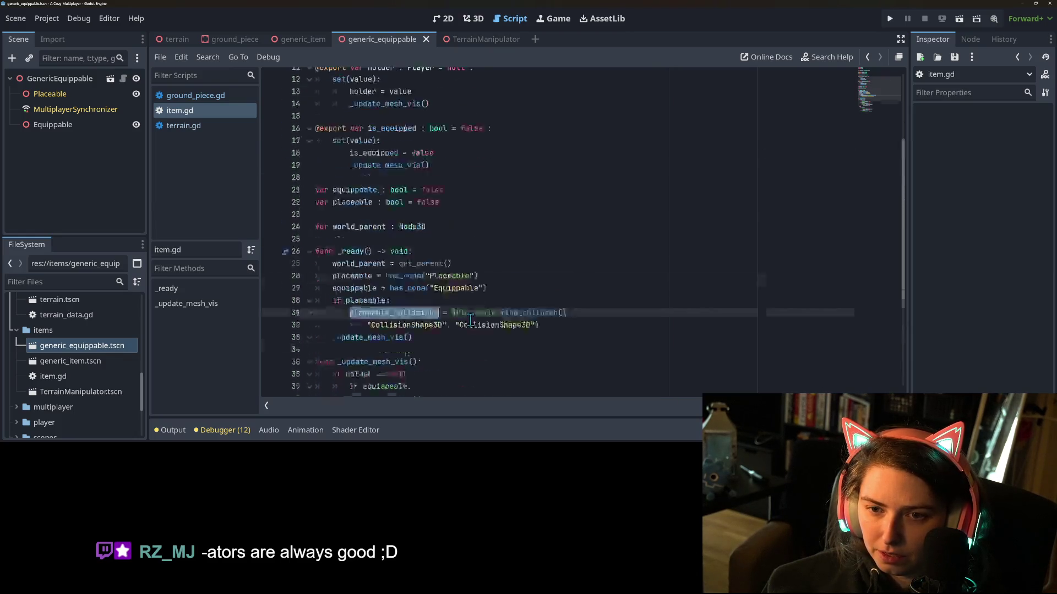
scroll("down", 3)
scroll("down", 3)
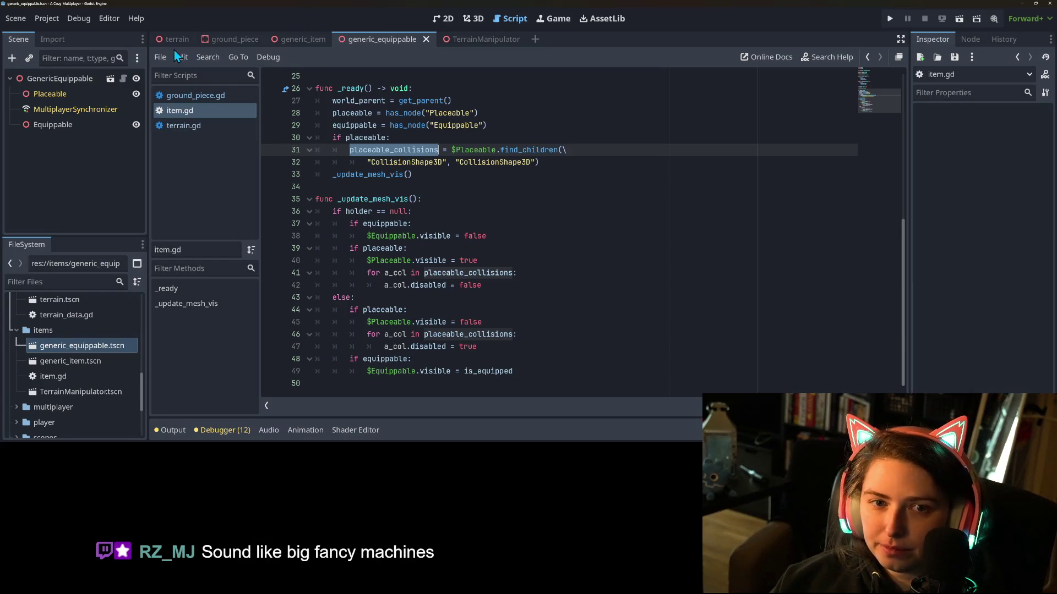
left_click(499, 38)
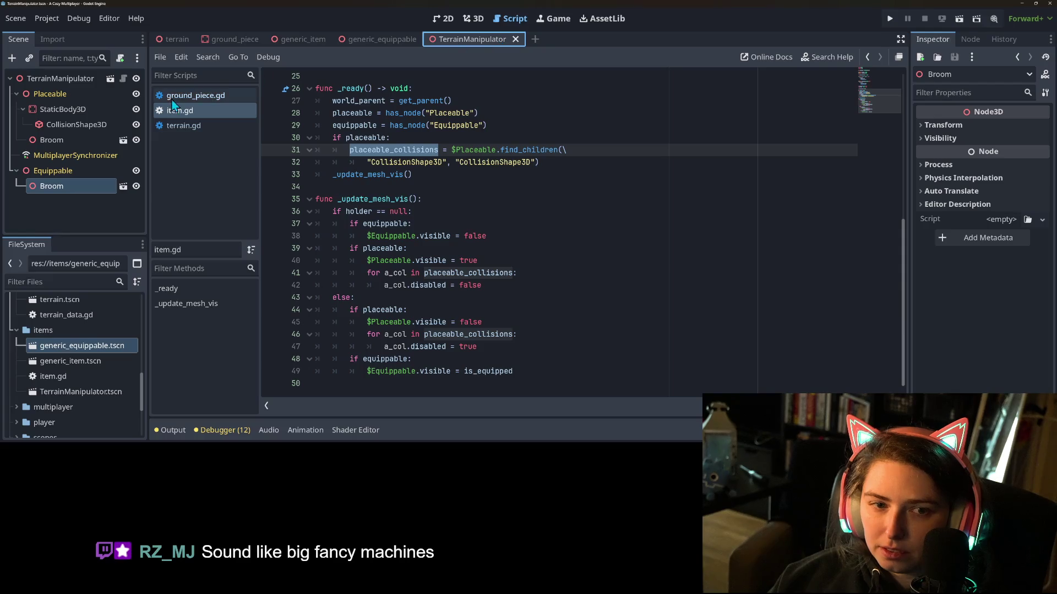
- Rename TerrainManipulator.tscn to terrain_manipulator.tscn in the FileSystem dock
right_click(83, 392)
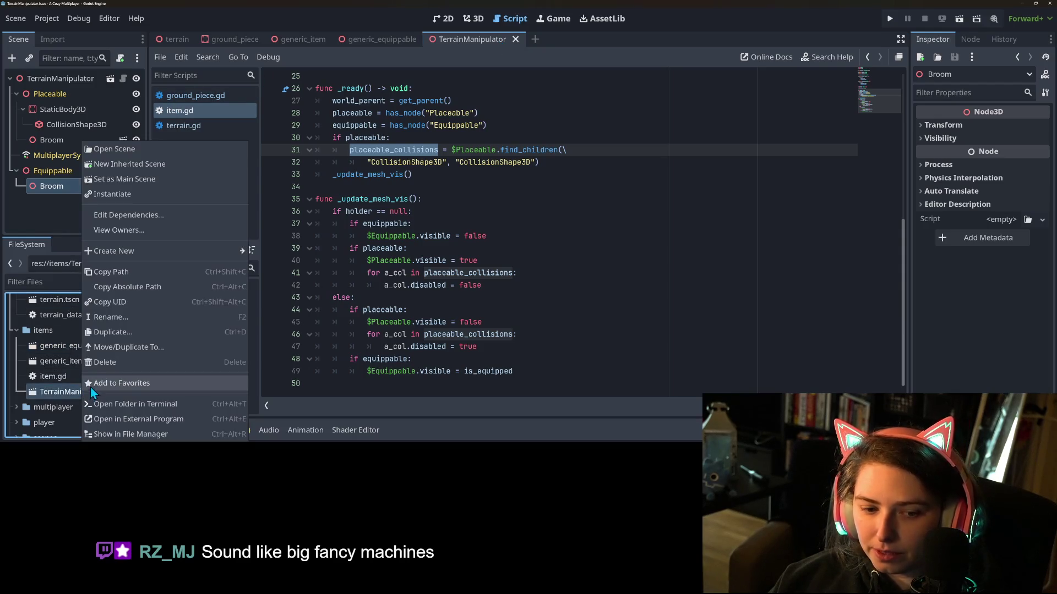
left_click(111, 322)
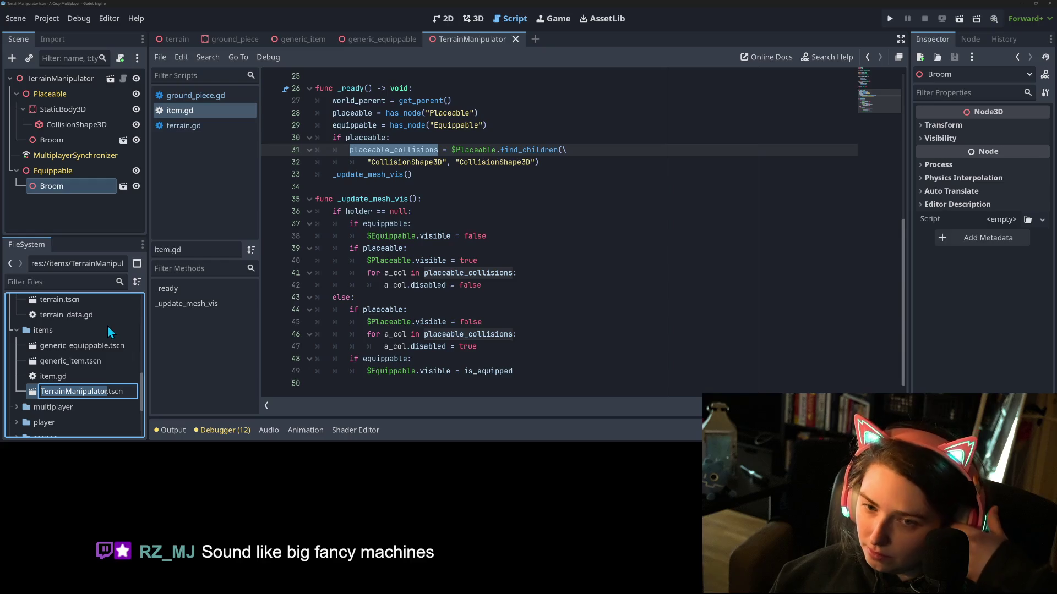
key("Home")
key("Delete")
type("T")
key("BackSpace")
key("BackSpace")
type("t")
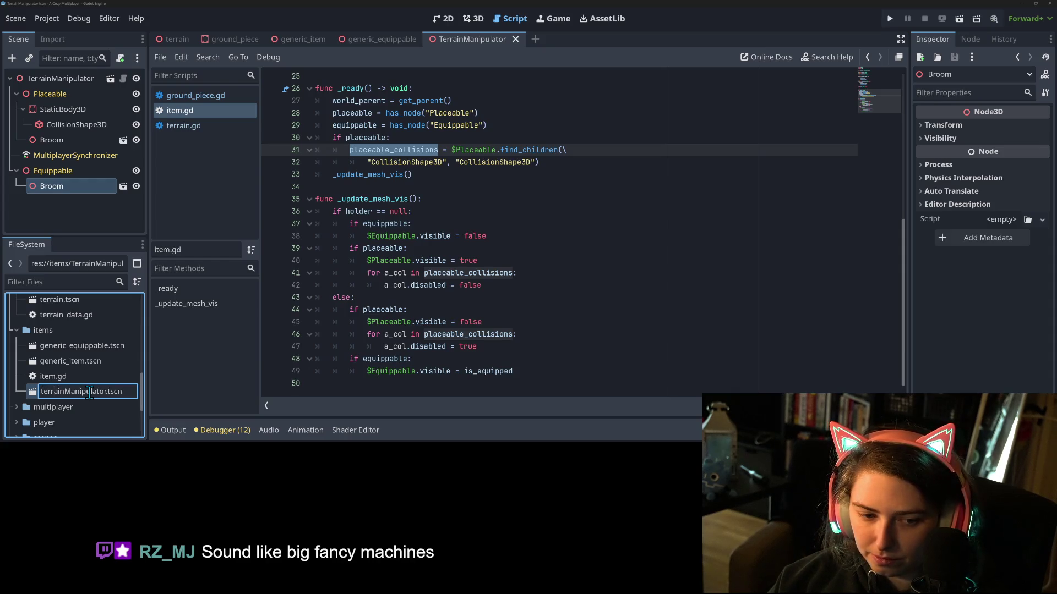
key("BackSpace")
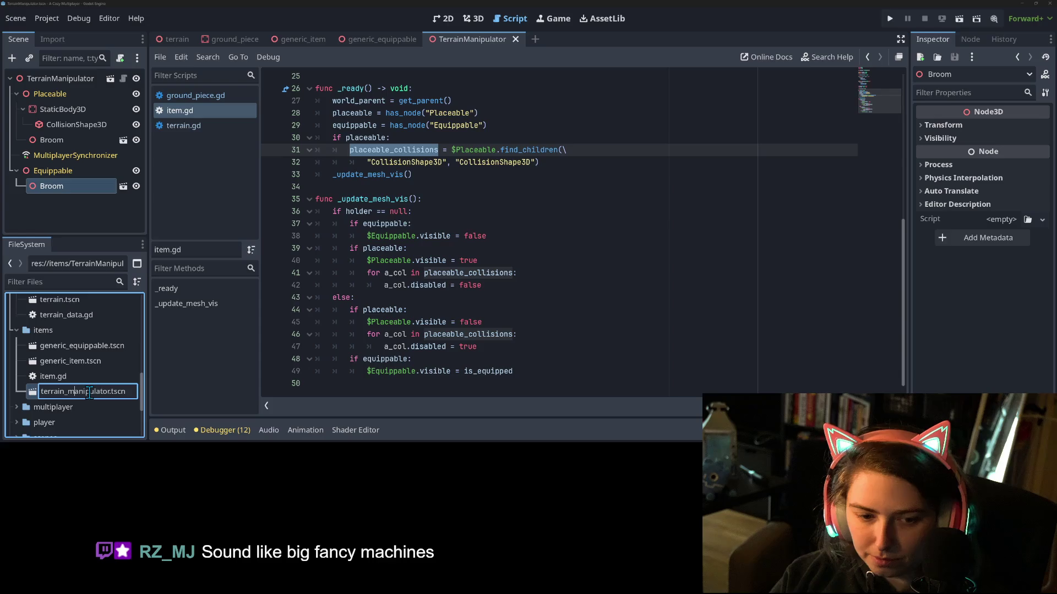
key("Return")
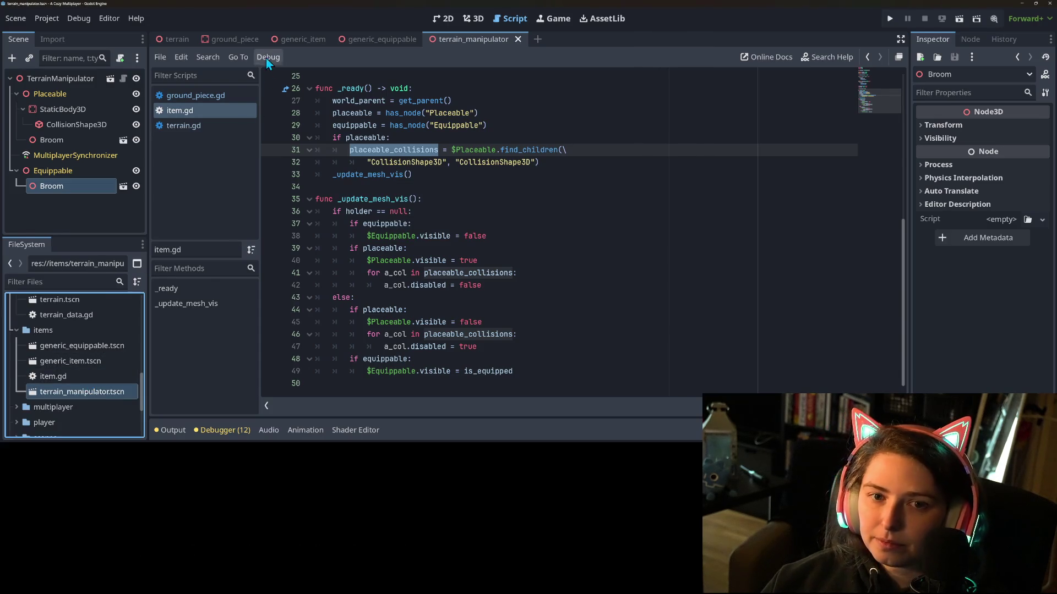
- Open scenes/world.tscn from the FileSystem dock
left_click(175, 38)
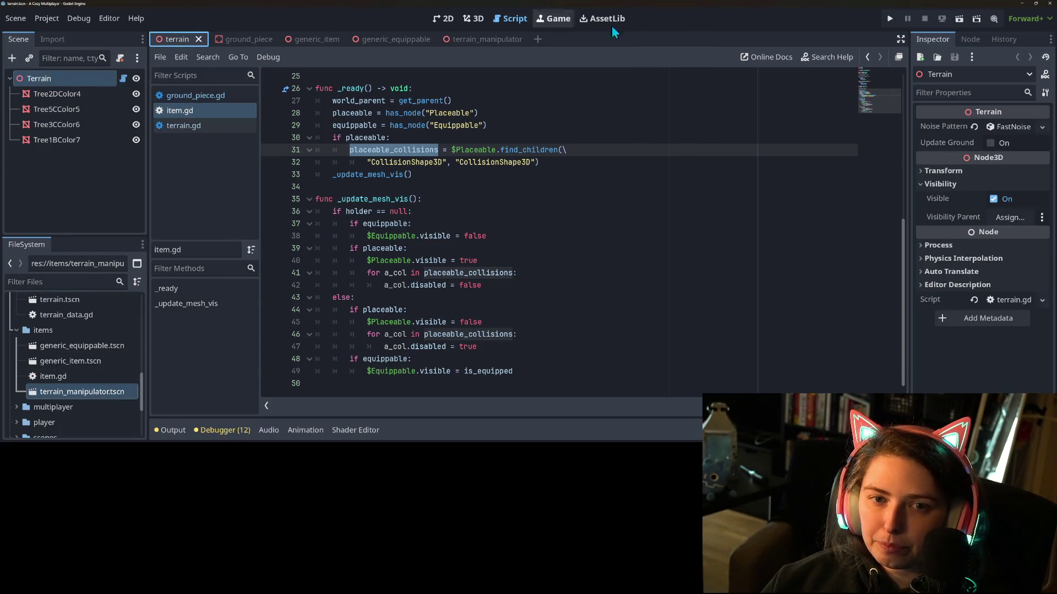
scroll("down", 3)
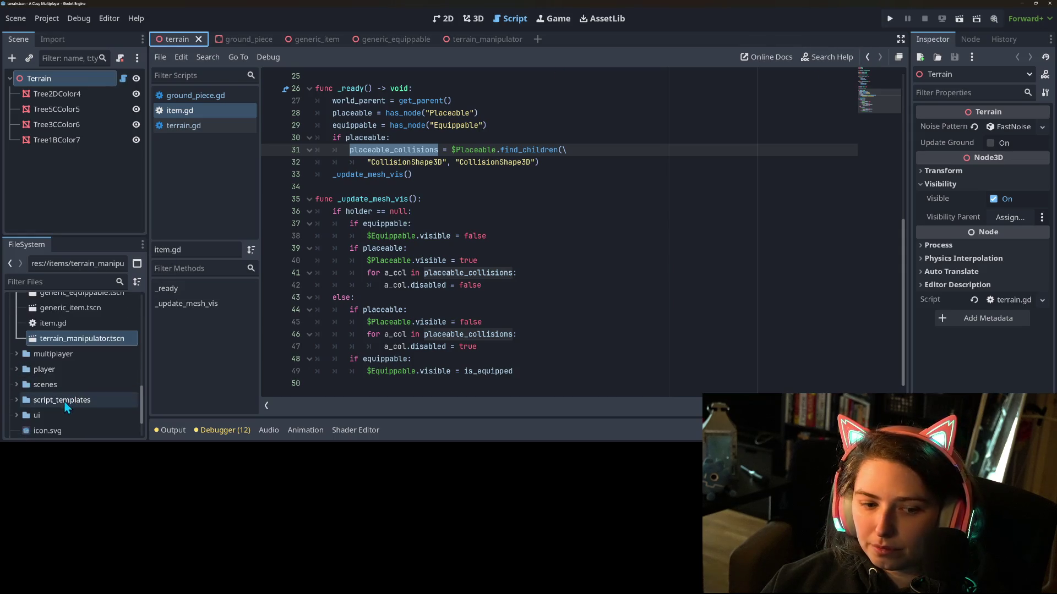
left_click(16, 367)
double_click(58, 382)
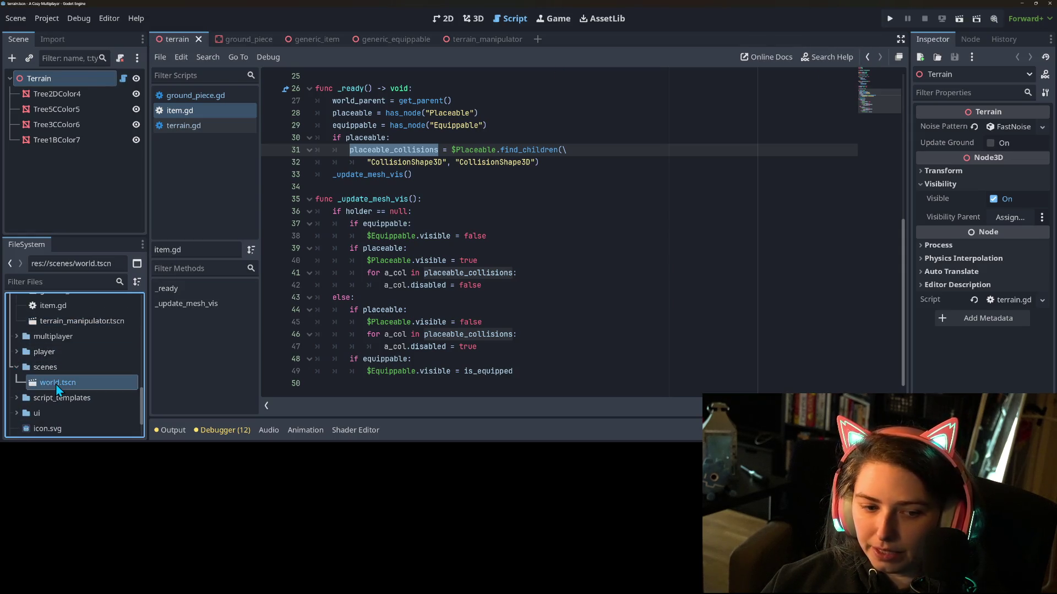
- Instance terrain_manipulator.tscn as a child scene under the World node
right_click(47, 77)
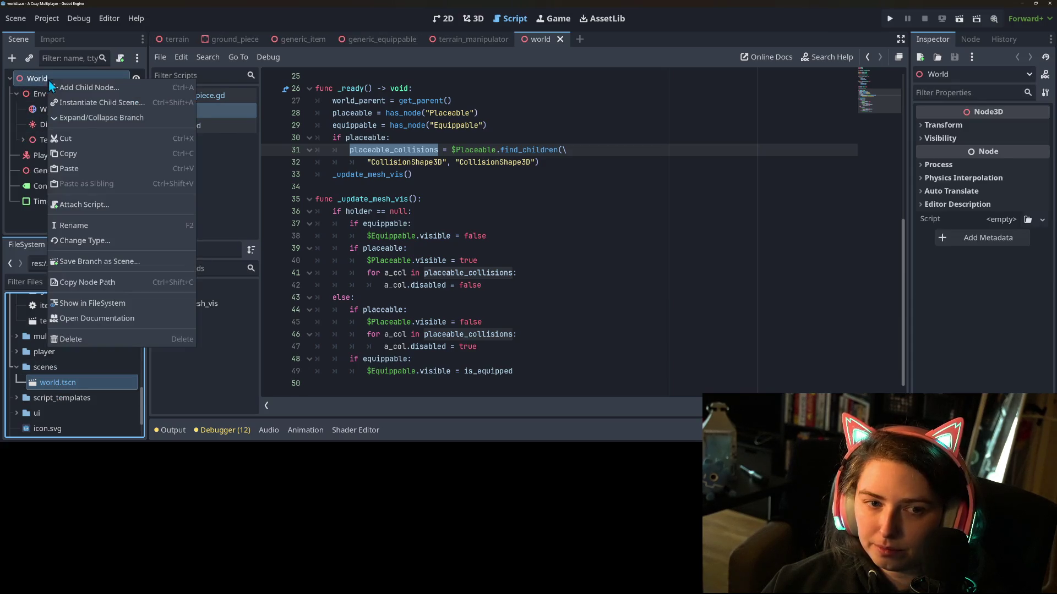
left_click(73, 104)
type("terr")
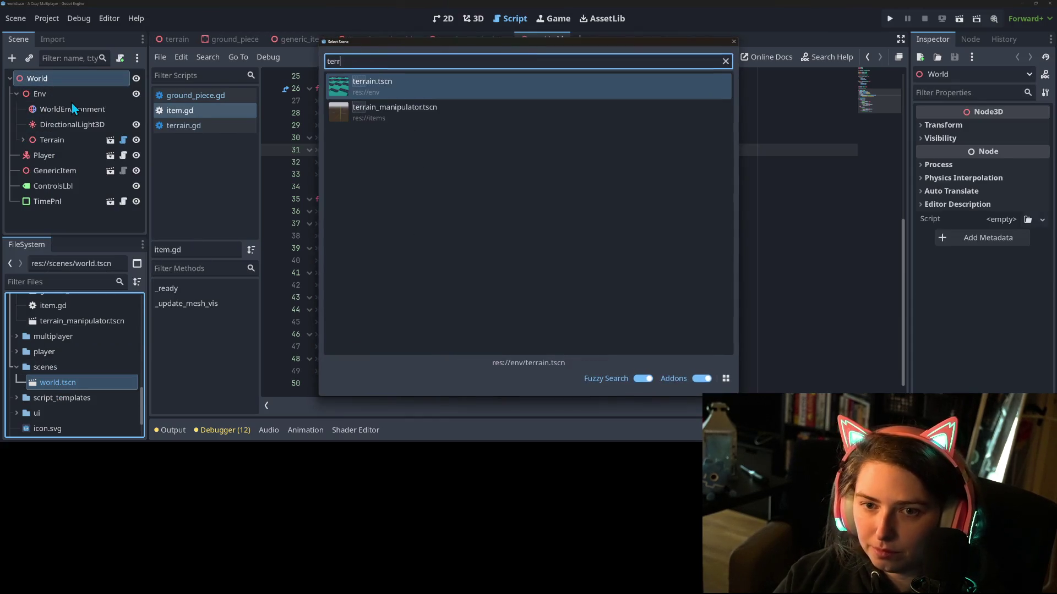
key("Down")
key("Return")
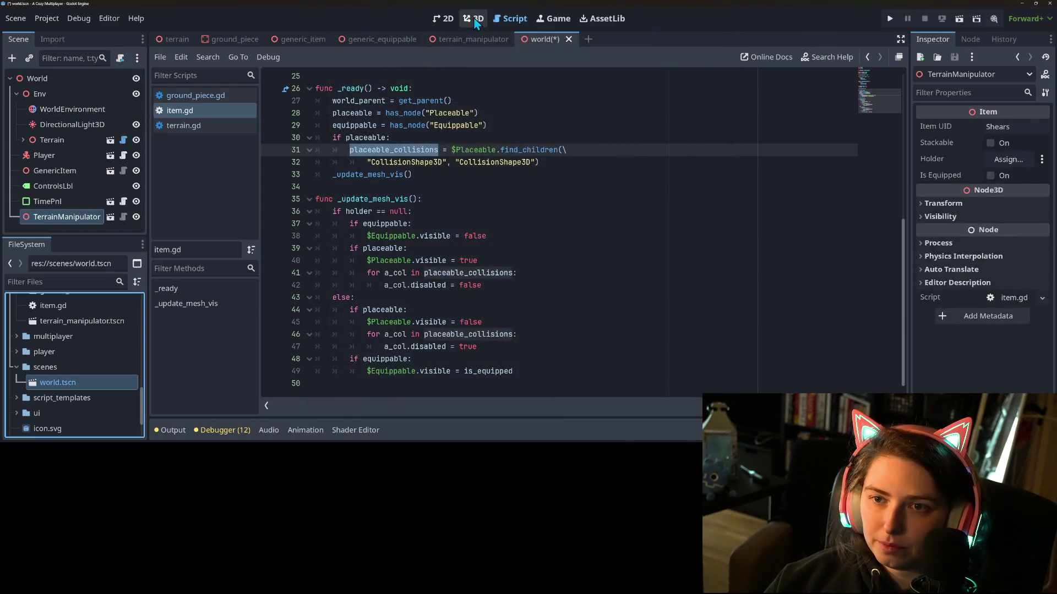
- In the 3D view, shift the TerrainManipulator along Z and lower it 2.75 units along Y
left_click(475, 22)
scroll("down", 3)
scroll("up", 3)
left_click_drag(442, 317, 576, 289)
scroll("up", 3)
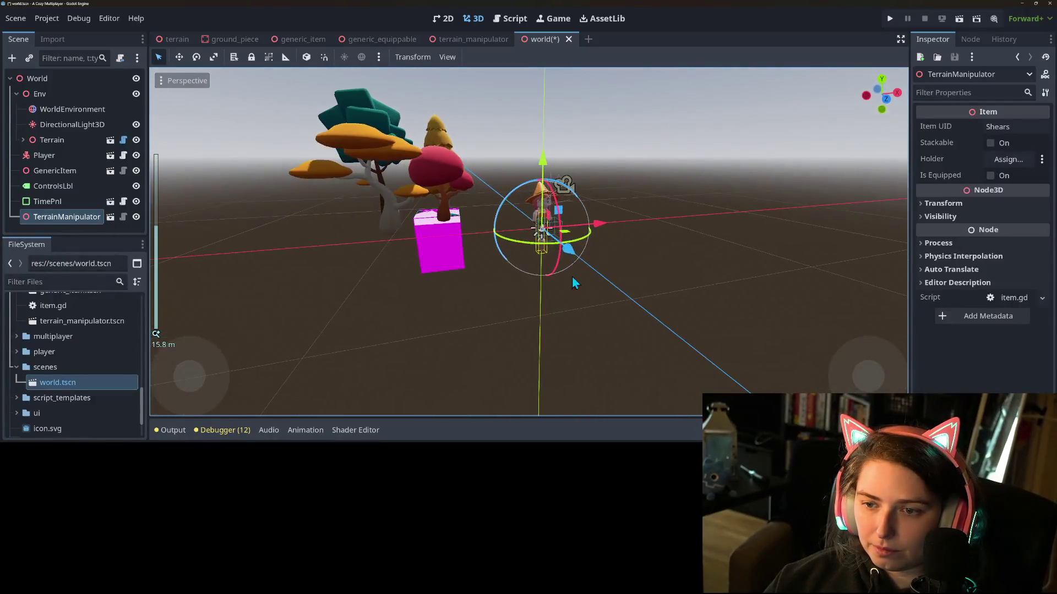
left_click_drag(573, 235, 643, 268)
left_click_drag(597, 182, 611, 249)
- Save the World scene and run the game
key("ctrl+s")
scroll("down", 3)
left_click_drag(571, 342, 544, 371)
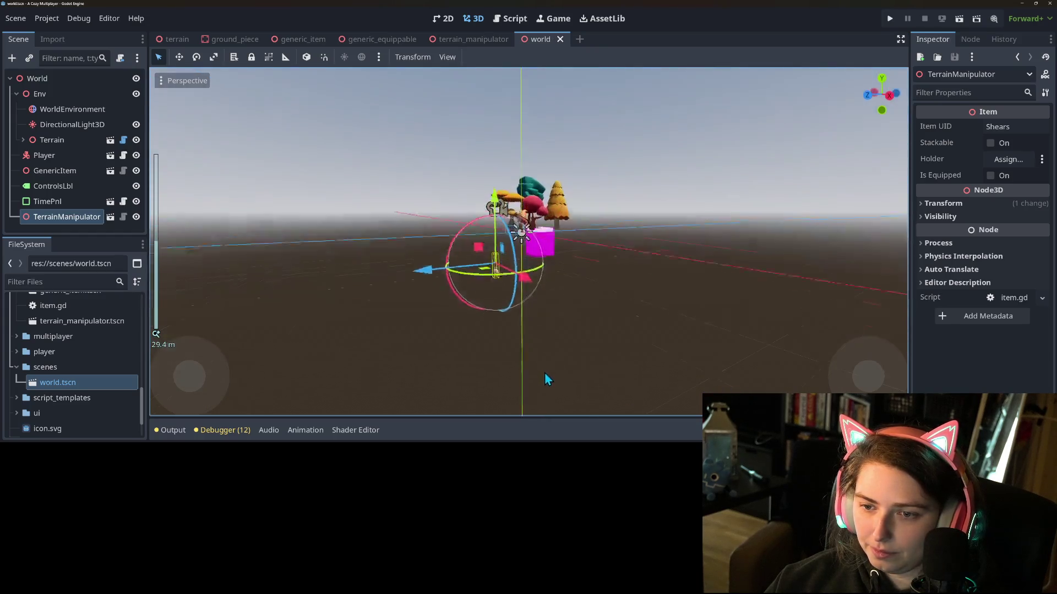
scroll("up", 3)
left_click(890, 19)
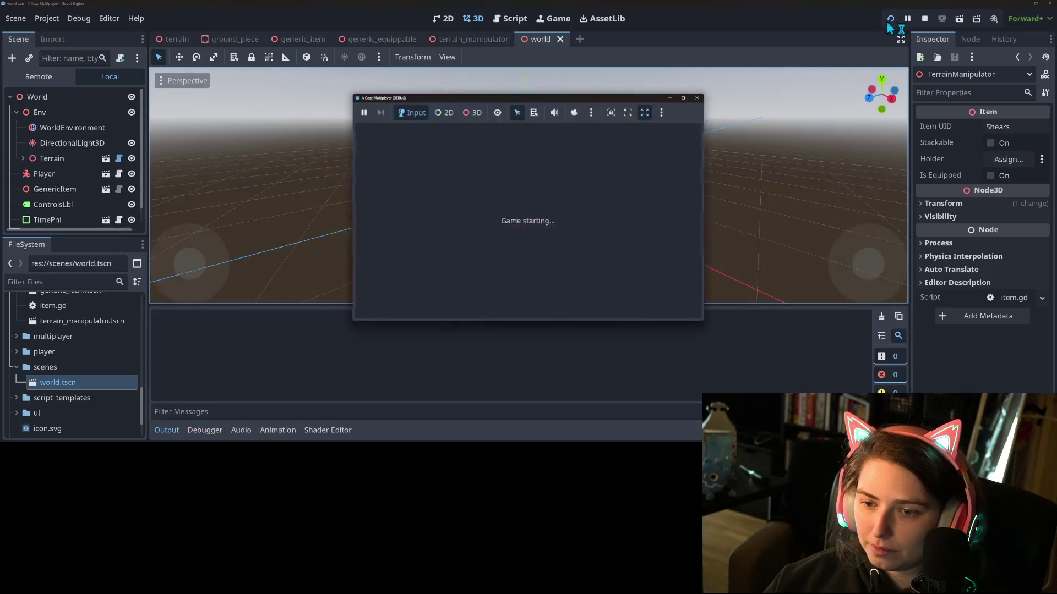
- Walk the character to the TerrainManipulator broom, then pick it up and equip it
key("w")
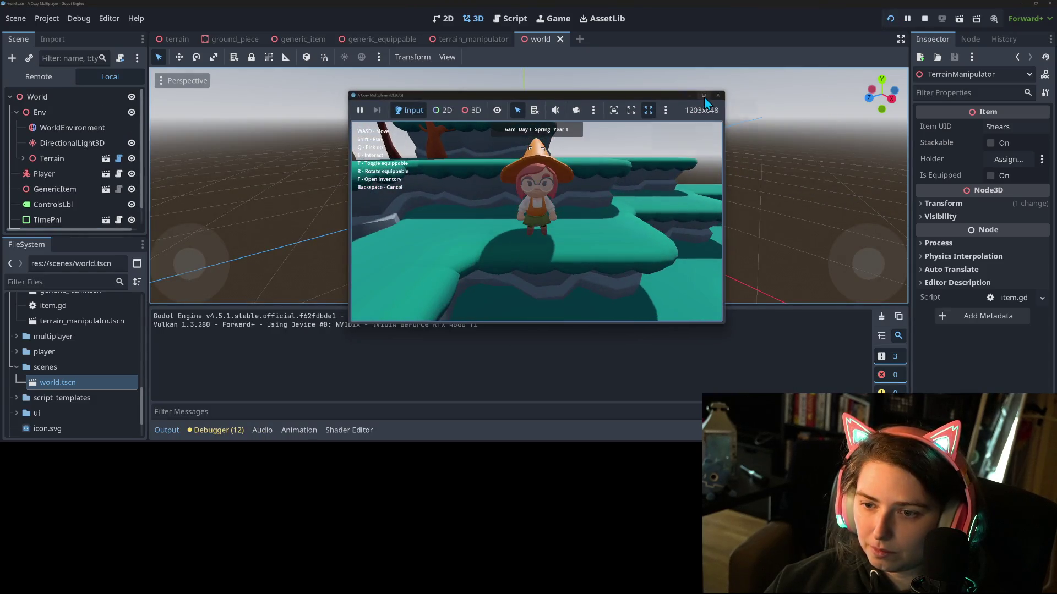
key("s")
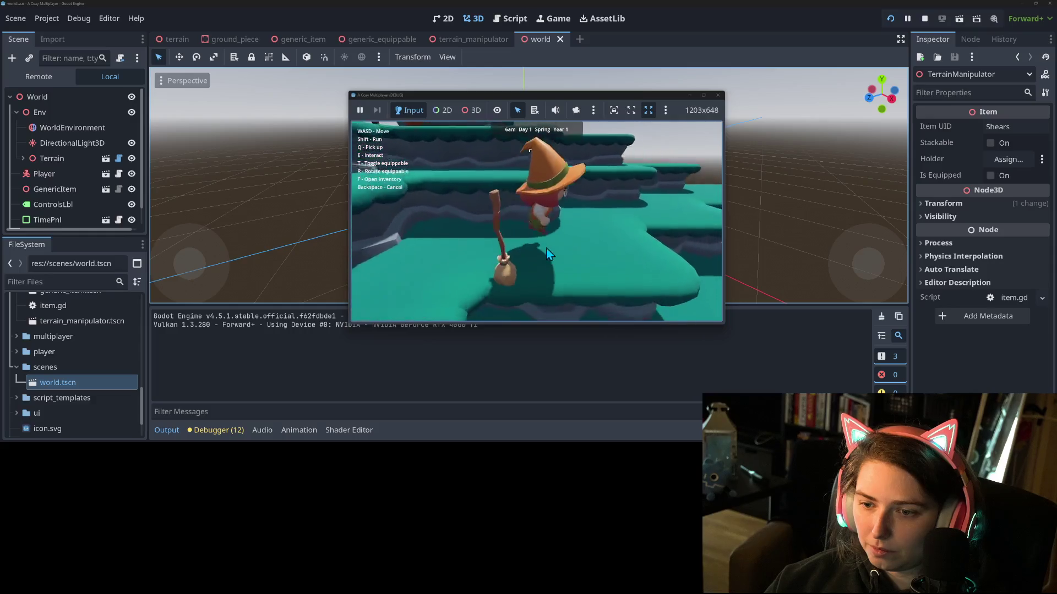
key("q")
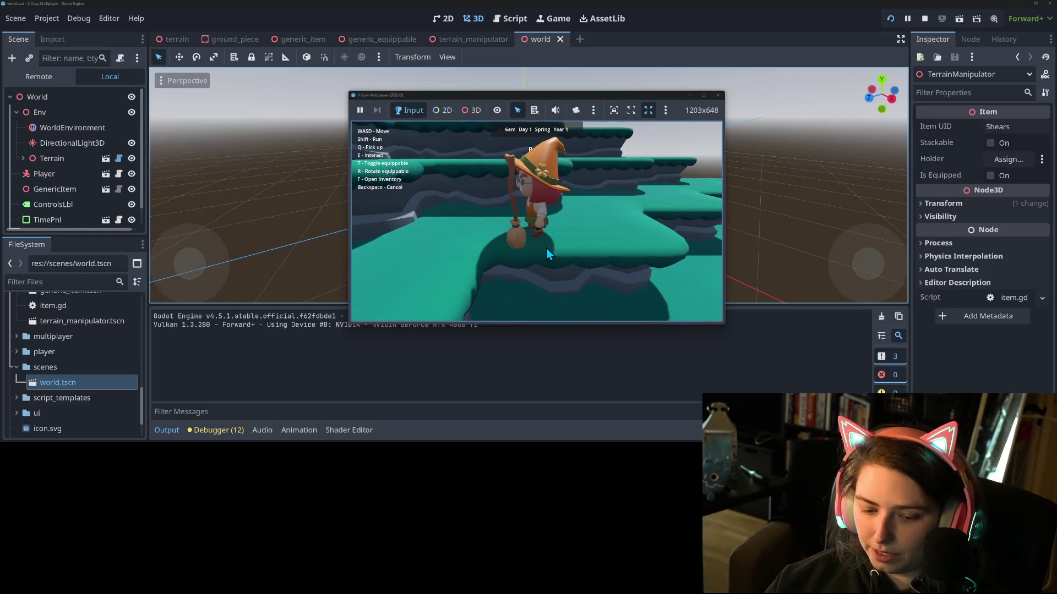
key("q")
key("d")
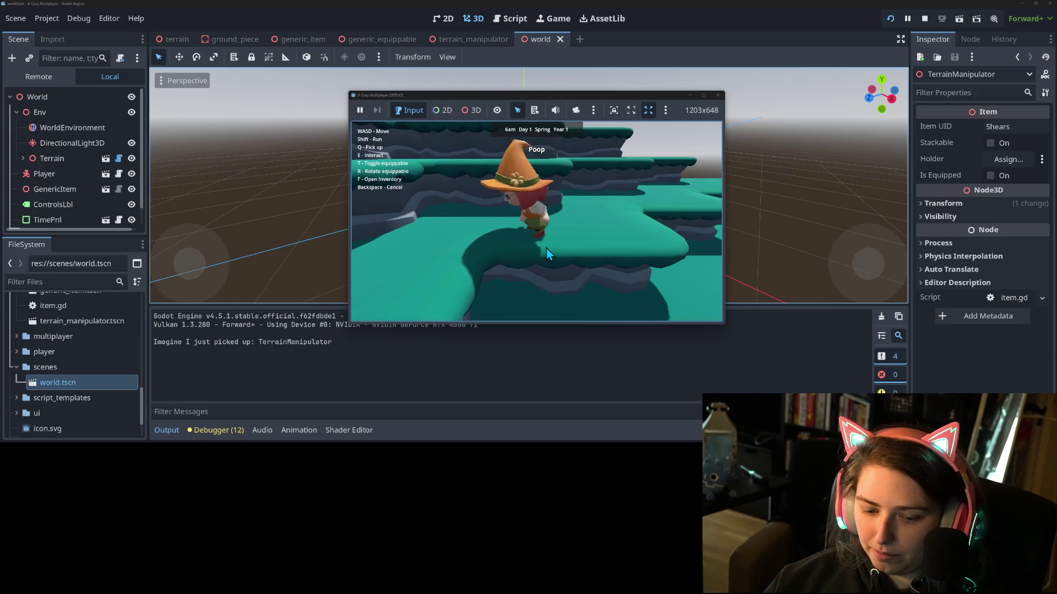
key("t")
key("s")
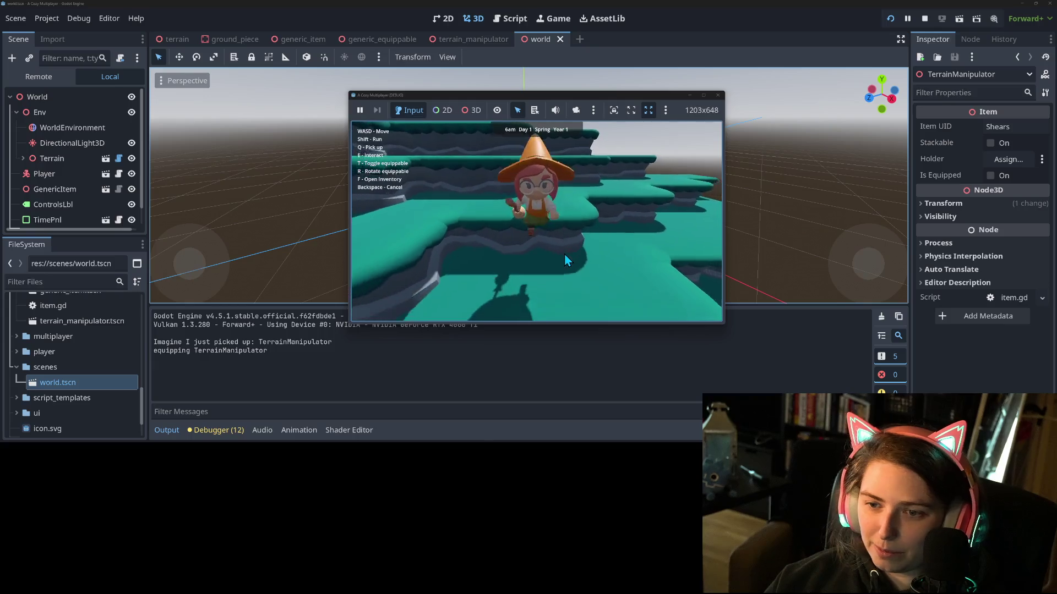
- Check the inventory panel, then walk across the terrain toward the tree holding the broom
key("f")
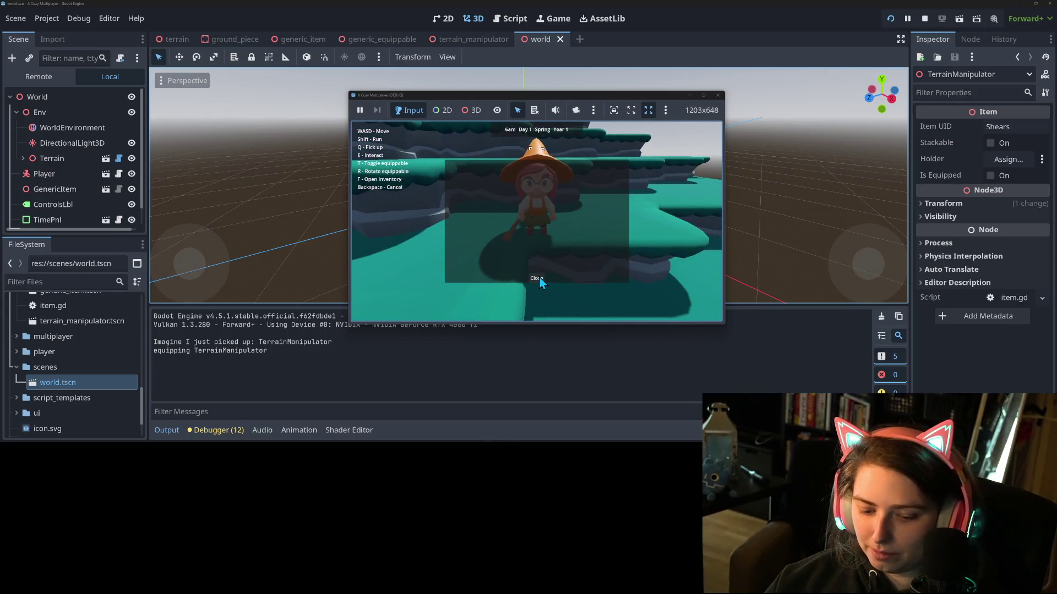
left_click(541, 274)
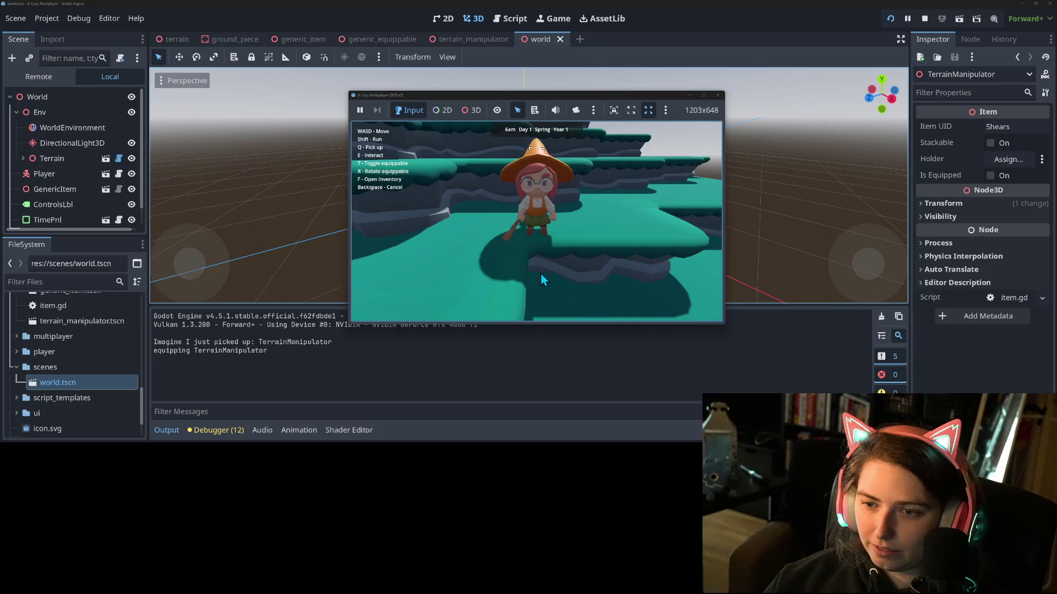
key("w")
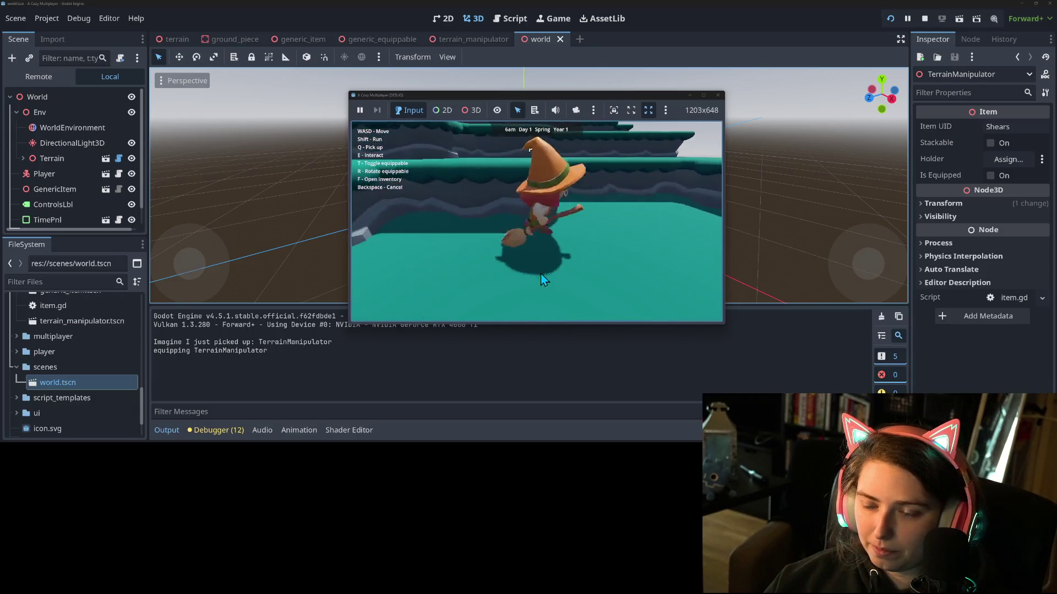
key("w")
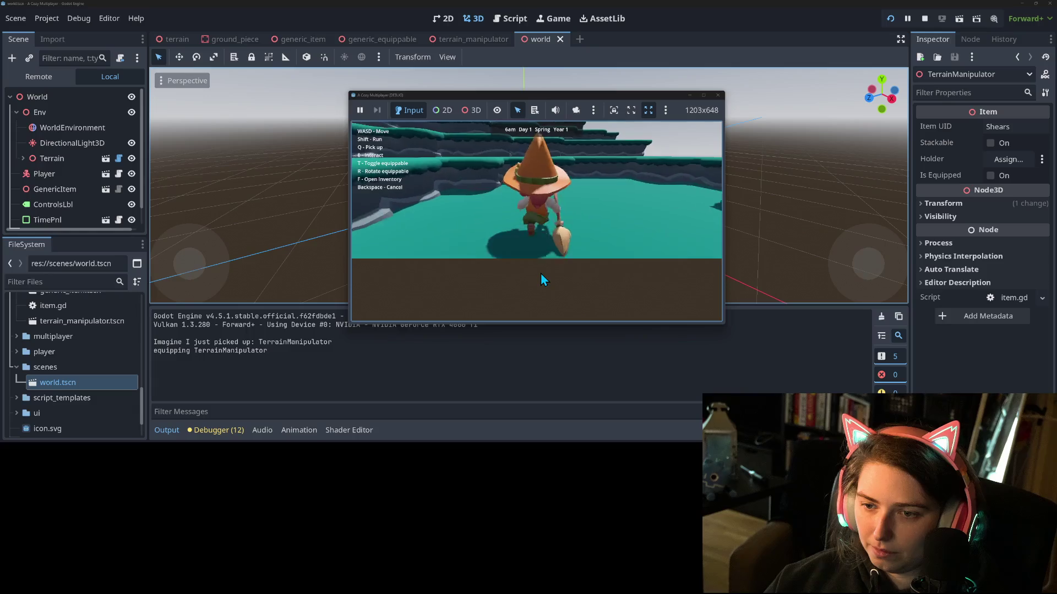
key("w")
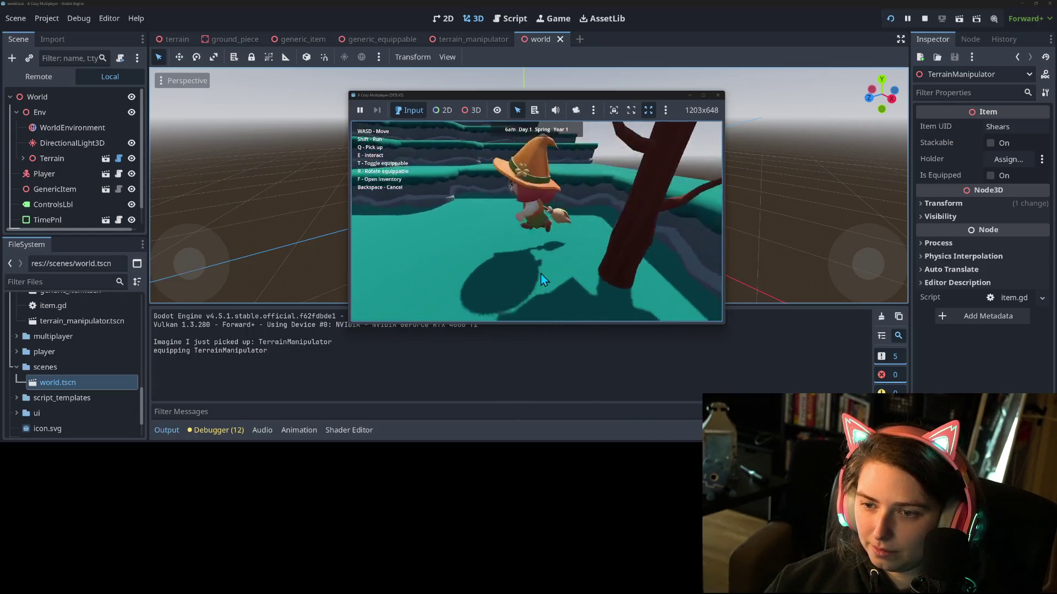
key("w")
key("w")
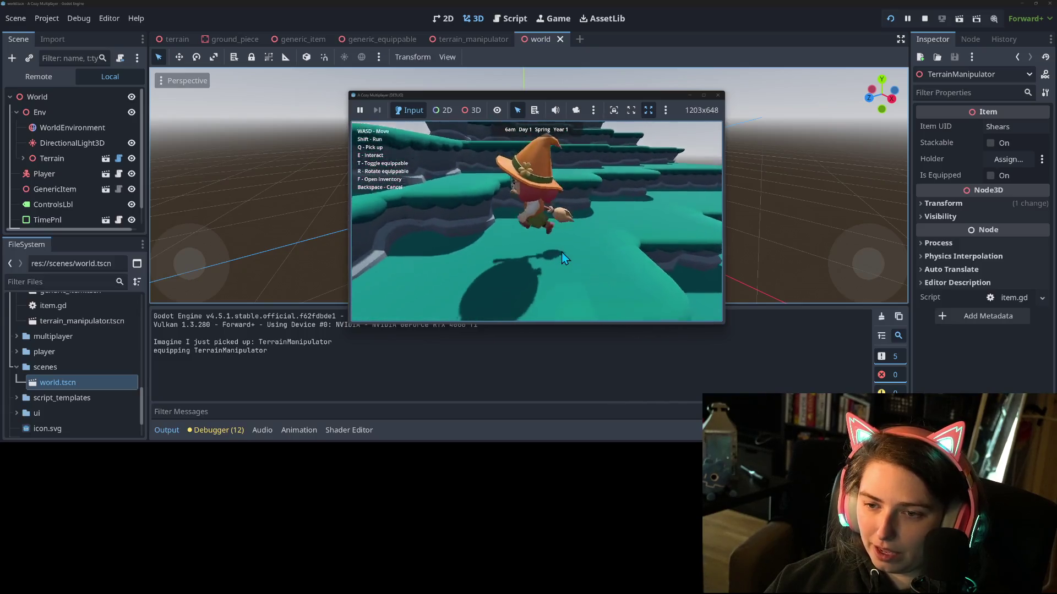
- Ride the broom across the terrain, turn around, and get off
key("t")
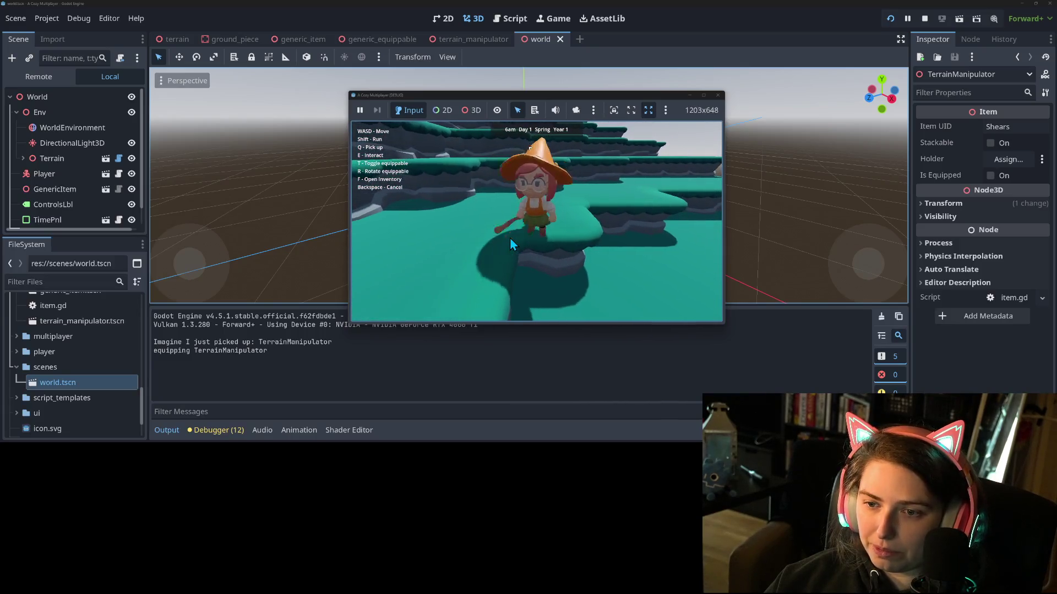
key("w")
key("s")
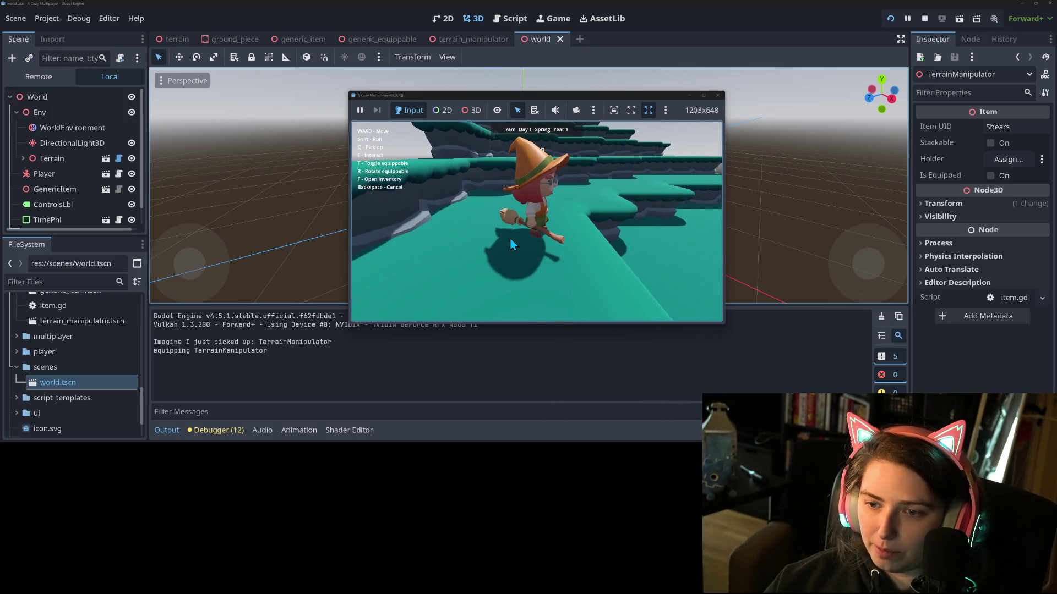
key("t")
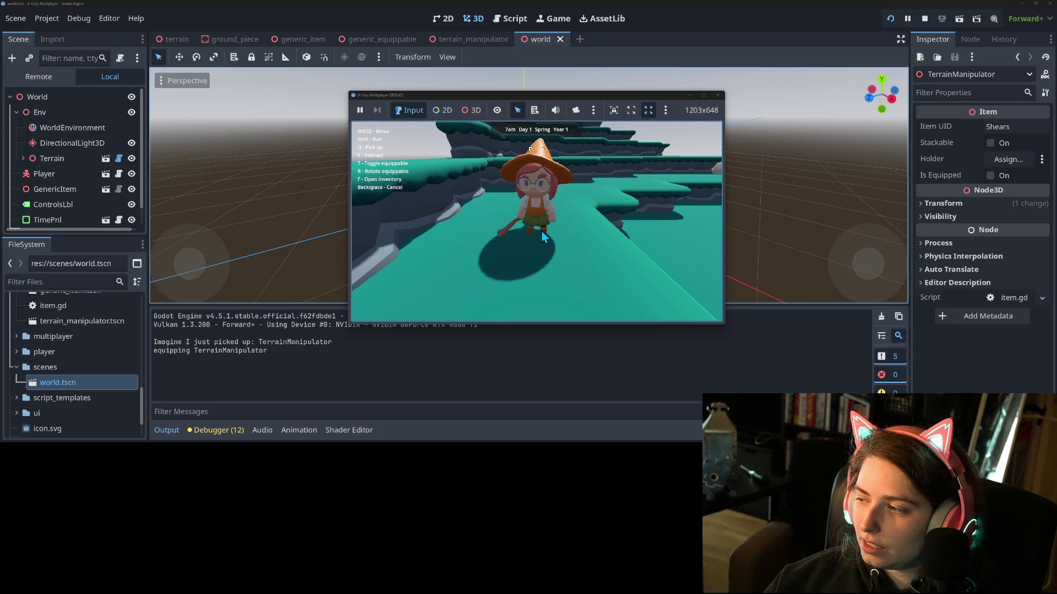
- Walk the character around on foot, then stop the running game
key("s")
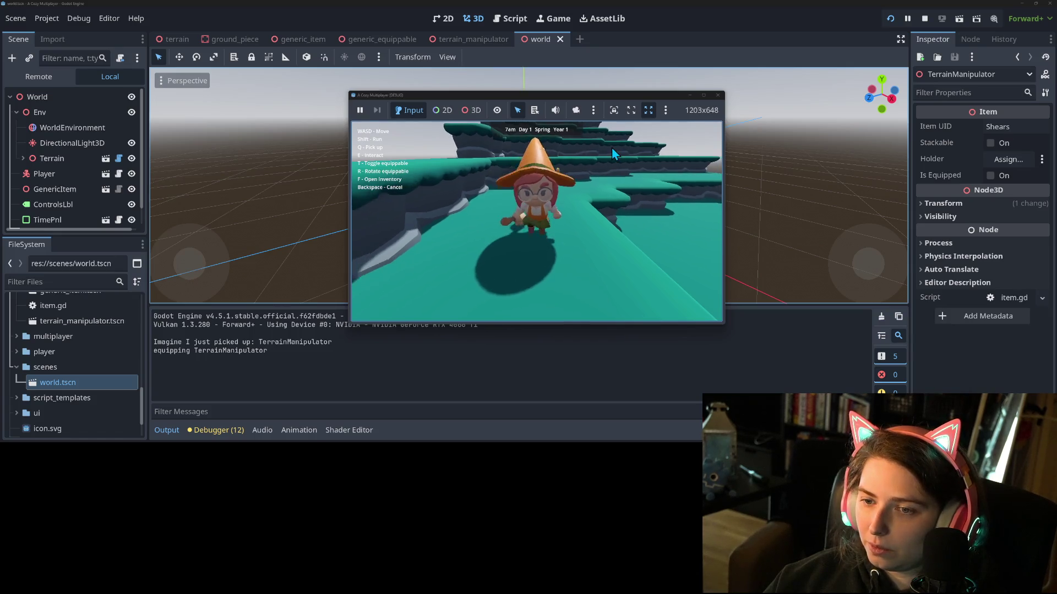
key("a")
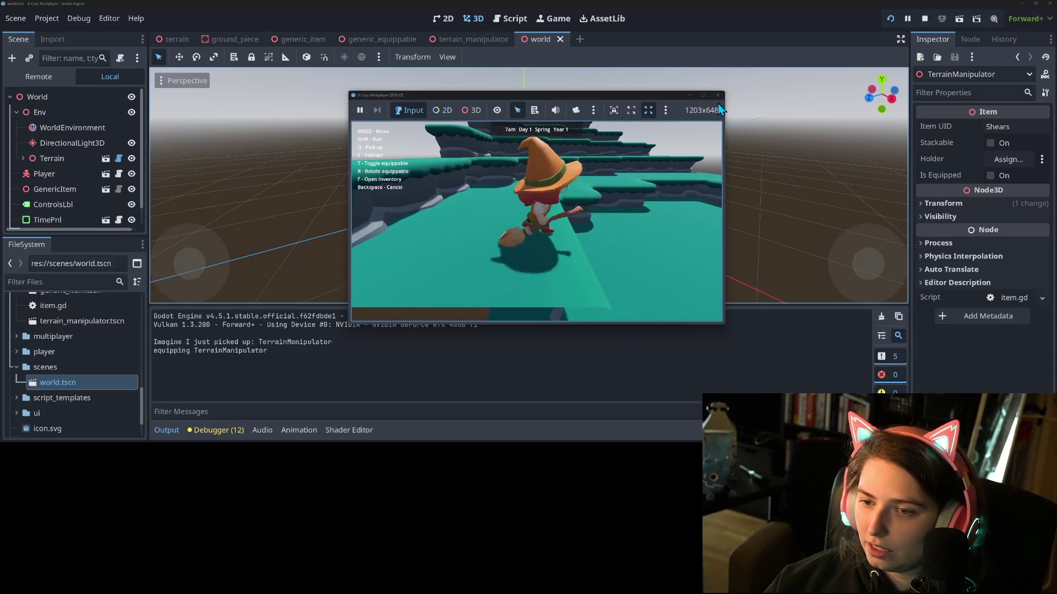
key("d")
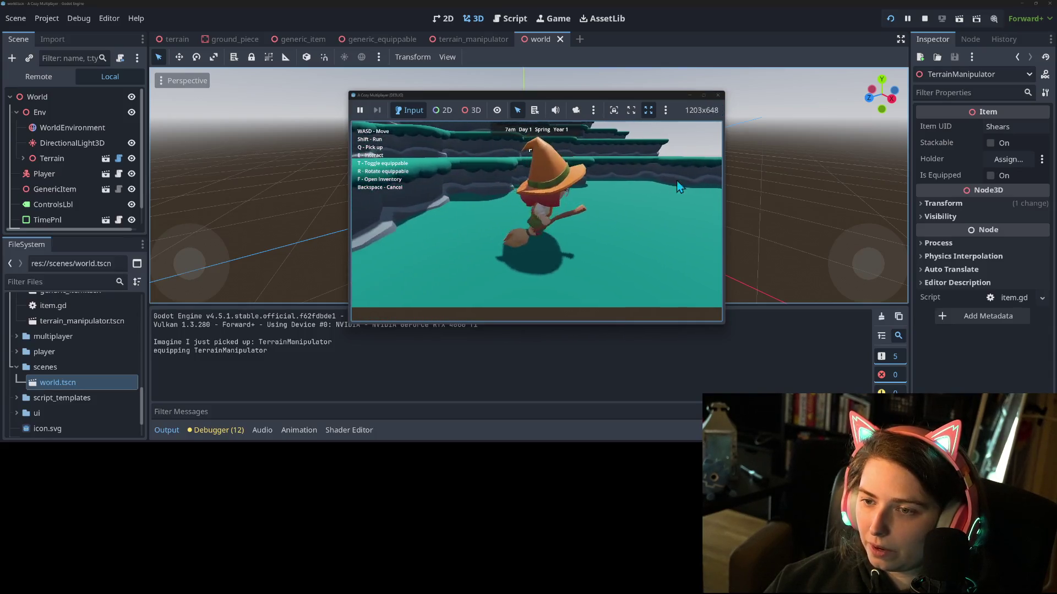
key("w")
key("w")
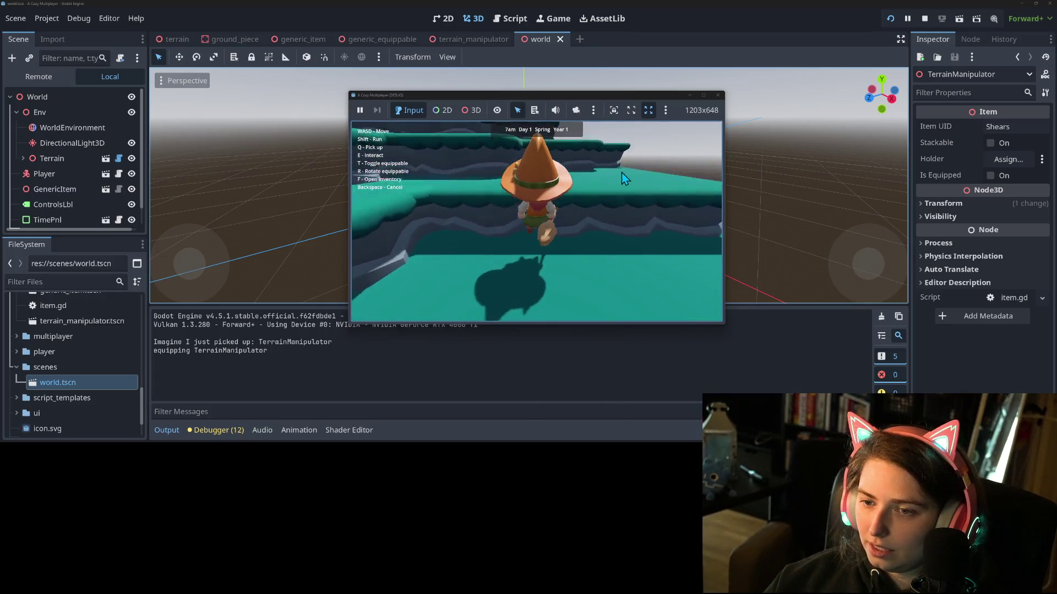
key("s")
key("t")
left_click(718, 96)
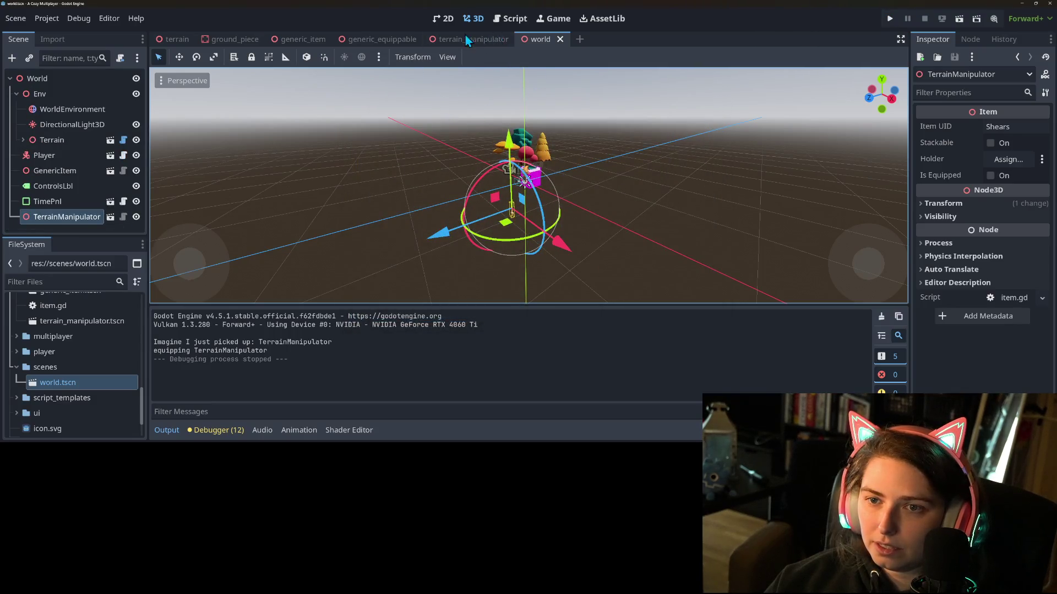
- Open player.tscn from the FileSystem dock and collapse its Mesh node
left_click(476, 39)
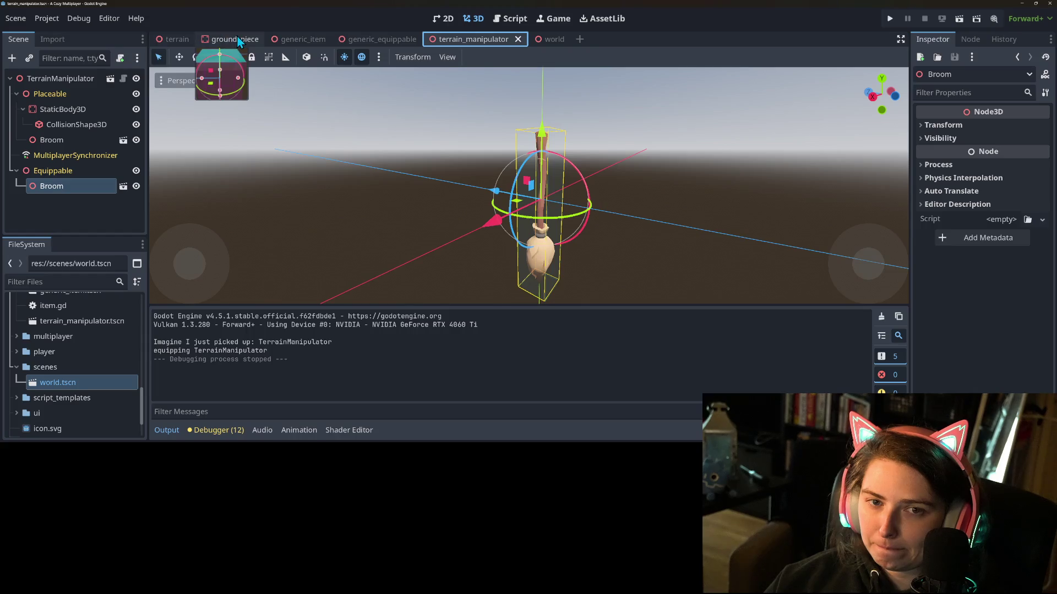
left_click(61, 282)
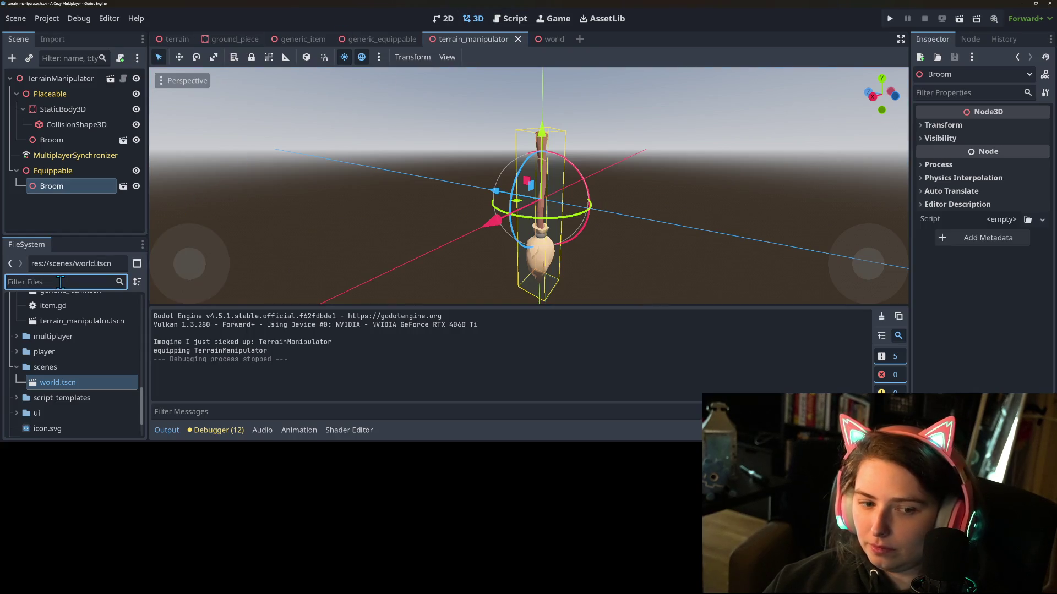
double_click(50, 352)
double_click(55, 368)
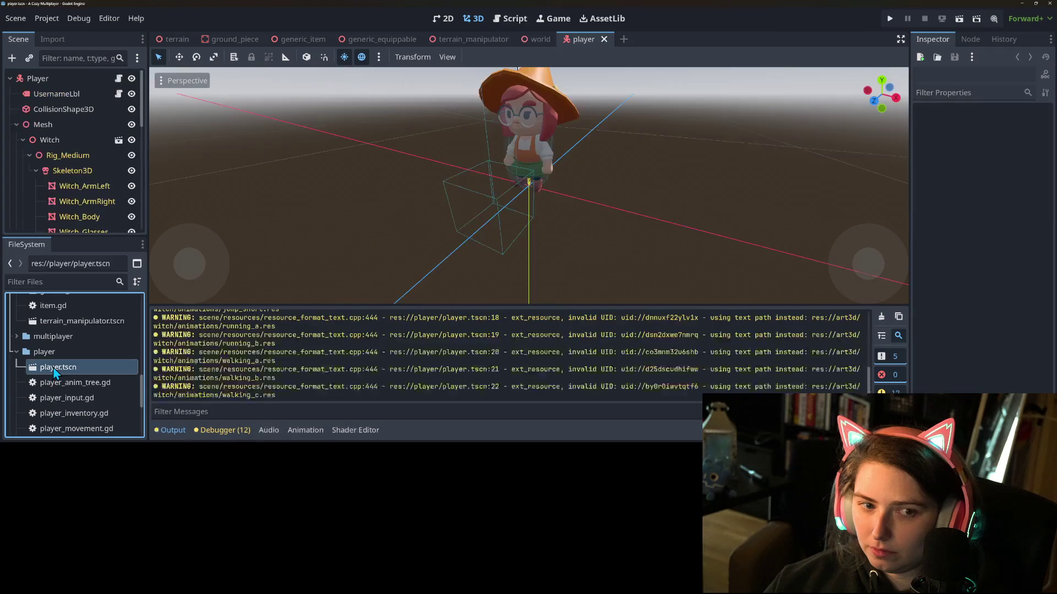
left_click(16, 125)
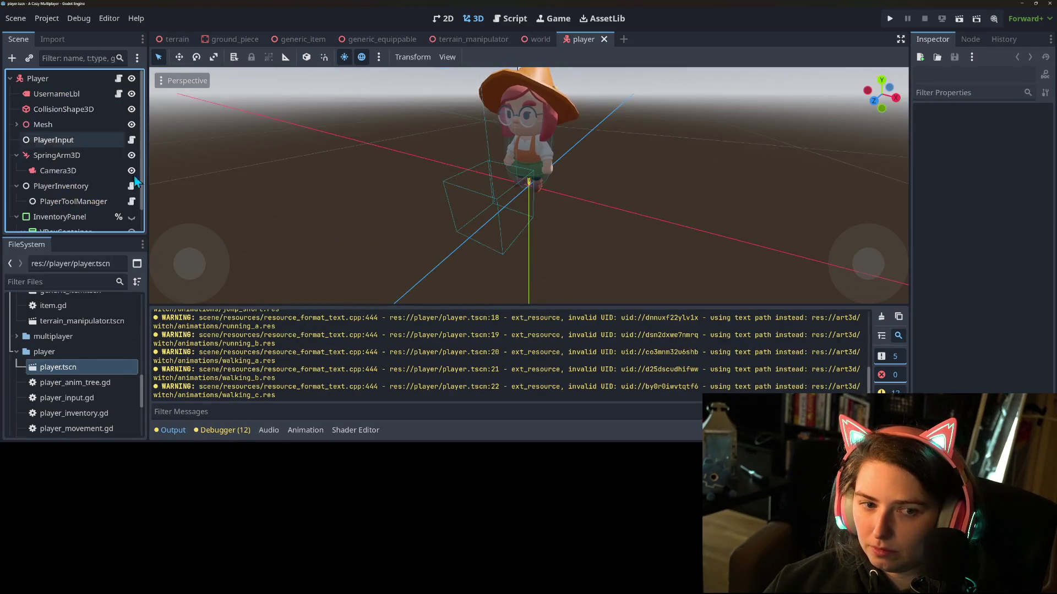
- Clear the Output log and open the PlayerInput node's player_input.gd script
scroll("up", 3)
scroll("up", 3)
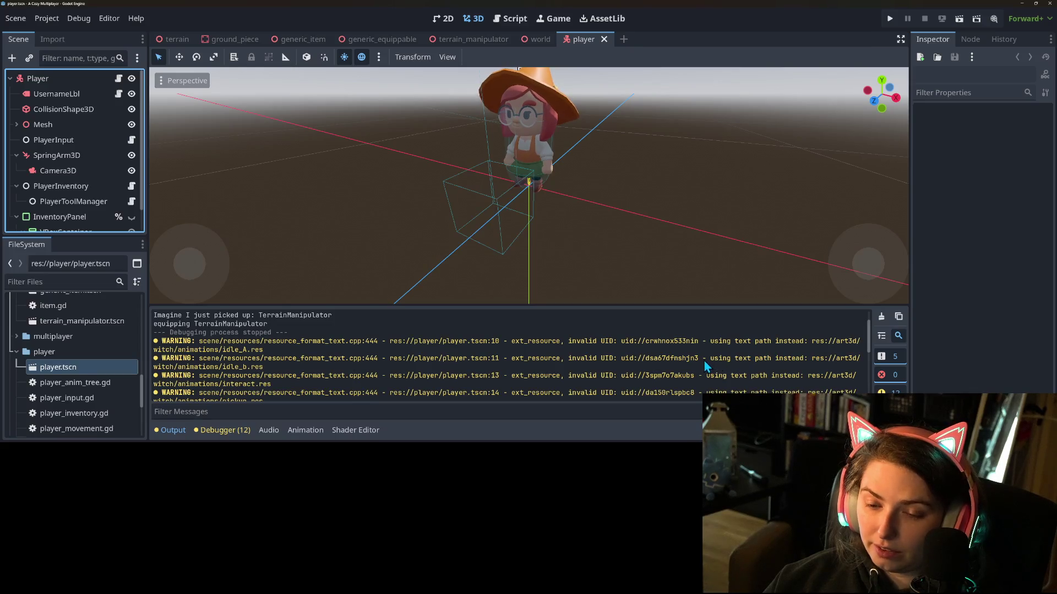
scroll("down", 3)
scroll("down", 3)
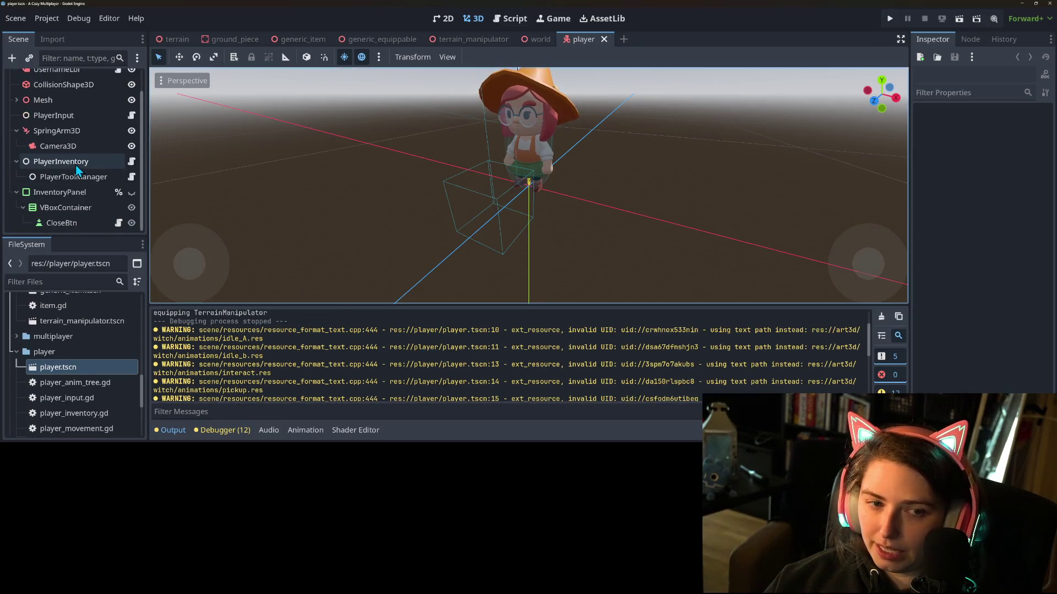
scroll("up", 3)
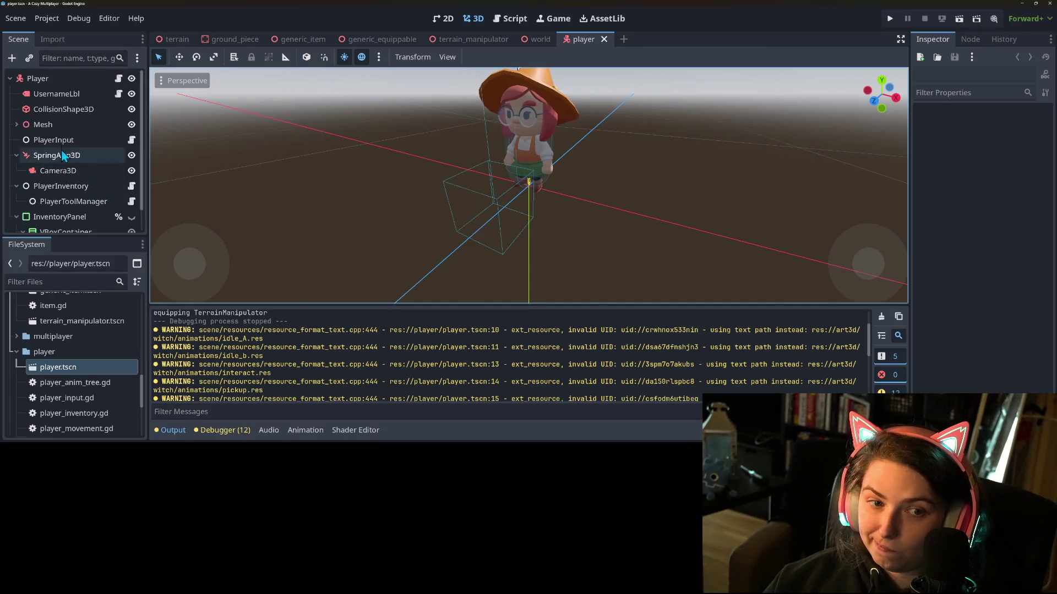
left_click(882, 317)
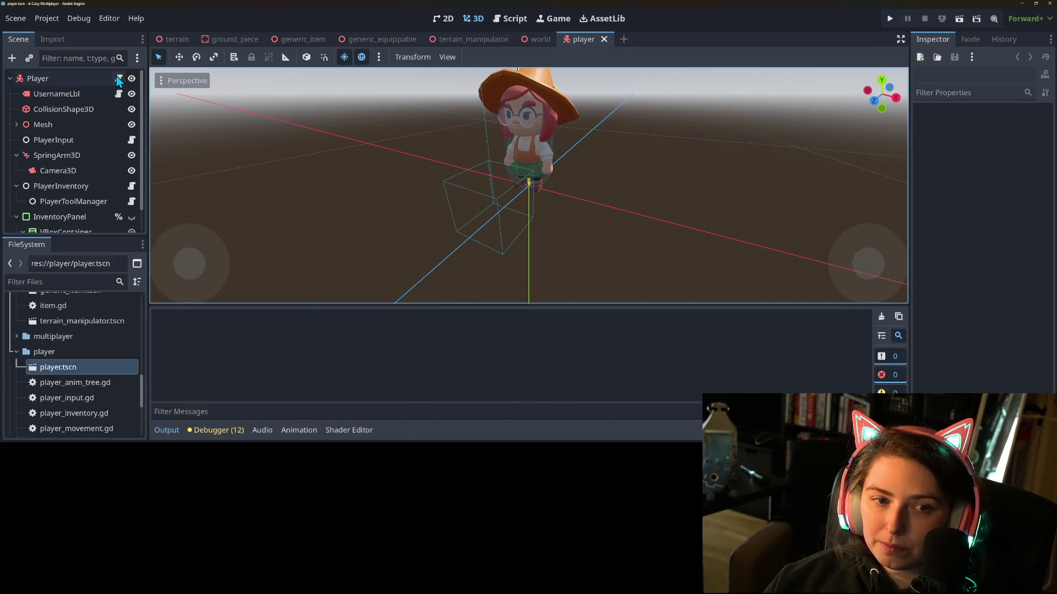
left_click(131, 140)
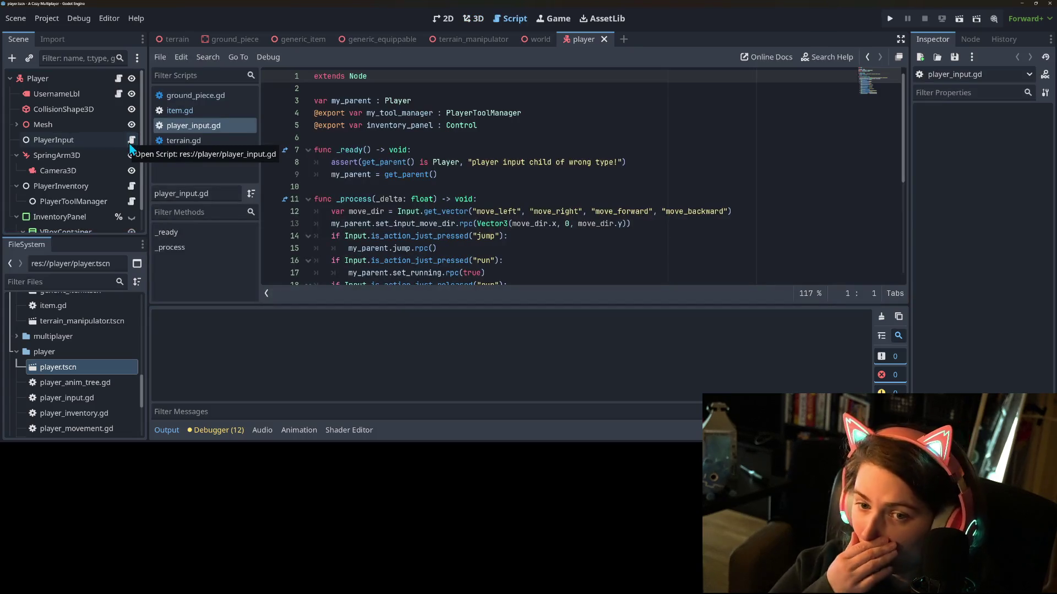
- Find the interact call in player_input.gd, then open player_movement.gd with the output panel hidden
scroll("down", 3)
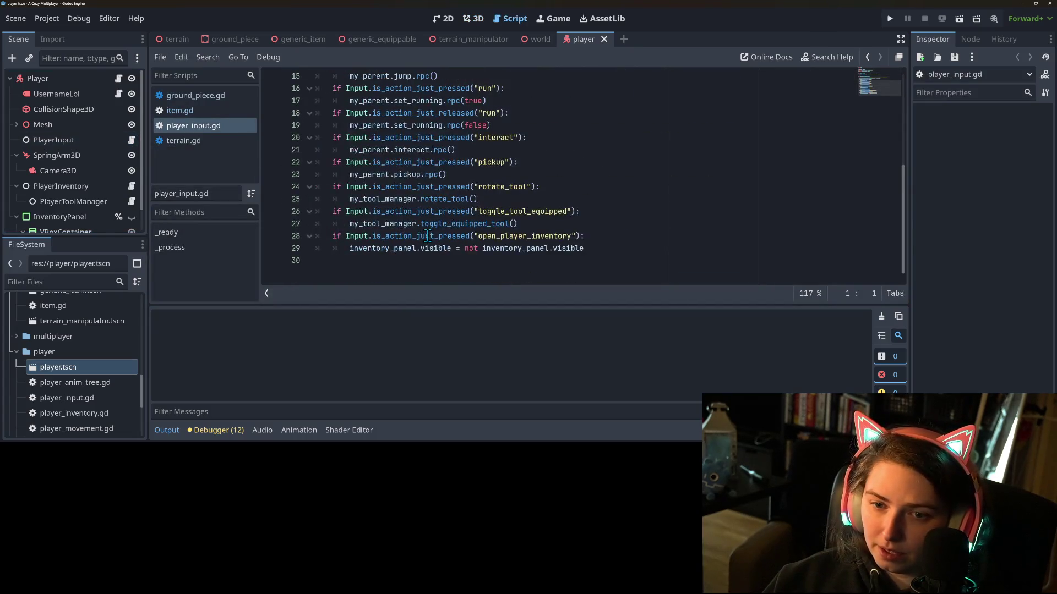
left_click(383, 149)
double_click(410, 150)
left_click(117, 80)
scroll("down", 3)
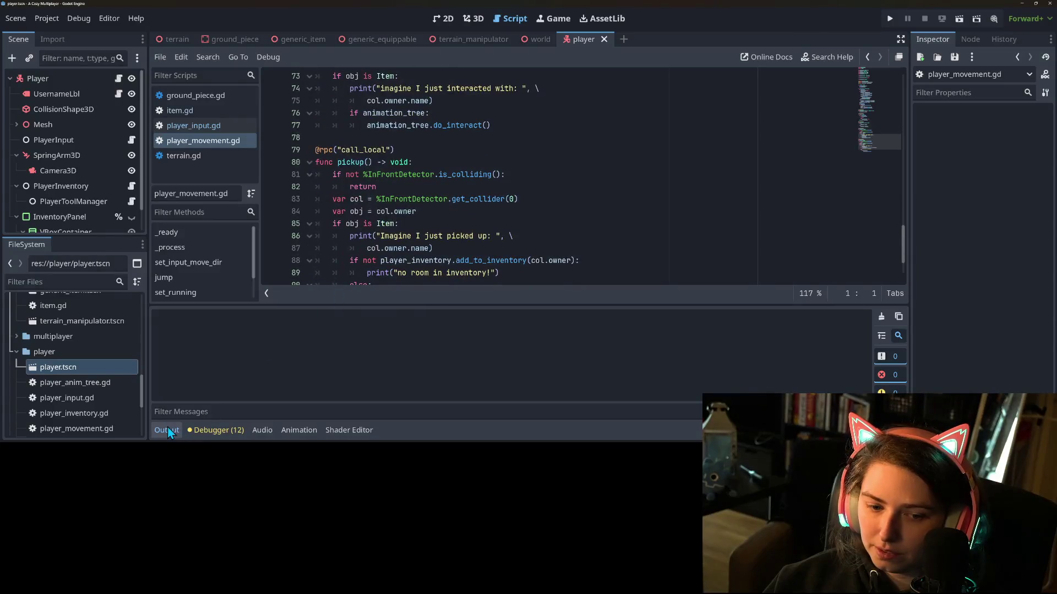
left_click(166, 430)
- Look through the interact function in player_movement.gd, down to the print call on line 75
scroll("up", 3)
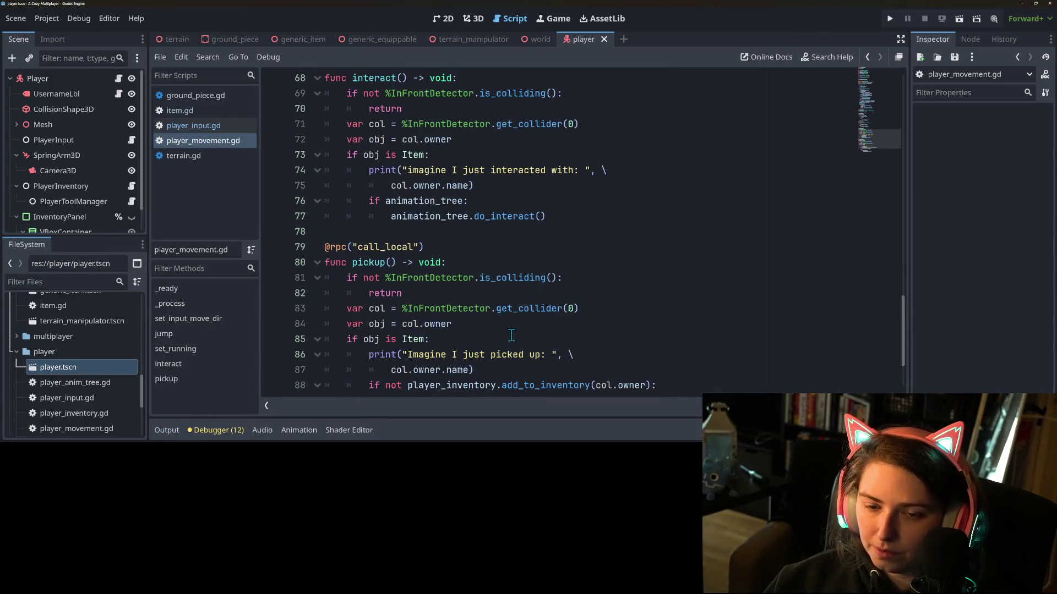
scroll("down", 3)
scroll("up", 3)
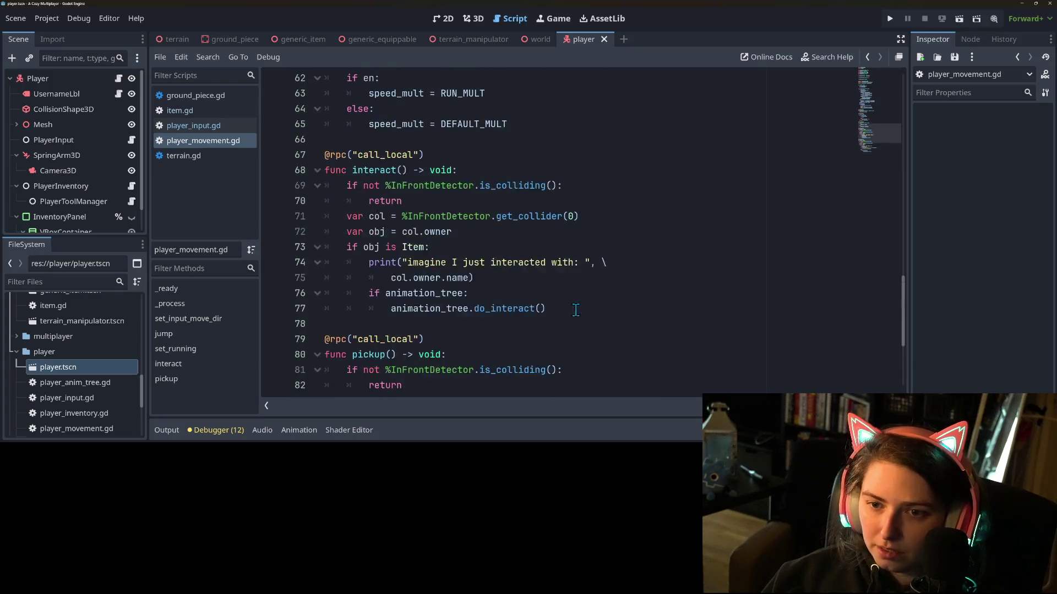
left_click(400, 247)
left_click(428, 185)
left_click(416, 199)
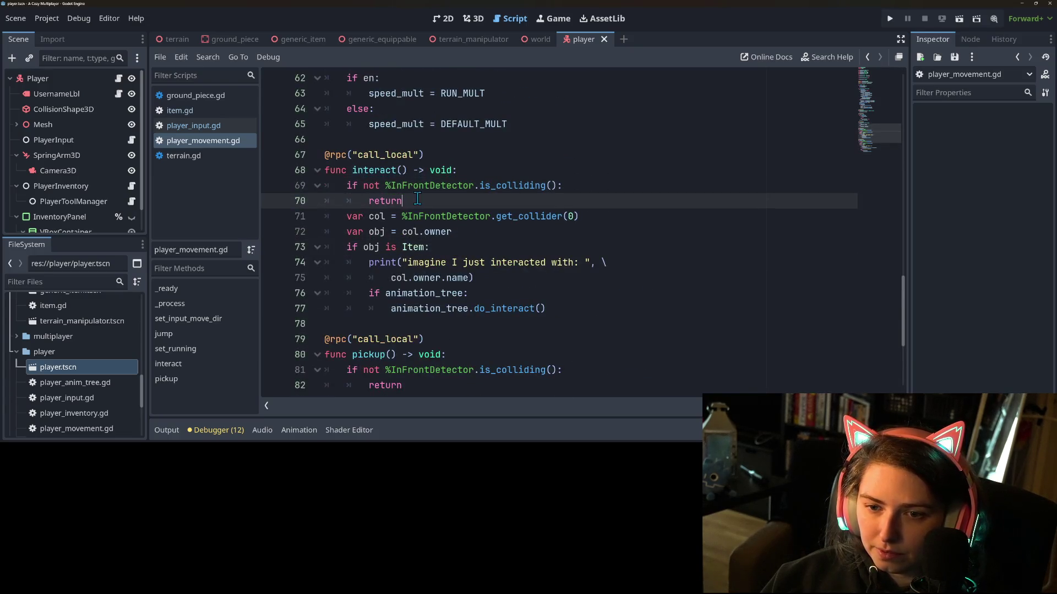
left_click(584, 227)
left_click(604, 220)
left_click(538, 236)
left_click(436, 282)
left_click(501, 301)
left_click(518, 275)
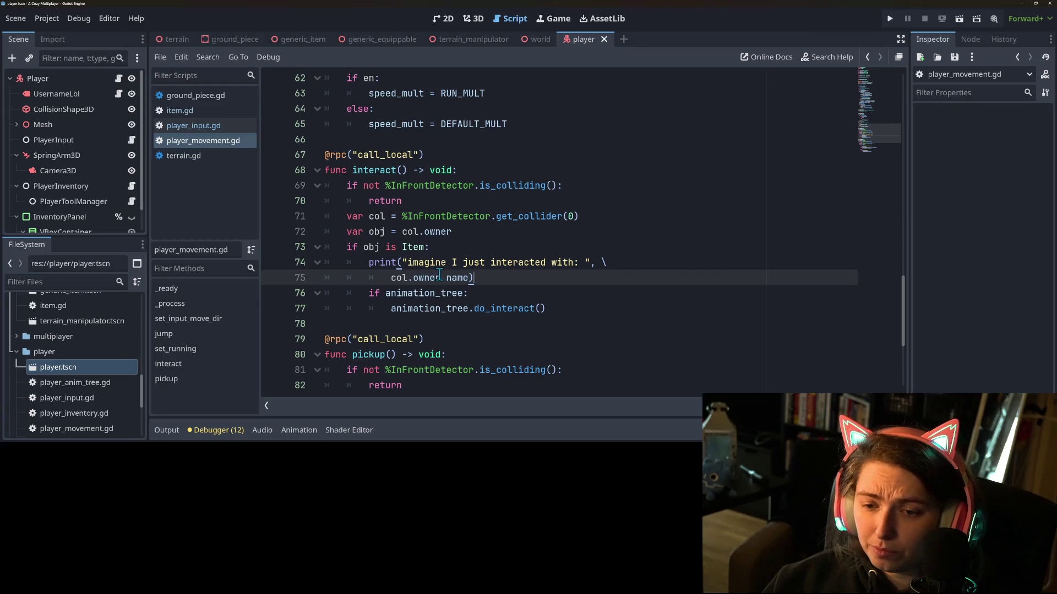
- Insert a blank line before 'if animation_tree:' at line 76 and save player_movement.gd
left_click(368, 297)
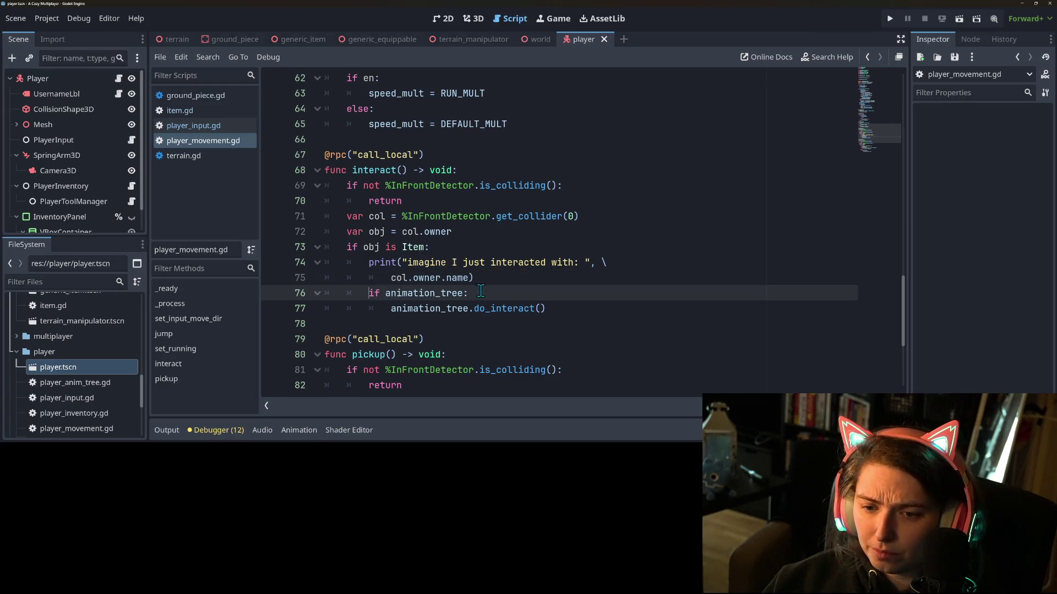
left_click(591, 313)
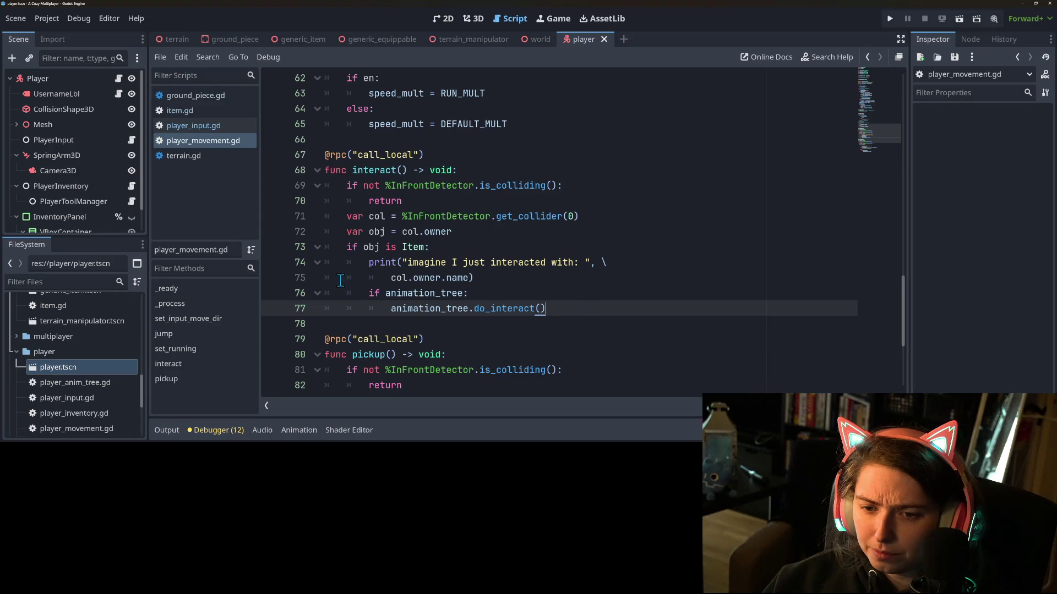
left_click(370, 298)
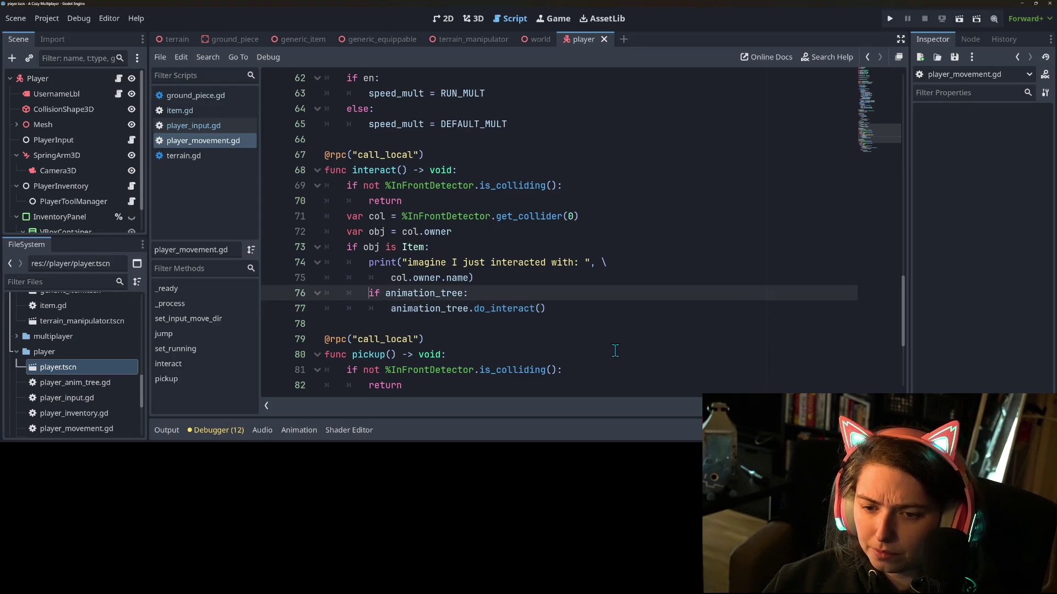
key("Return")
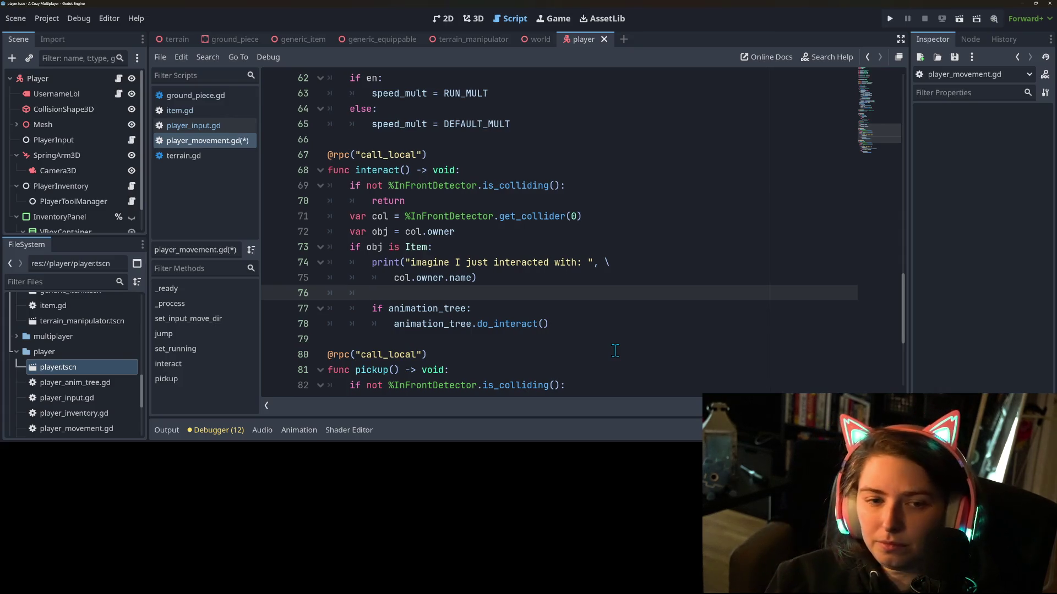
key("ctrl+s")
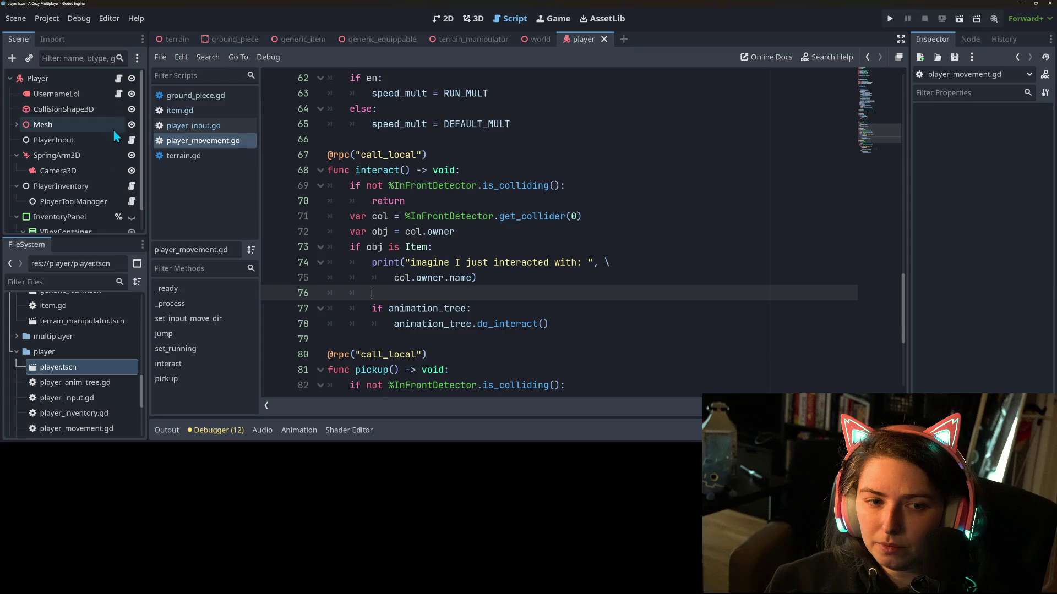
scroll("down", 3)
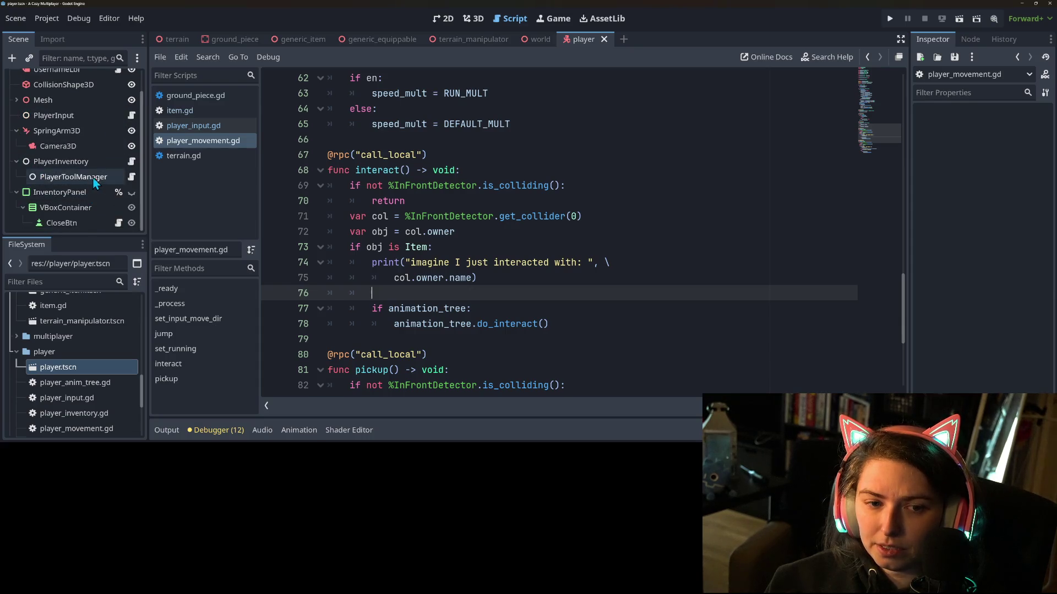
- Open player_tool_manager.gd and highlight every use of _last_equipped_tool
left_click(131, 176)
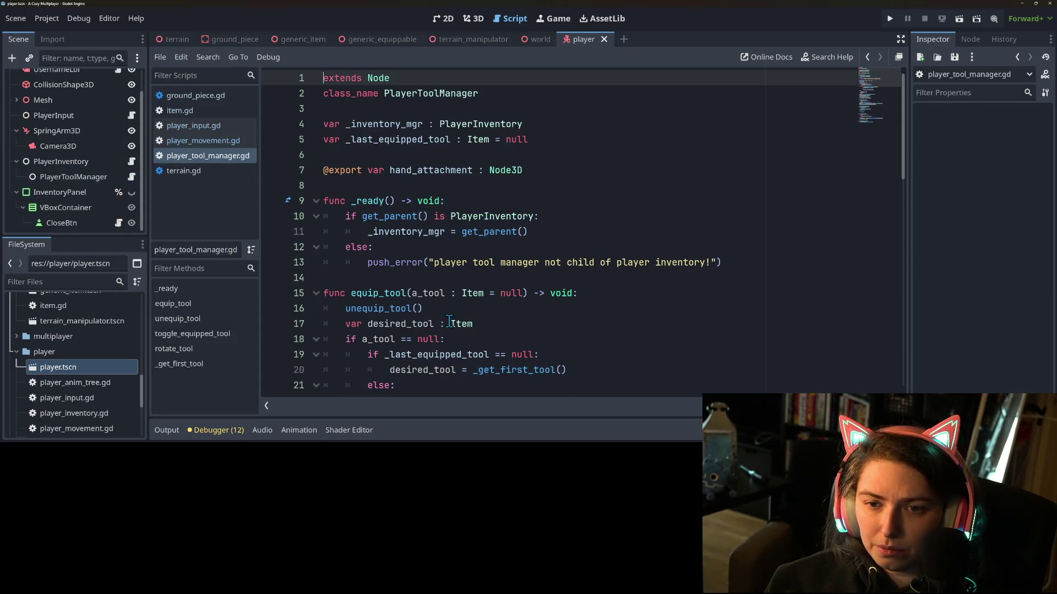
double_click(385, 145)
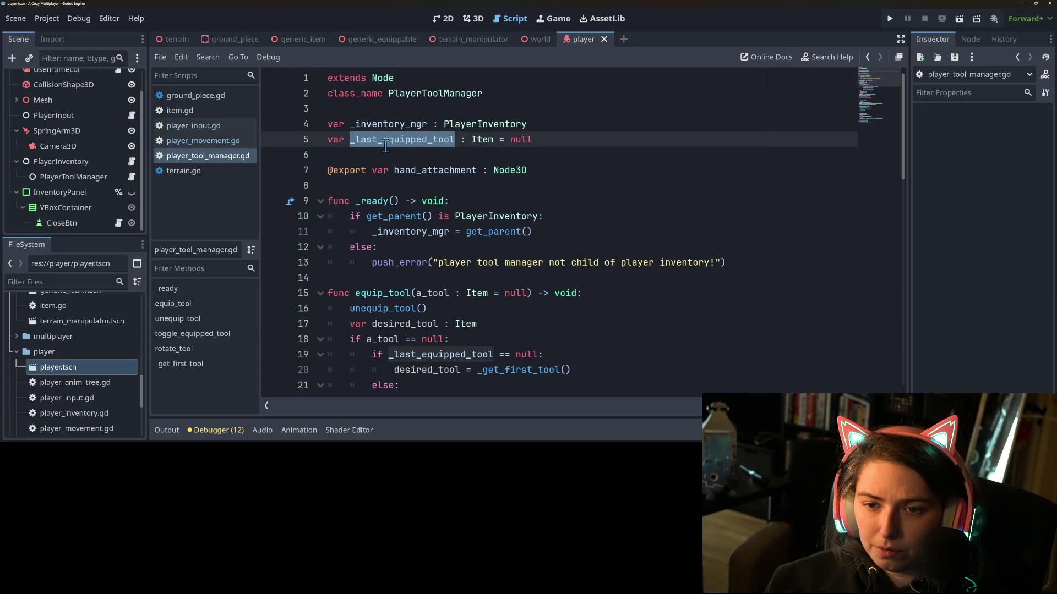
scroll("down", 3)
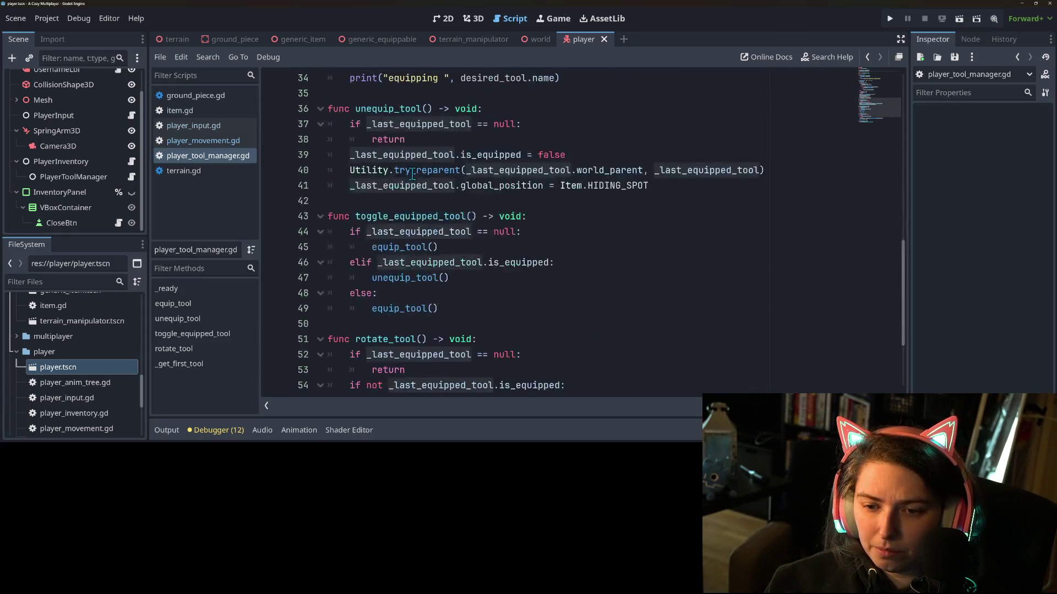
scroll("down", 3)
scroll("up", 3)
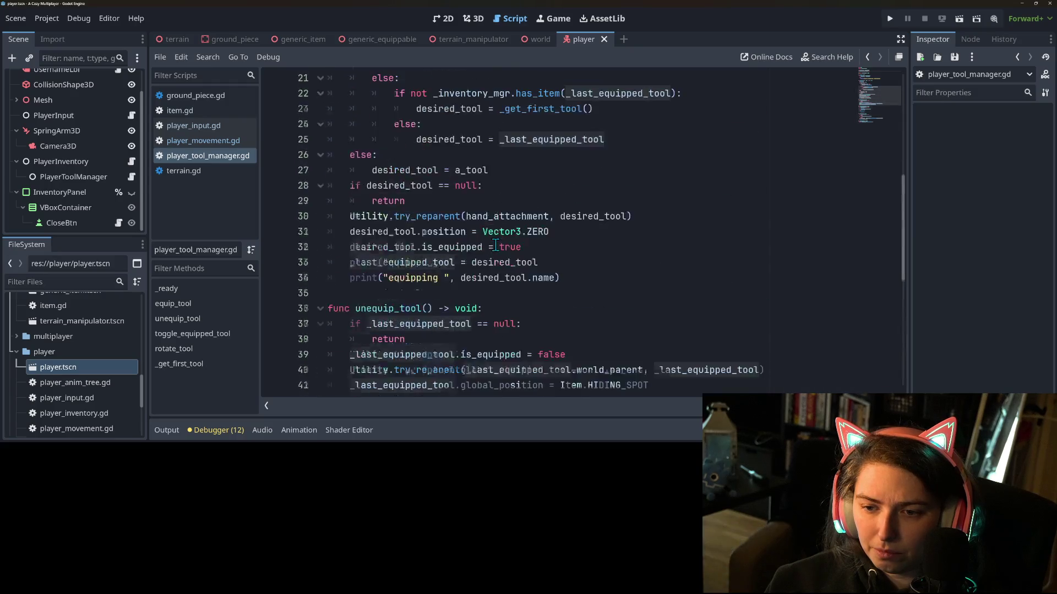
scroll("up", 3)
scroll("down", 3)
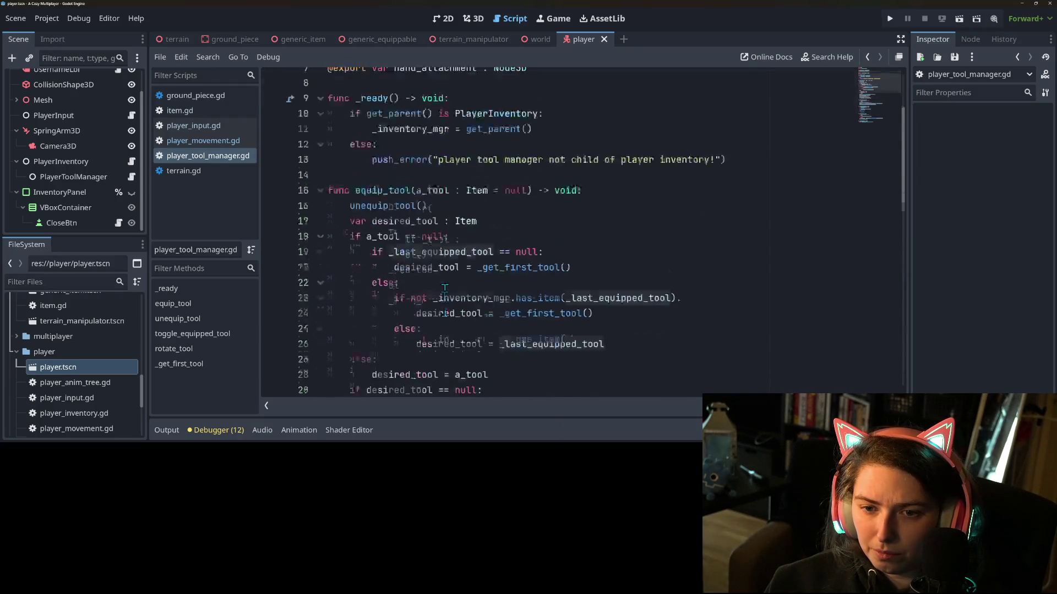
- Declare func get_equipped_tool() -> Node: after the last function, referencing _last_equipped_tool
left_click(493, 396)
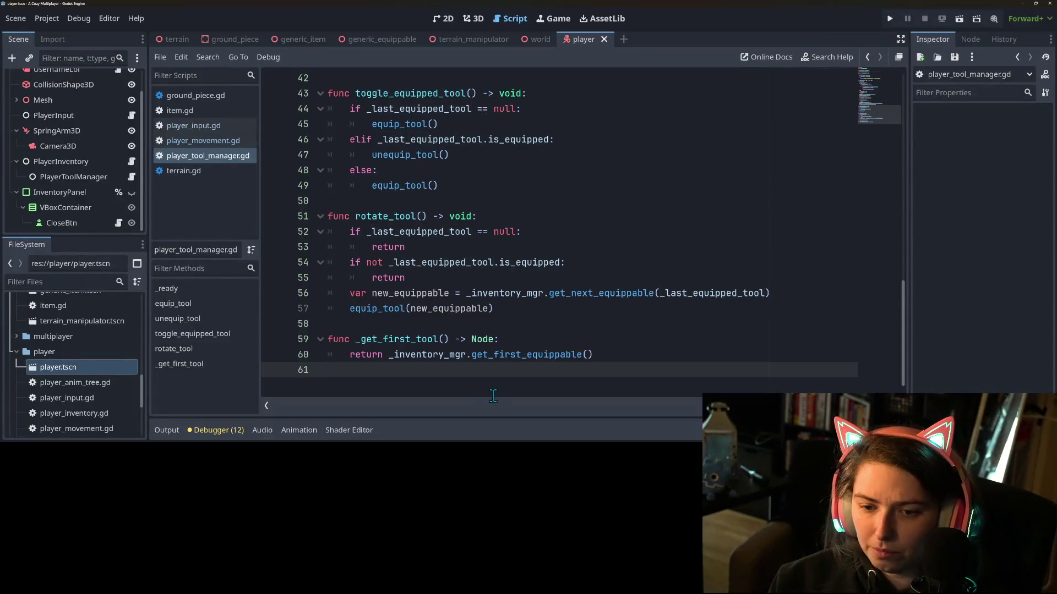
key("Return")
type("fung")
key("BackSpace")
key("BackSpace")
type("nc get")
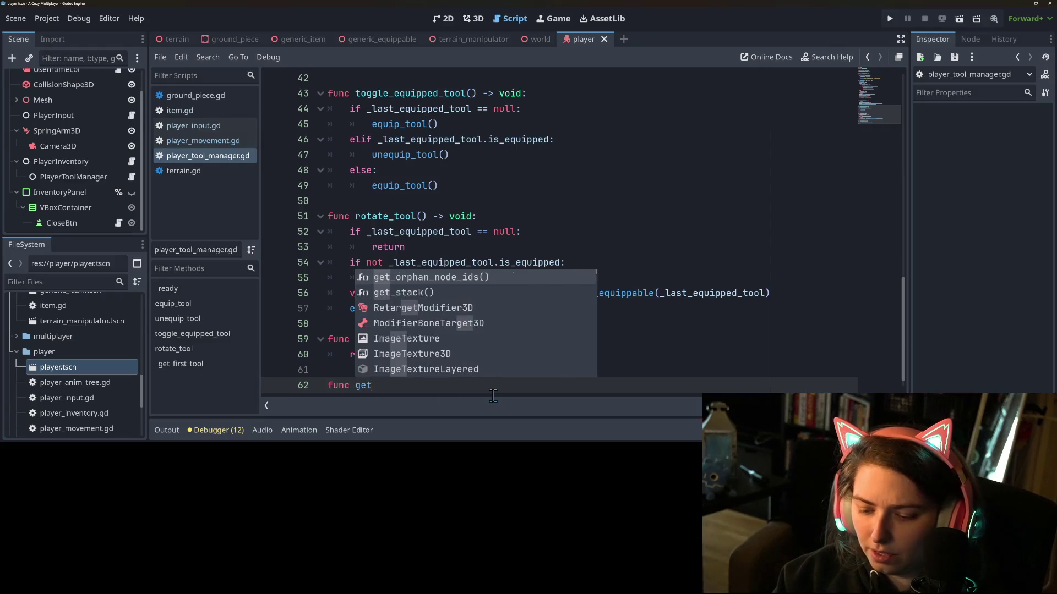
type("_")
type("equ")
type("ipped")
type("_tool() ")
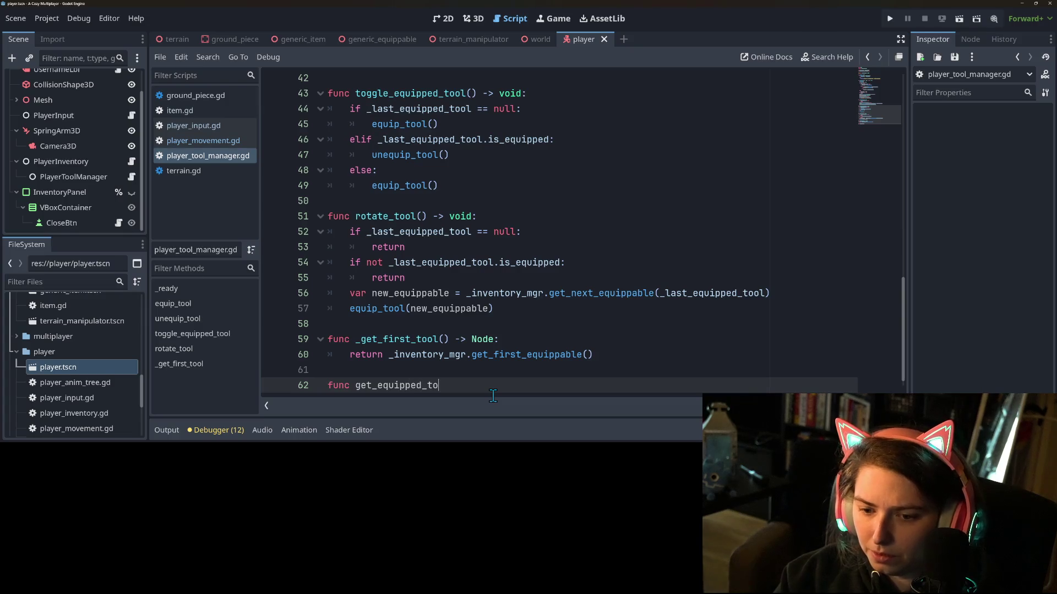
type("-> N")
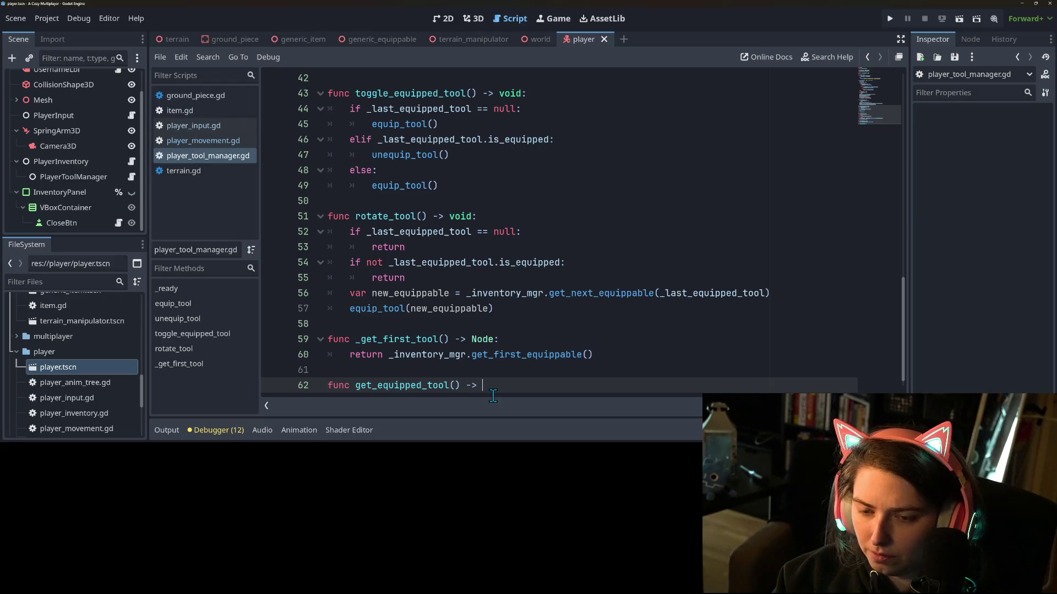
type("ode")
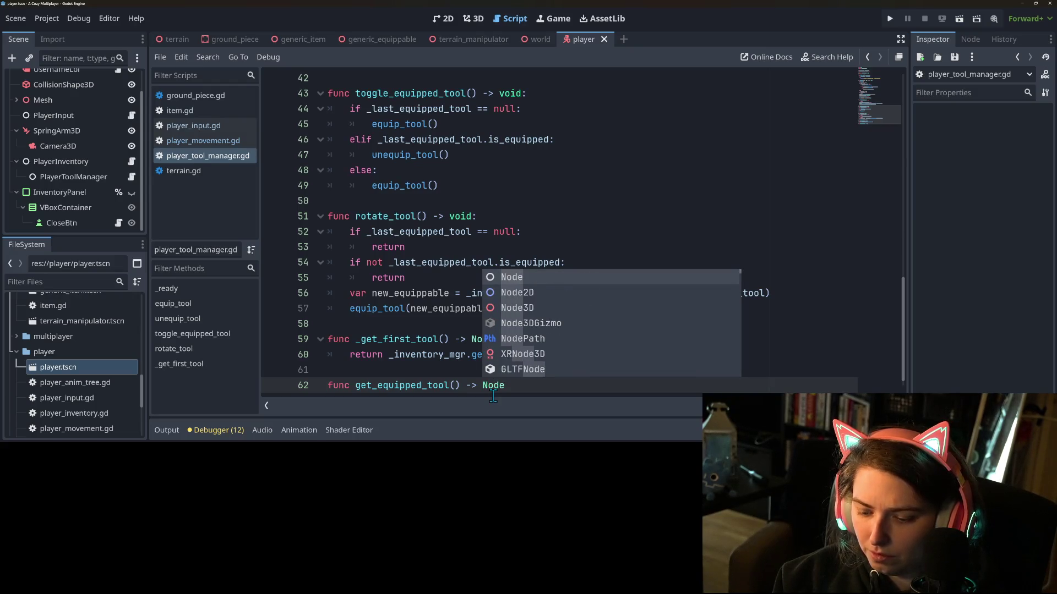
type(":")
key("Return")
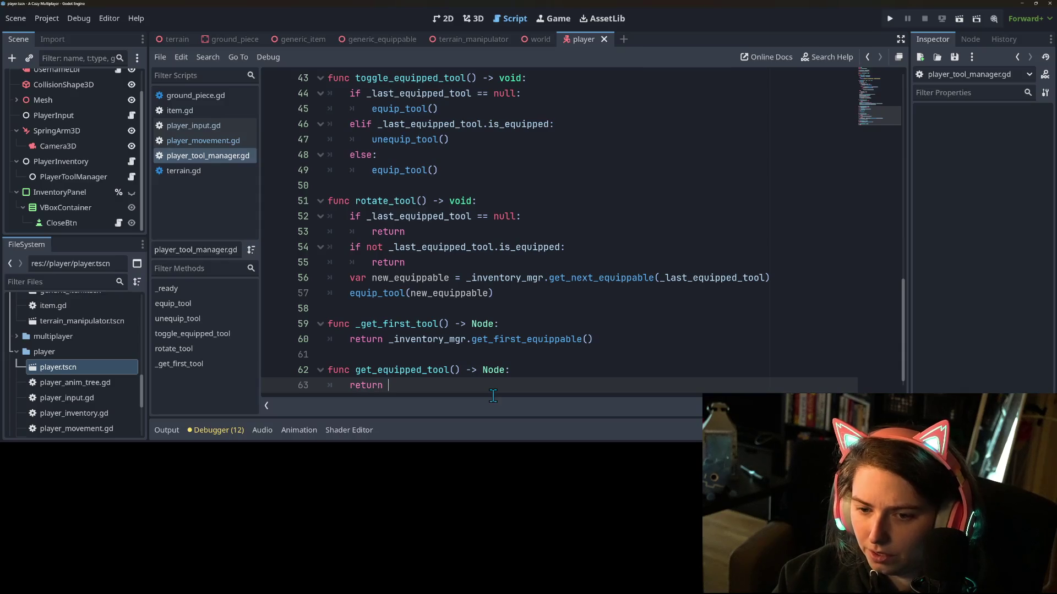
type("last_equipped_tool")
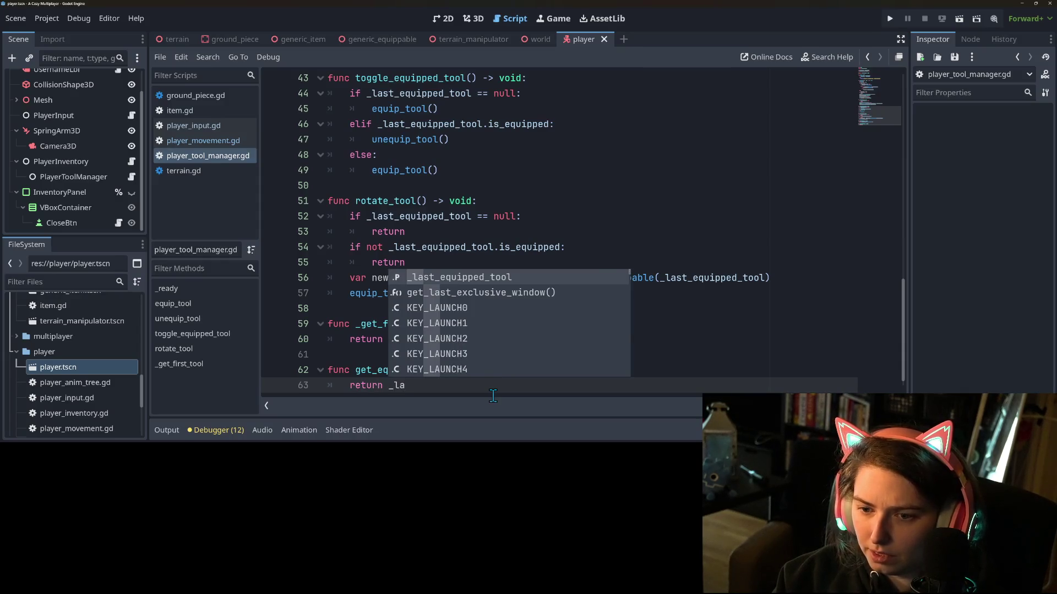
key("Return")
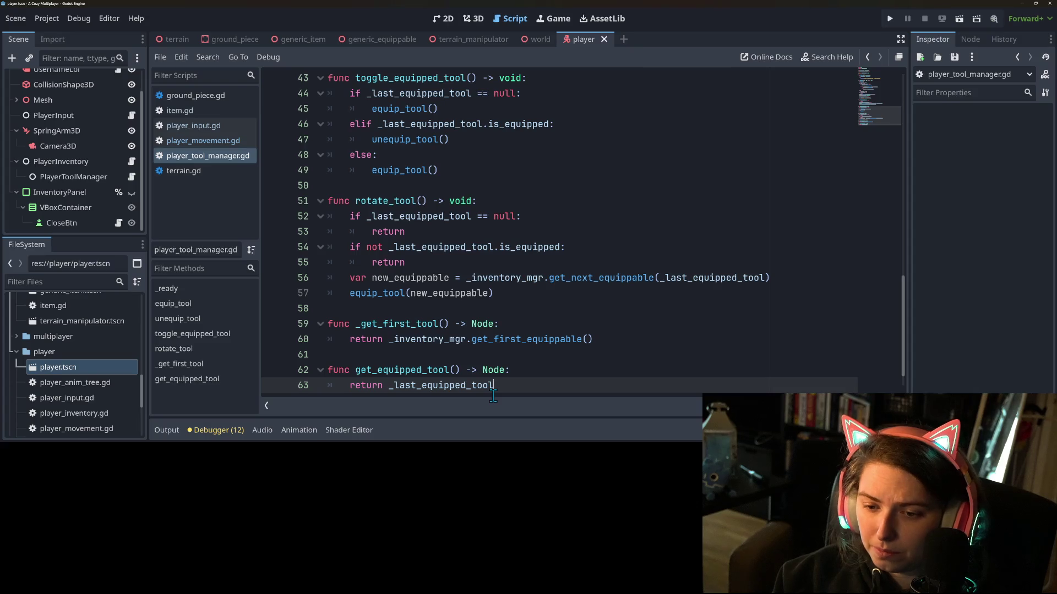
- Add a null check on _last_equipped_tool that returns null
key("Up")
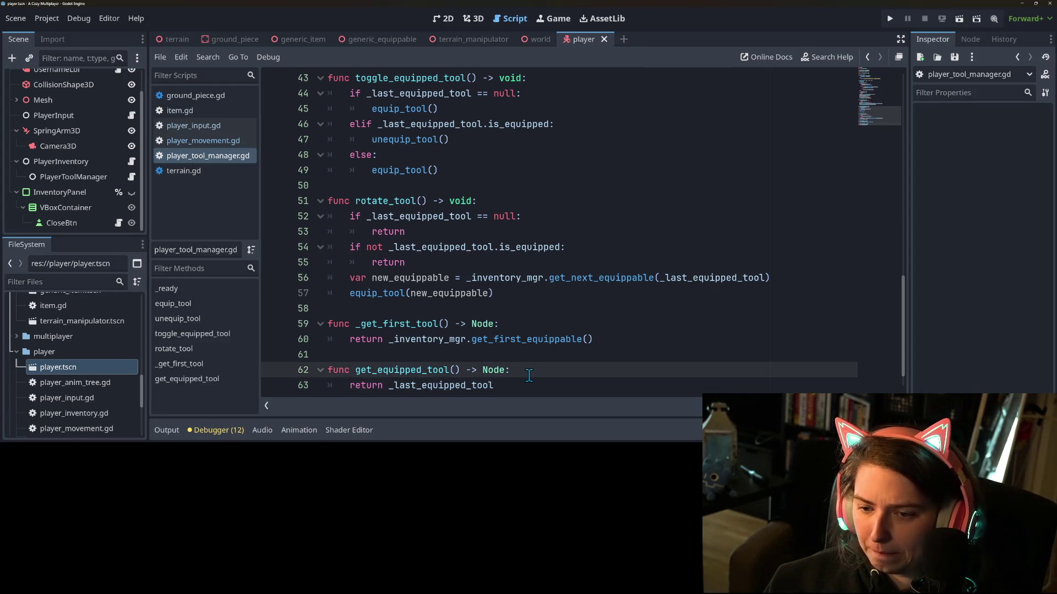
key("Return")
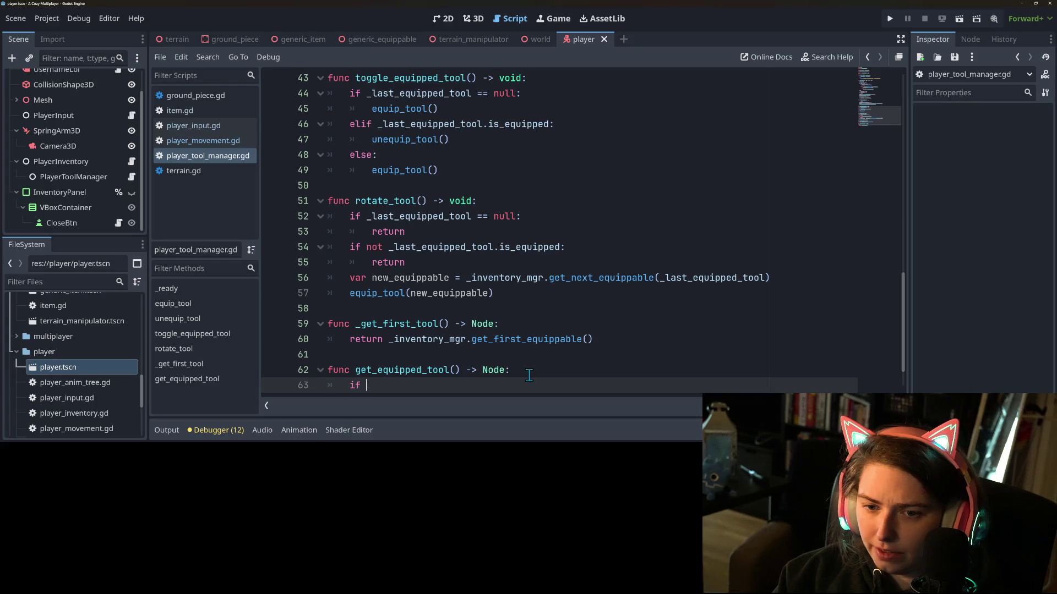
key("BackSpace")
type("_la")
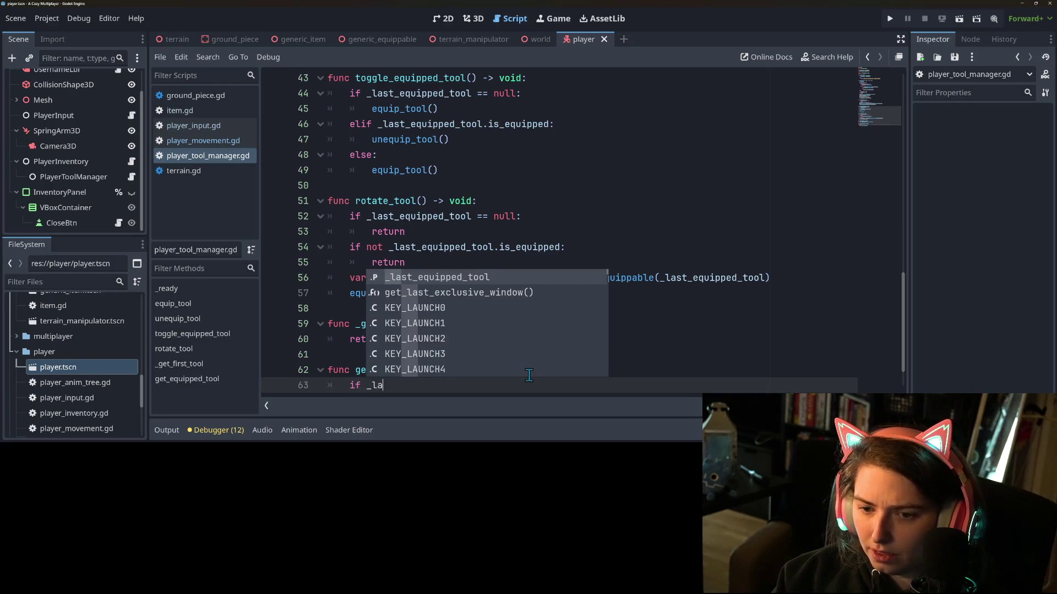
key("Return")
scroll("down", 3)
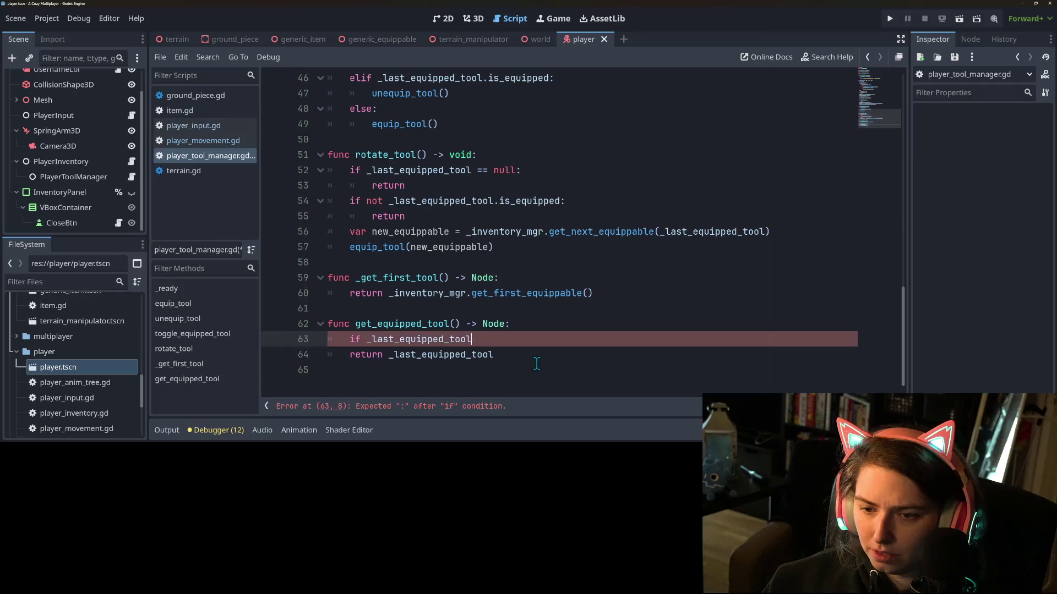
type("ull:")
key("Return")
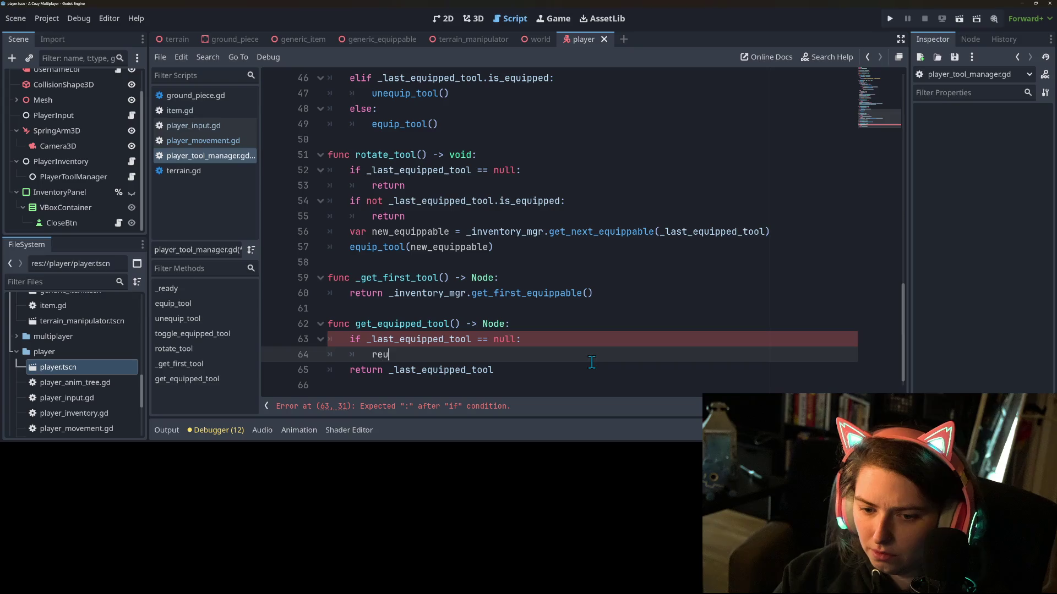
key("BackSpace")
key("BackSpace")
key("BackSpace")
type("turn null")
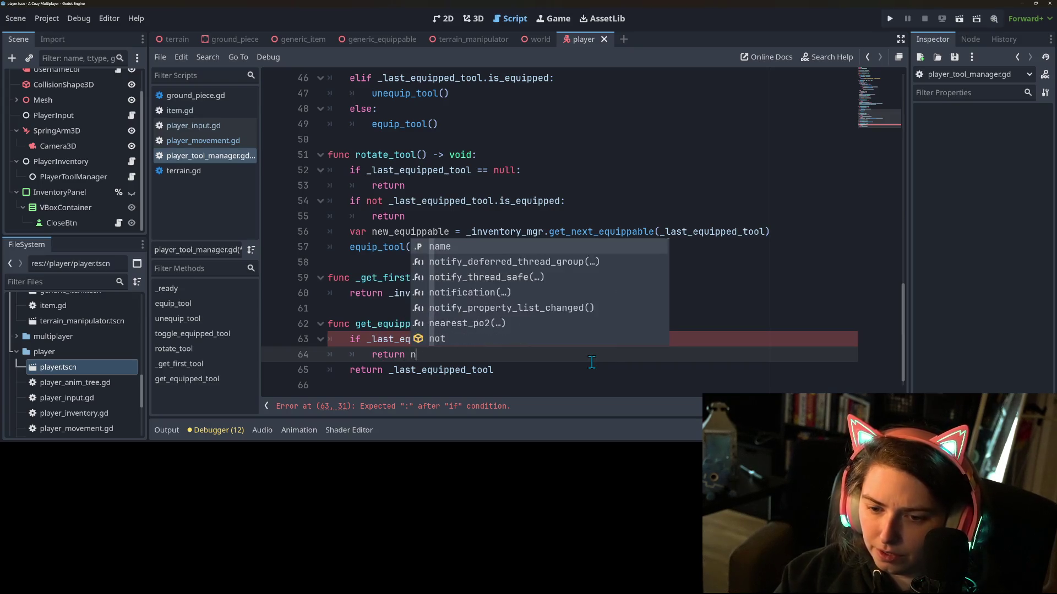
key("Return")
key("Return")
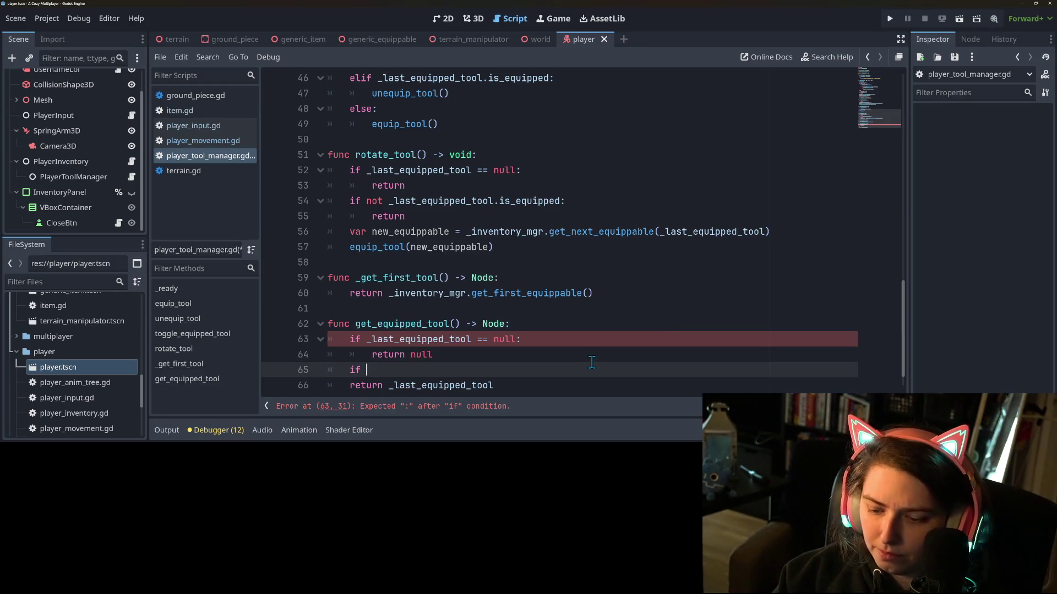
- Add an _last_equipped_tool.is_equipped check returning the tool, plus a fallback return null
type("_la")
key("Return")
type(".")
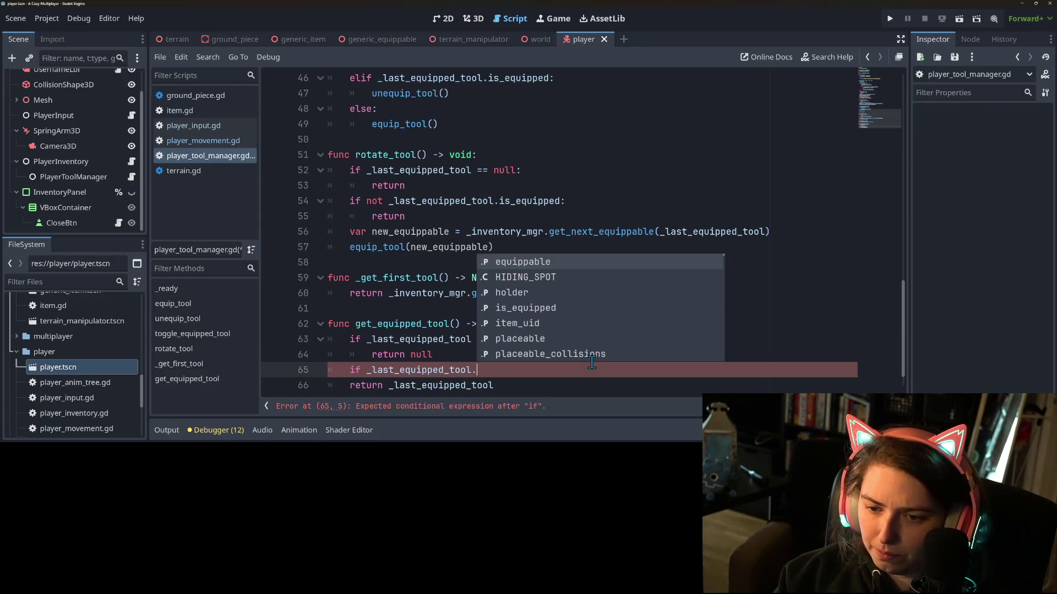
key("Return")
key("BackSpace")
key("BackSpace")
key("BackSpace")
type("is_e")
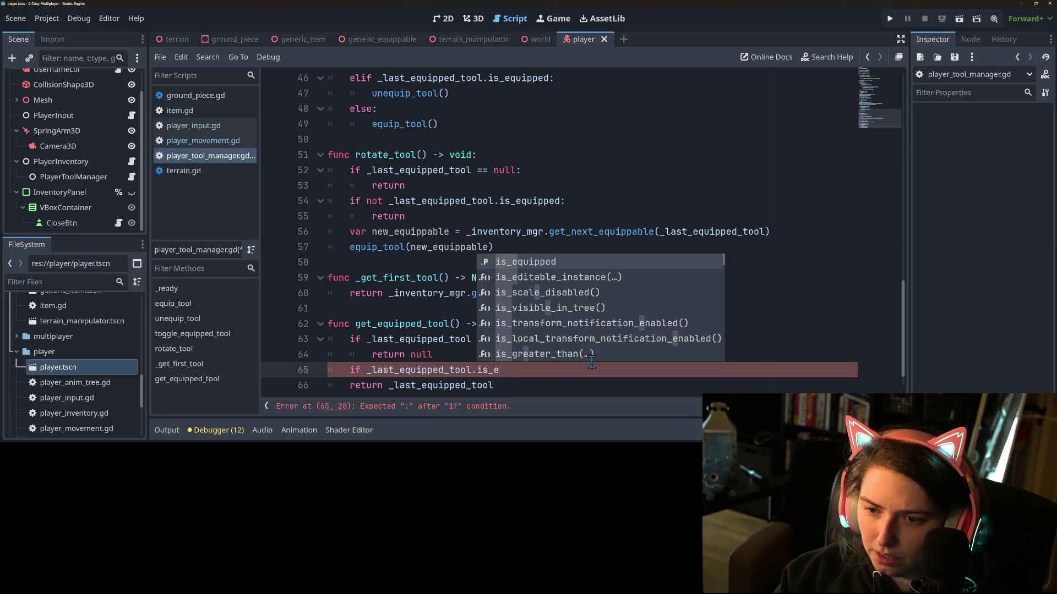
key("Return")
type(":")
key("Down")
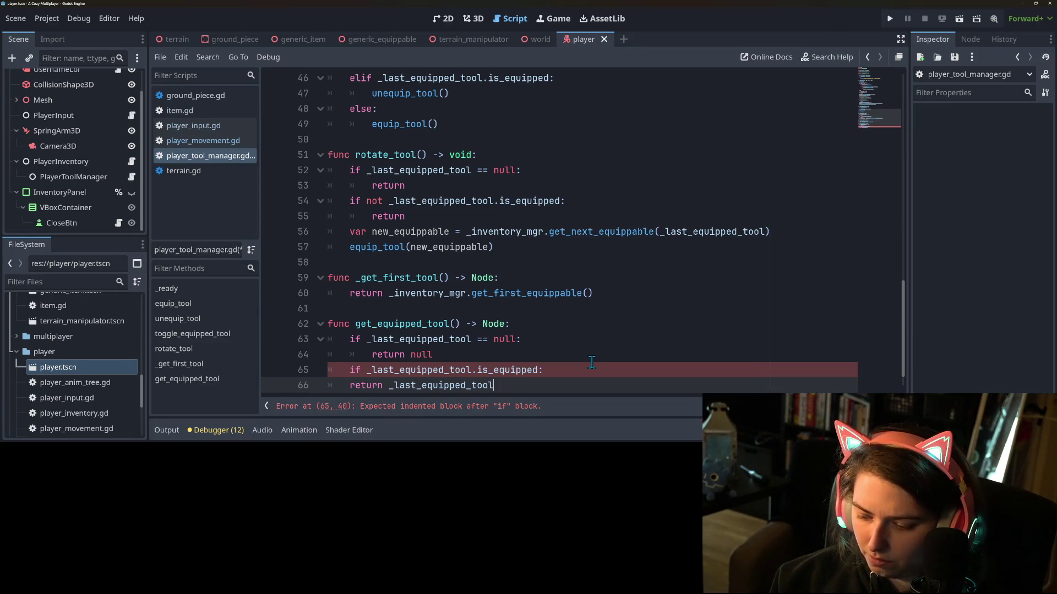
key("Home")
key("Tab")
key("Return")
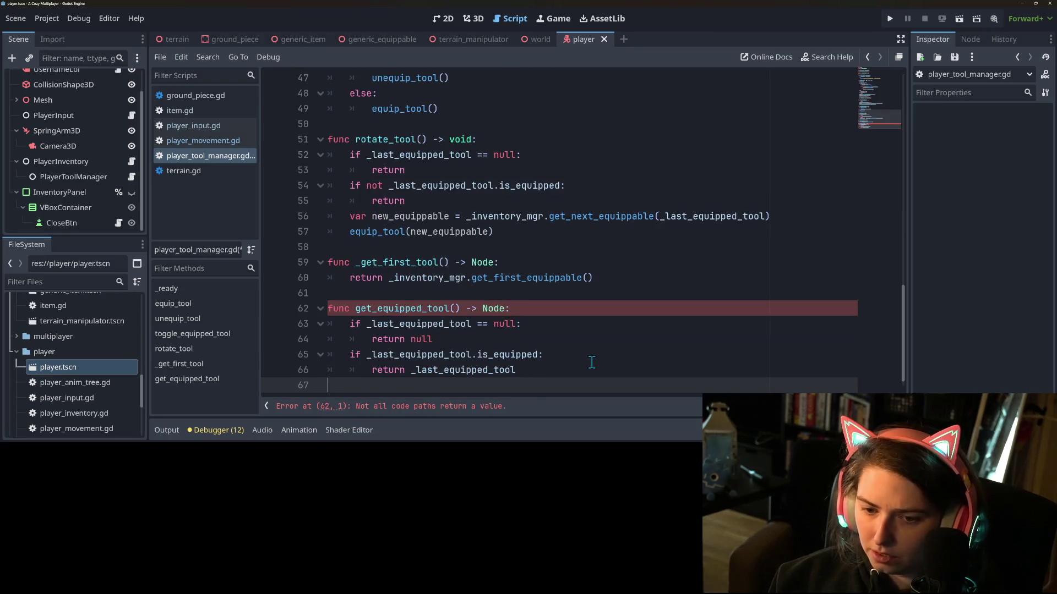
type("return null")
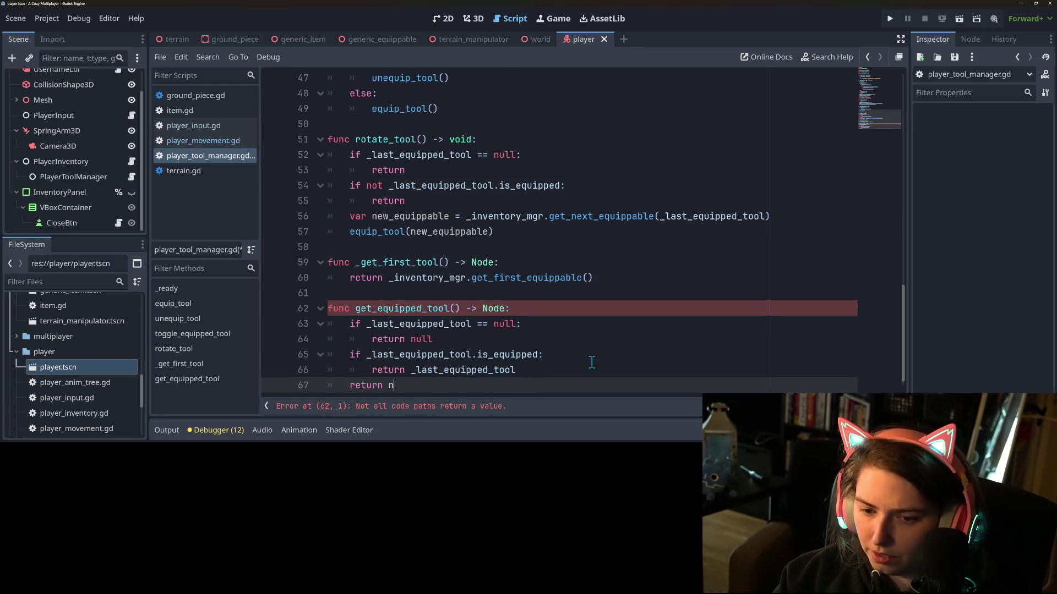
- Change the guard to 'not', drop its early return, nest the is_equipped check, and save
scroll("down", 3)
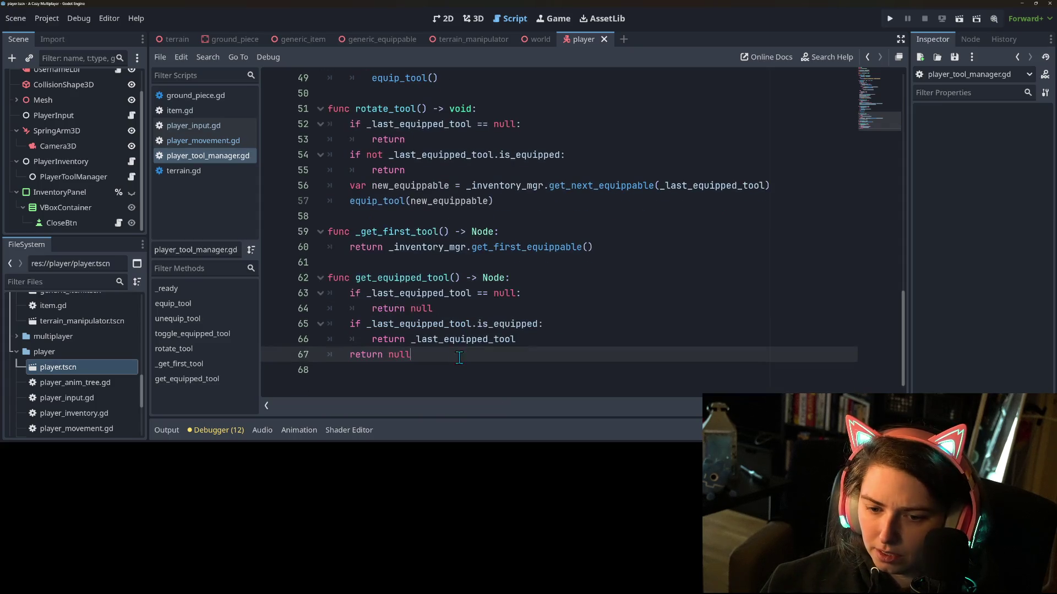
left_click(436, 309)
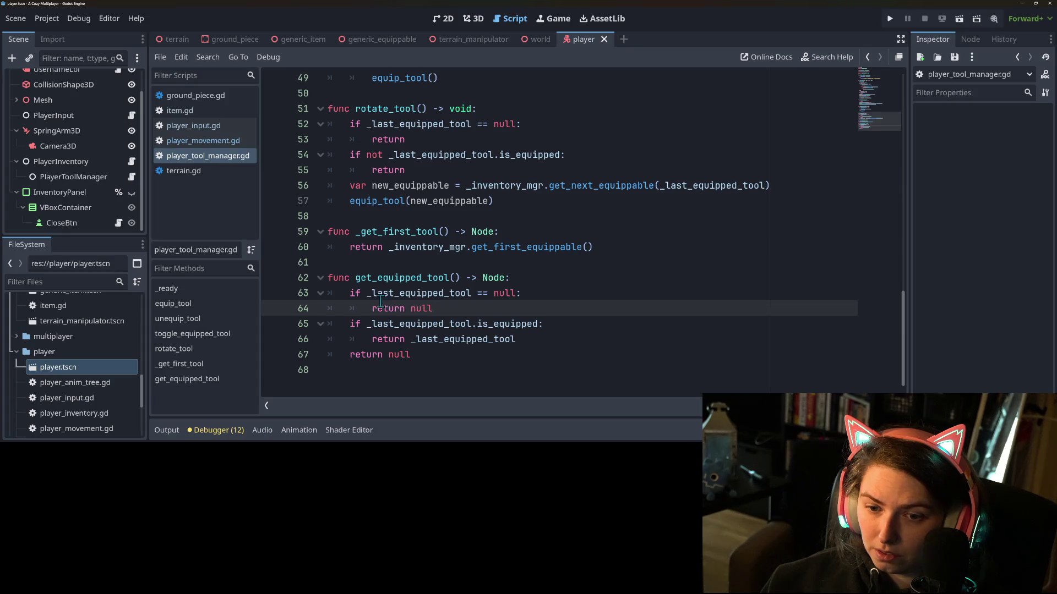
left_click(367, 293)
type("not")
left_click_drag(434, 309, 420, 339)
key("BackSpace")
key("Tab")
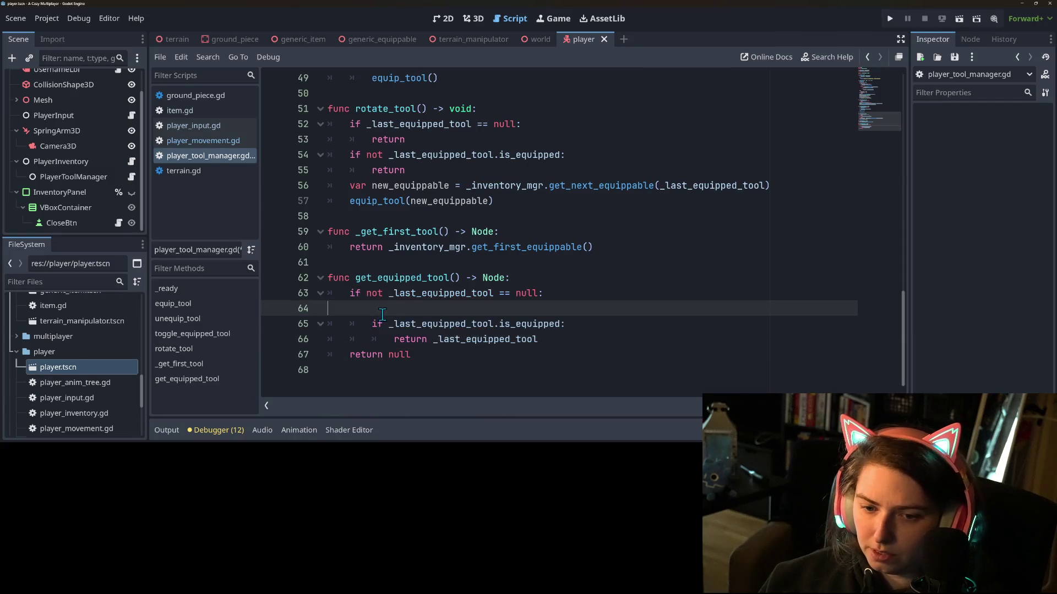
left_click(383, 311)
key("BackSpace")
key("ctrl+s")
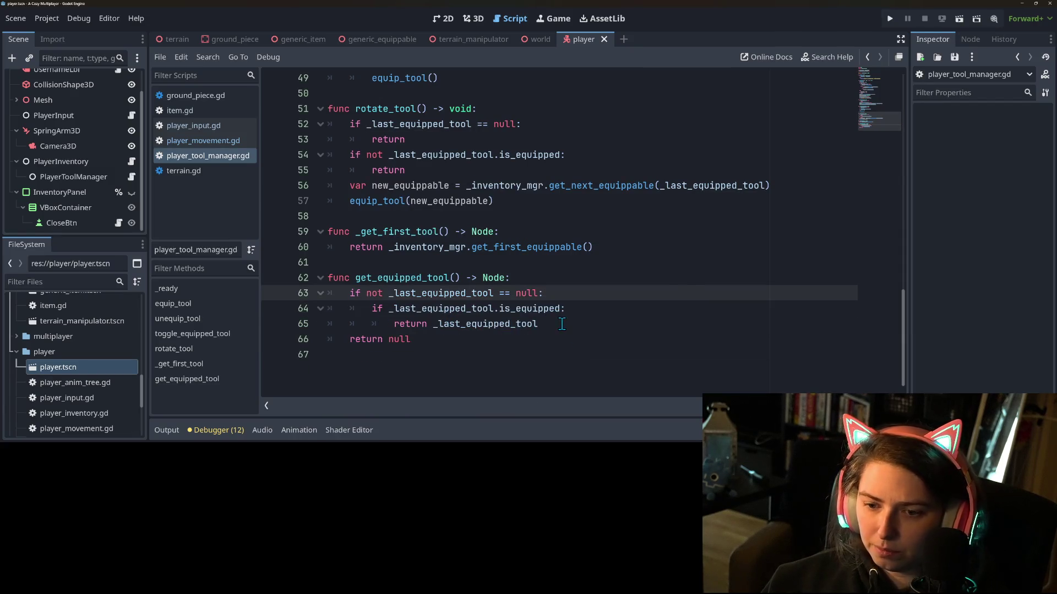
left_click(561, 324)
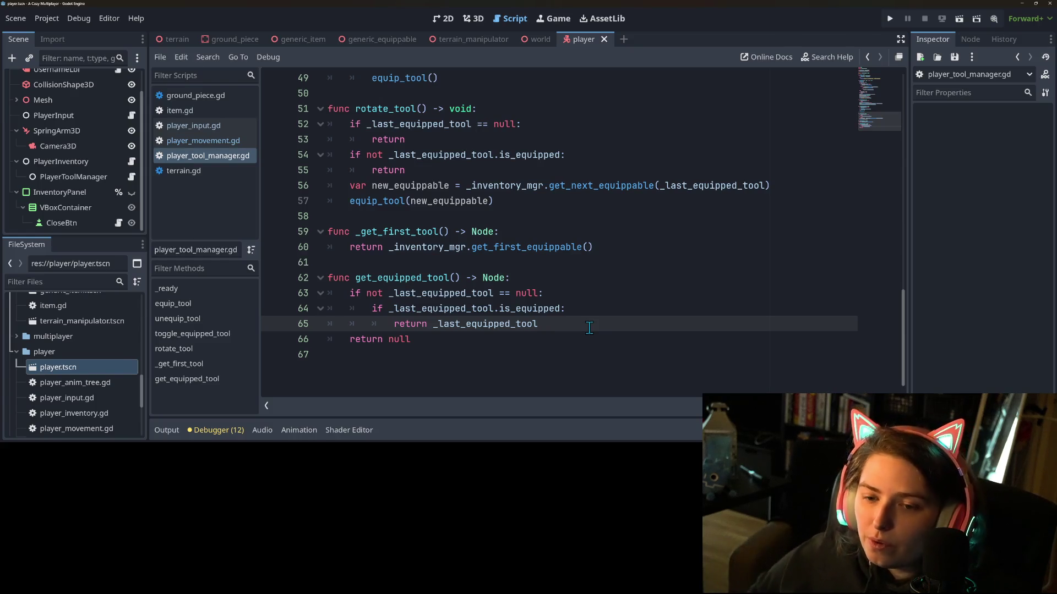
right_click(89, 177)
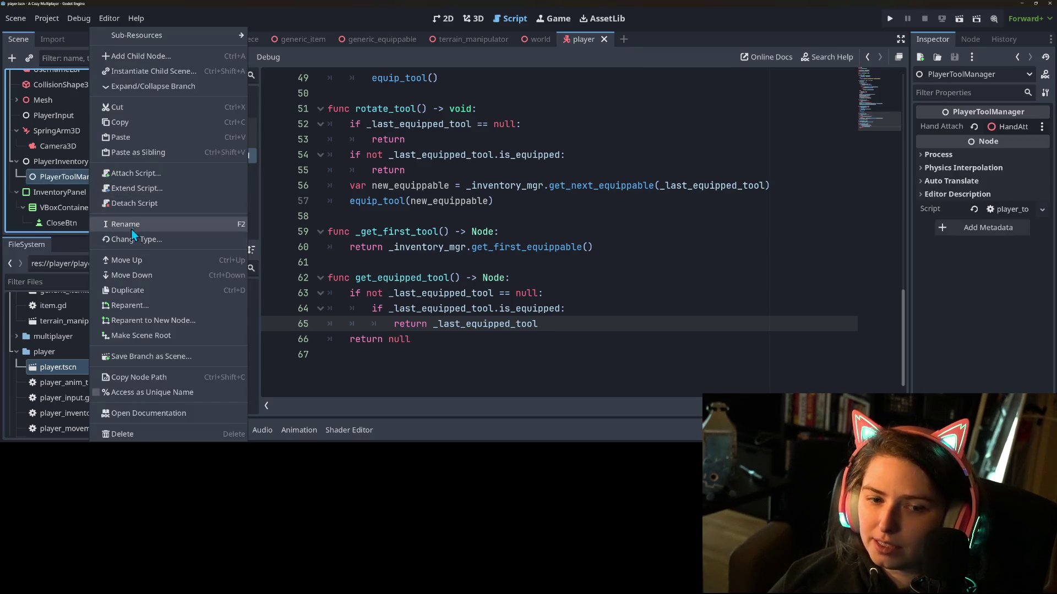
- Mark PlayerToolManager as unique and open the Player's movement script at its exports
left_click(143, 394)
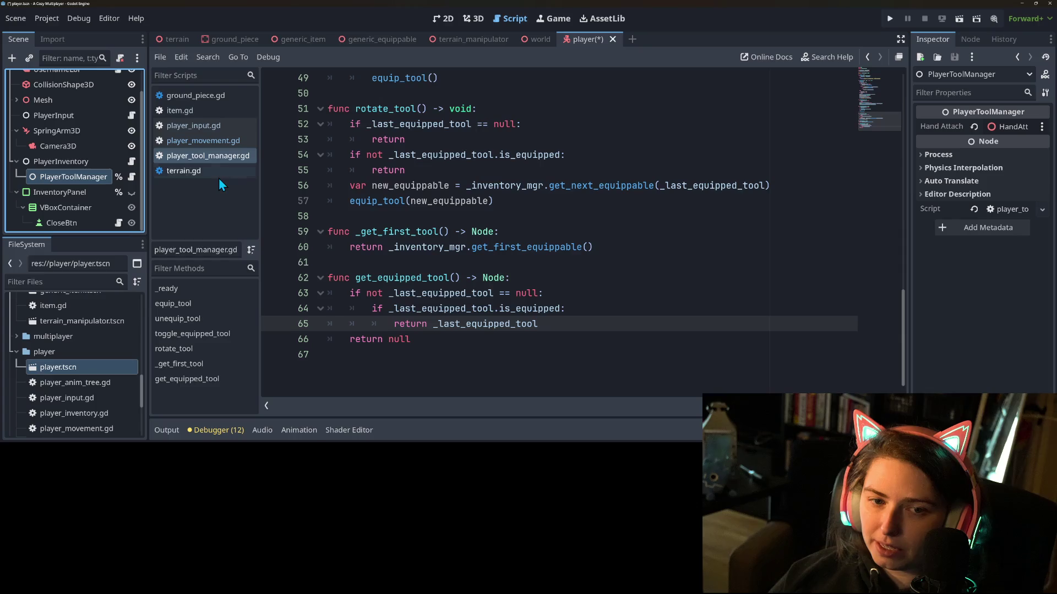
scroll("up", 3)
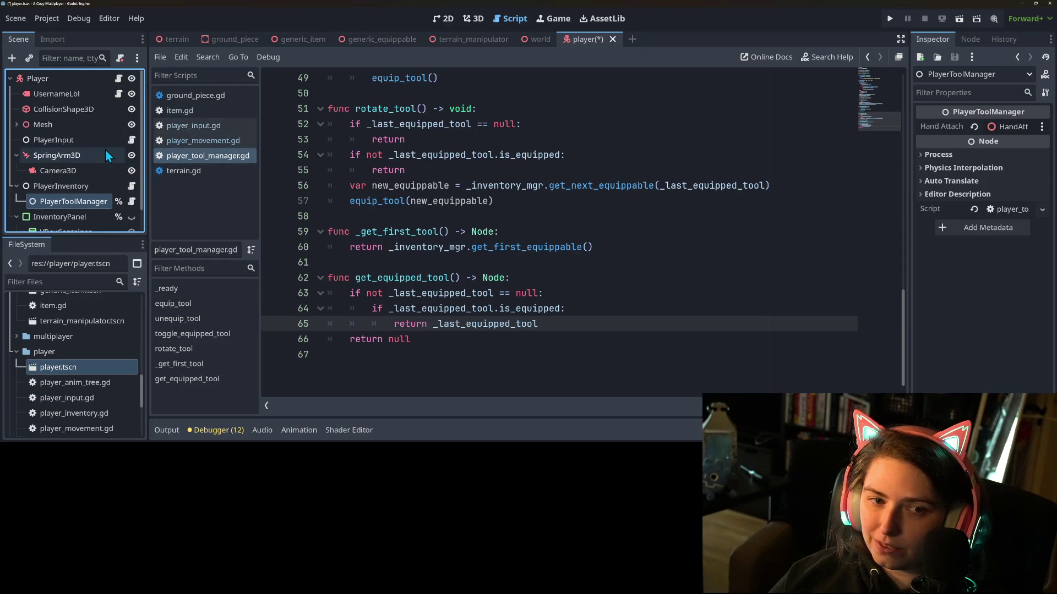
left_click(118, 78)
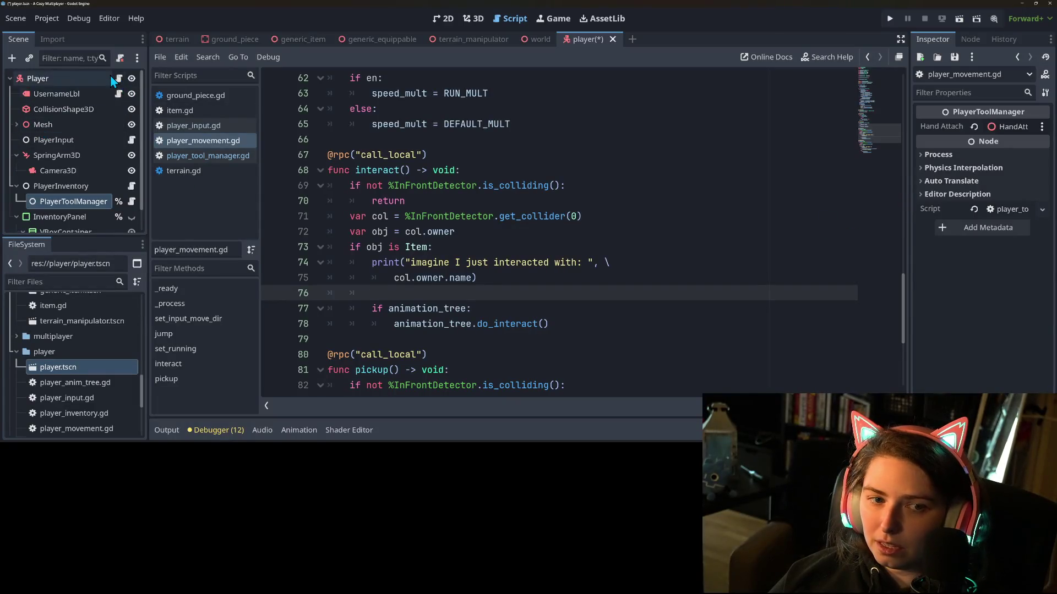
left_click(55, 78)
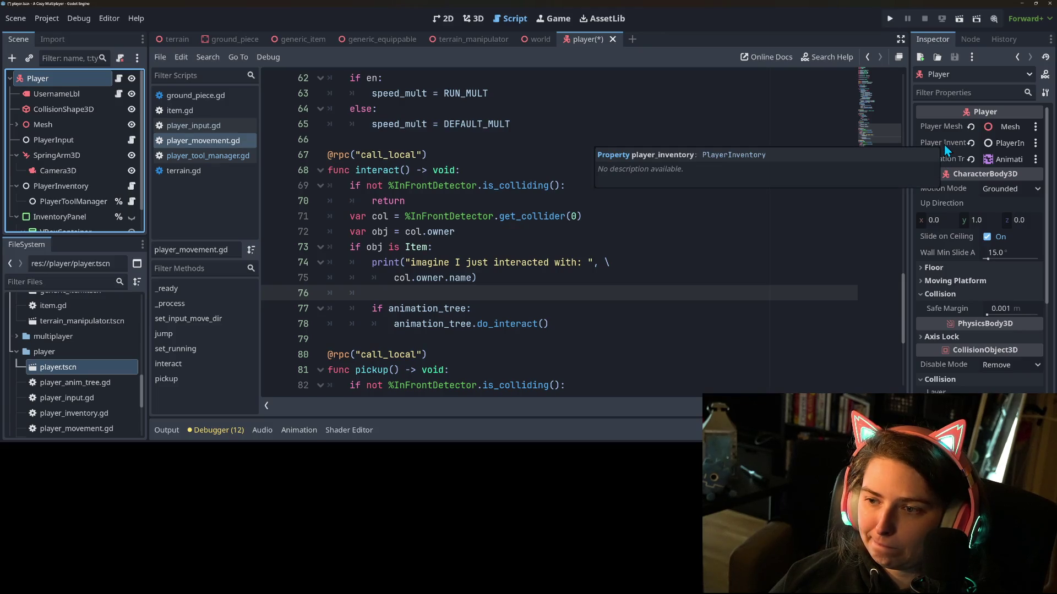
scroll("up", 3)
scroll("down", 3)
scroll("up", 3)
scroll("up", 3)
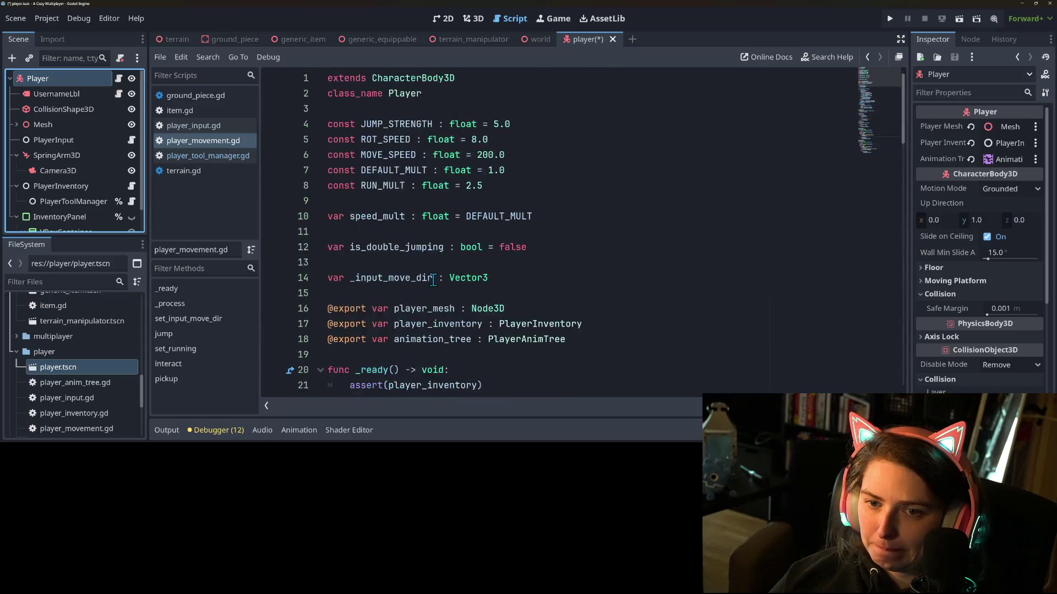
left_click(582, 251)
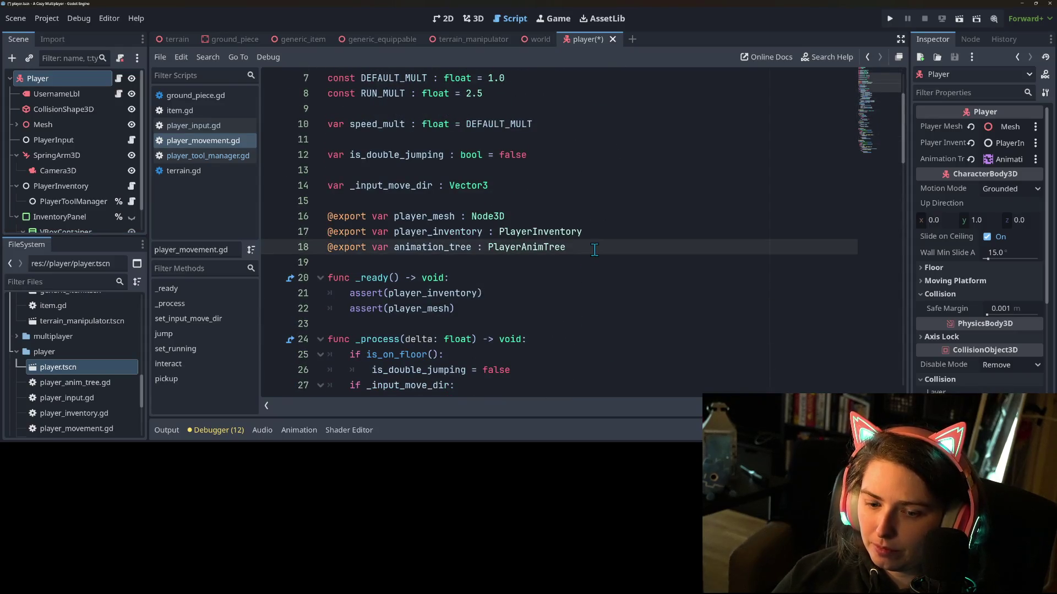
key("Return")
type("@export var p")
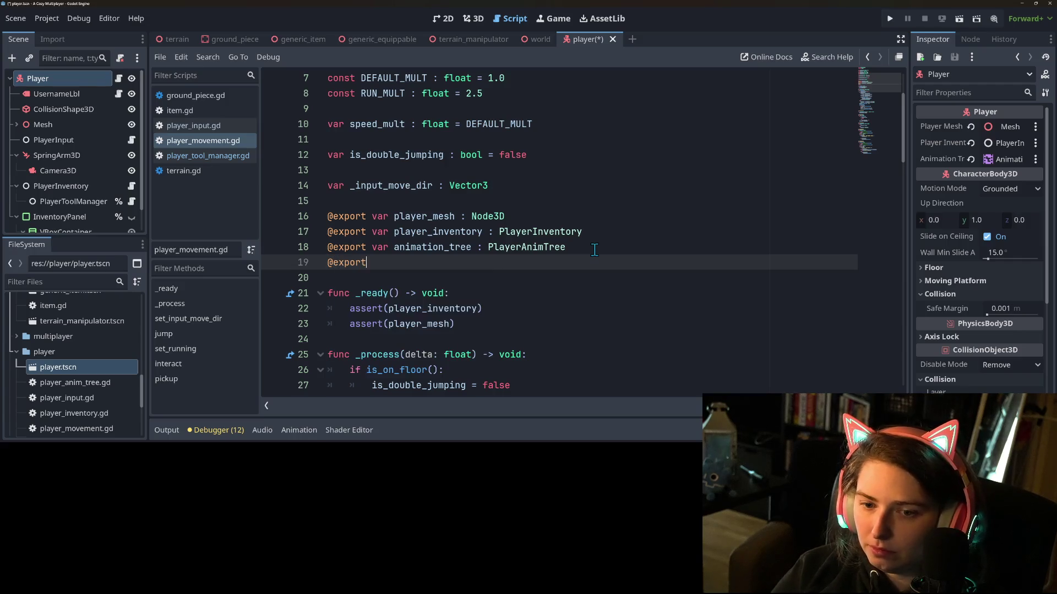
type("layer")
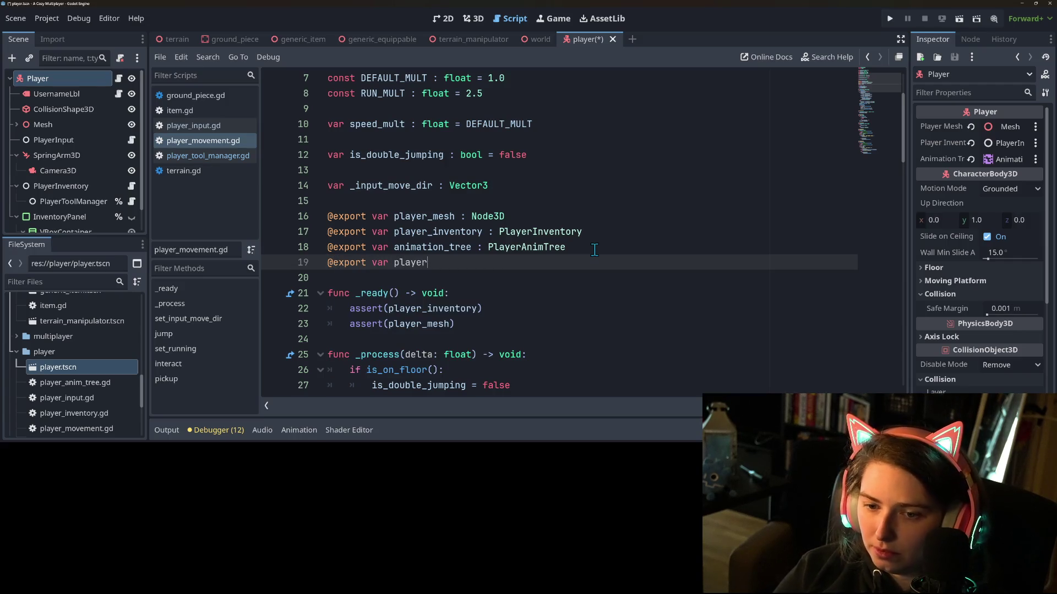
type("_manager : ")
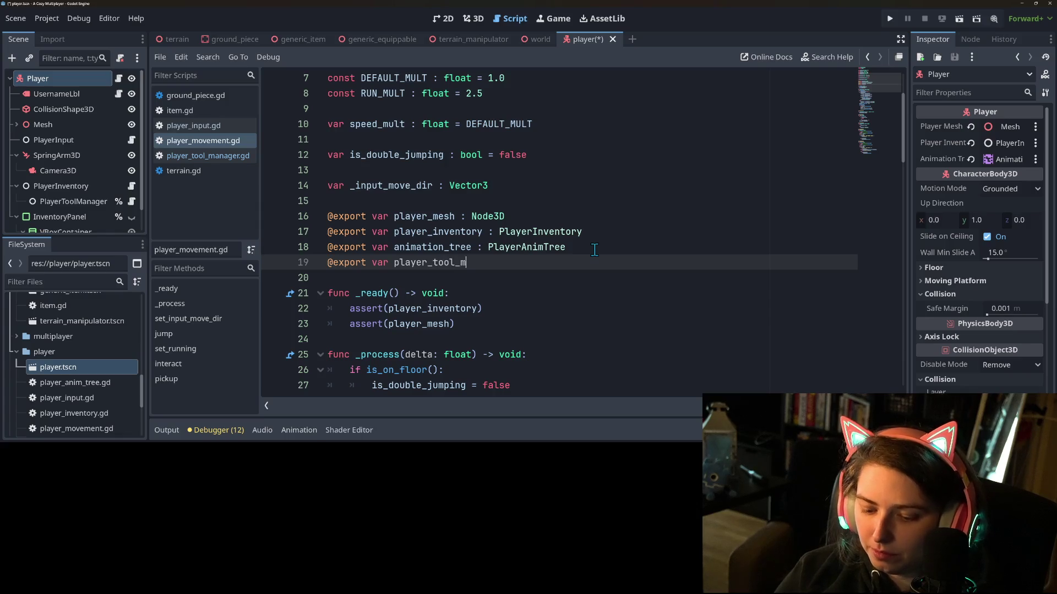
type("Pla")
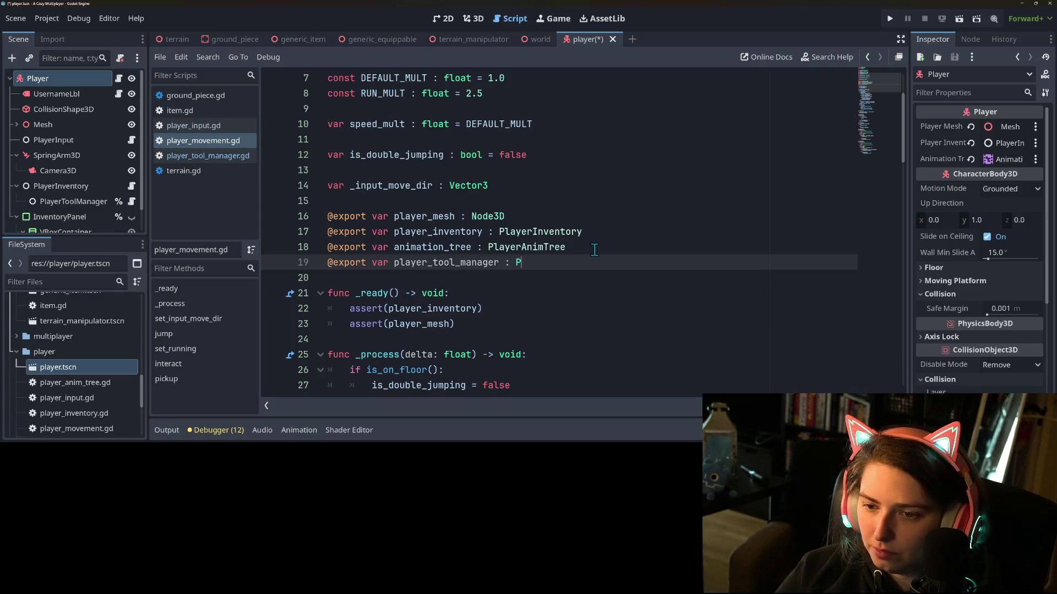
key("Down")
key("Down")
key("Down")
key("Return")
key("ctrl+s")
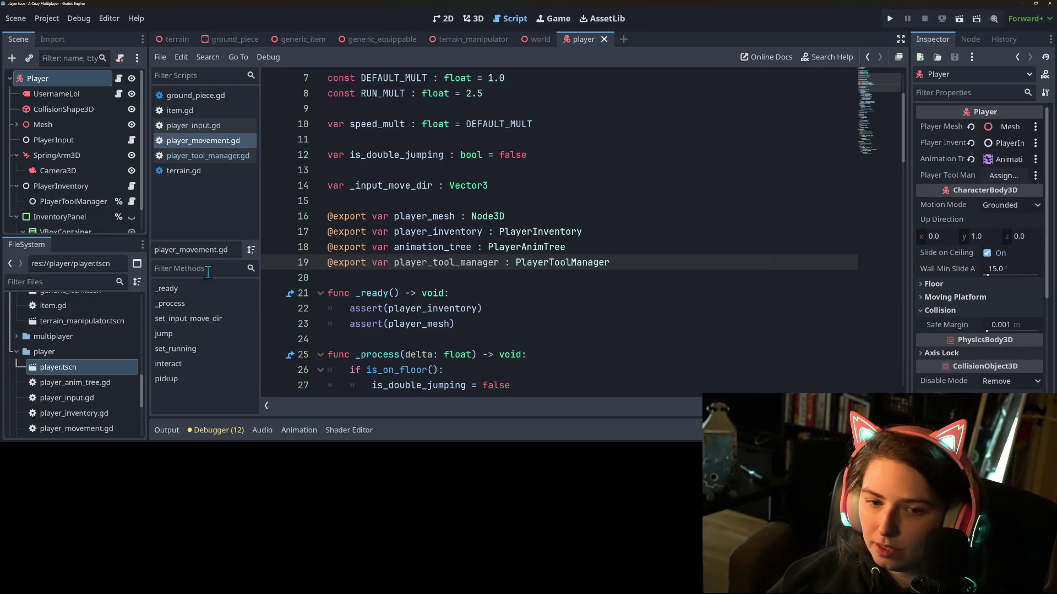
- Drag the PlayerToolManager node into the Player's Player Tool Manager slot and save
scroll("down", 3)
left_click(117, 177)
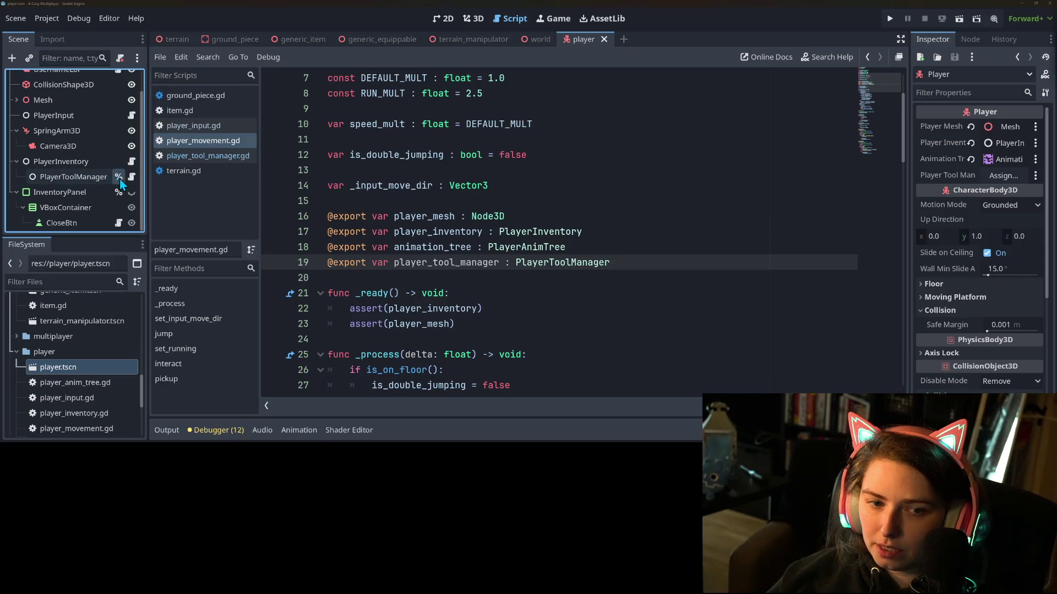
left_click_drag(70, 176, 1012, 188)
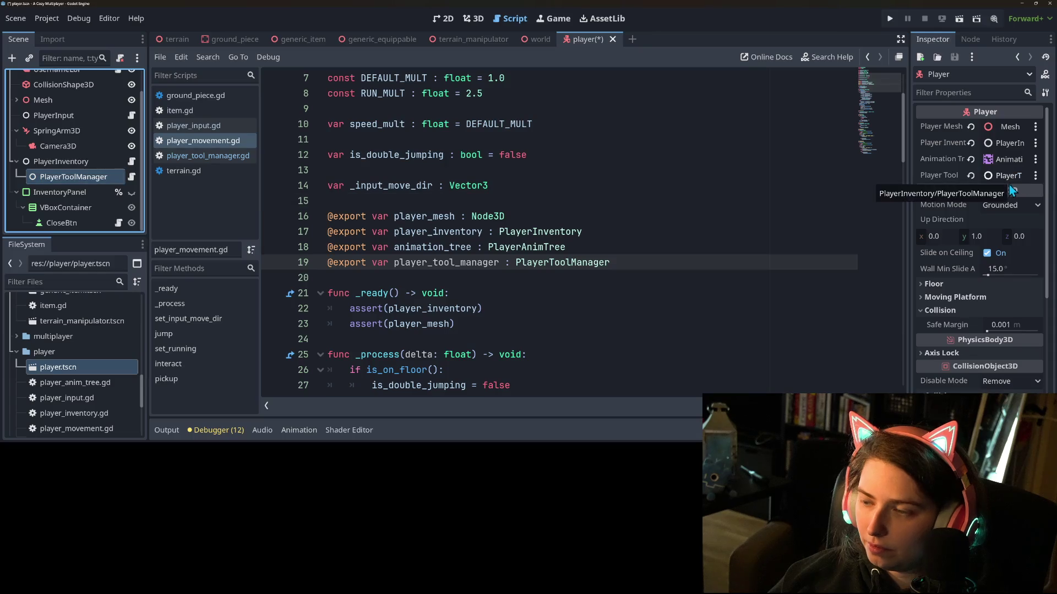
key("ctrl+s")
- Add an 'if player_tool_manager:' condition on the blank line in interact()
scroll("down", 3)
scroll("up", 3)
double_click(429, 170)
scroll("down", 3)
scroll("down", 3)
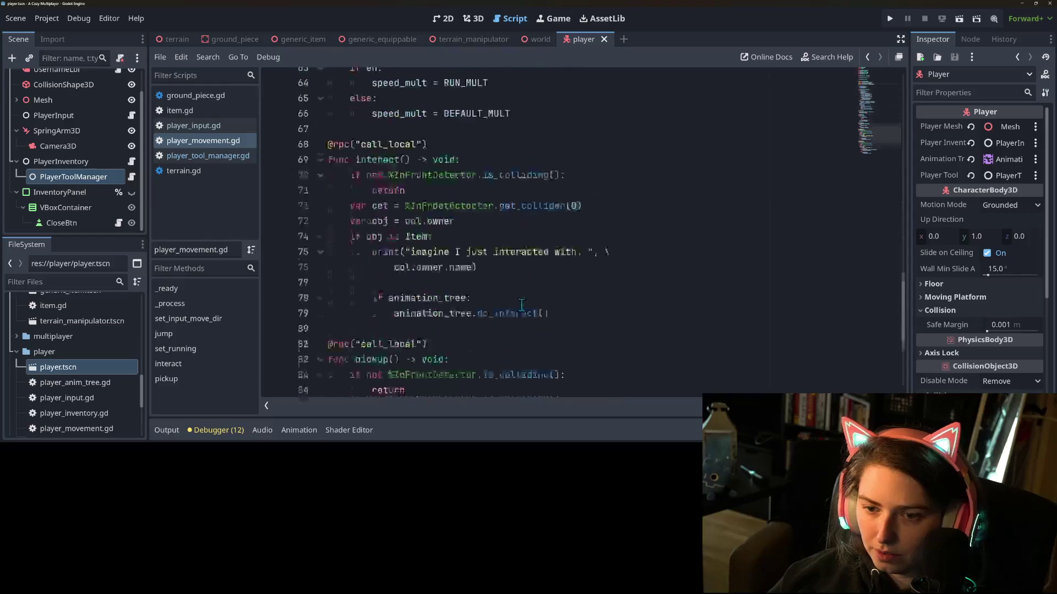
scroll("up", 3)
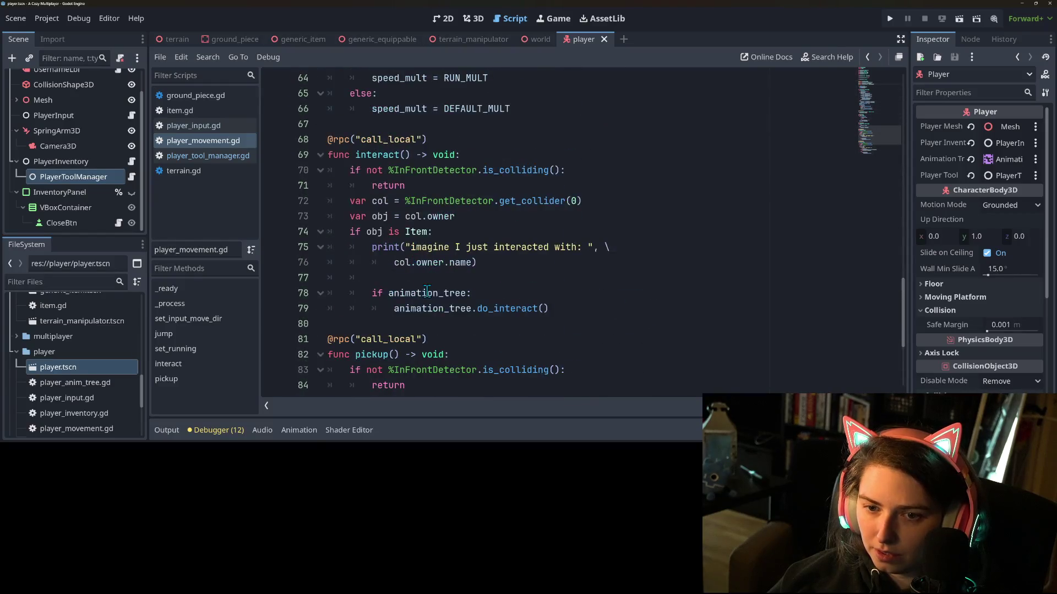
left_click(375, 277)
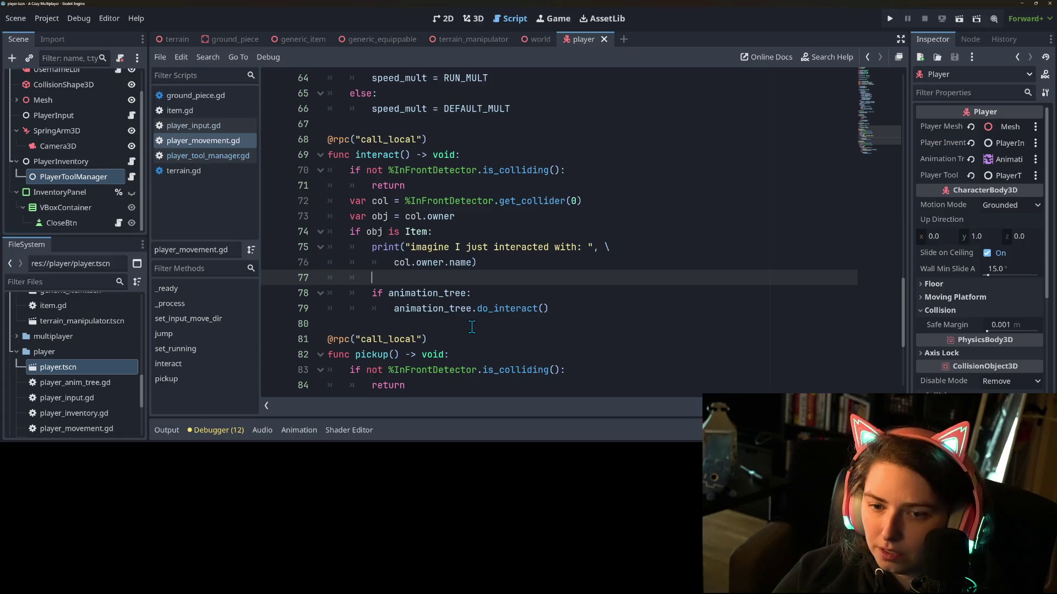
type("if ")
type("player_tool_manager:")
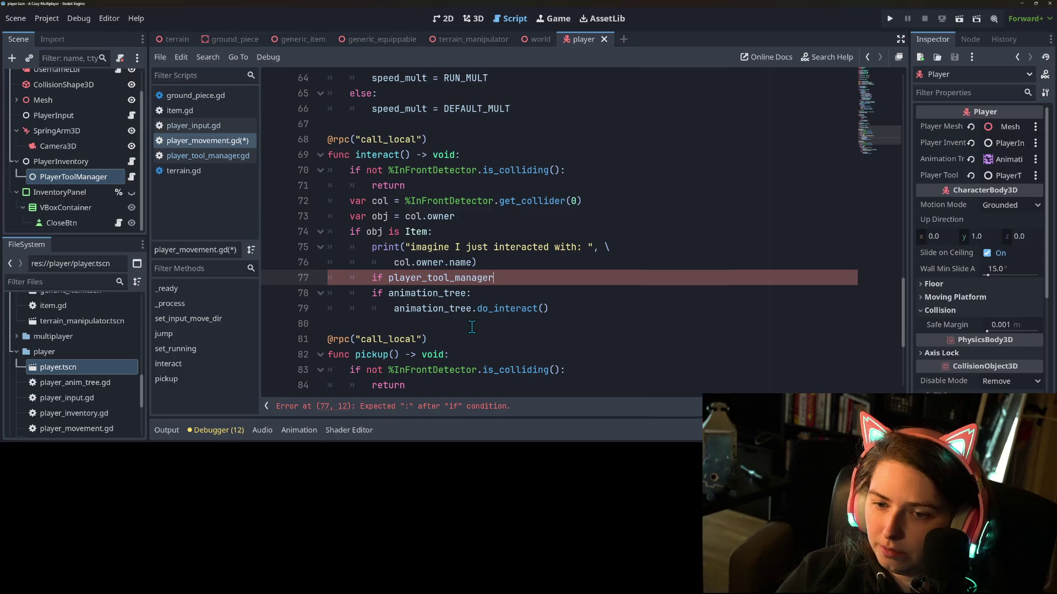
key("Return")
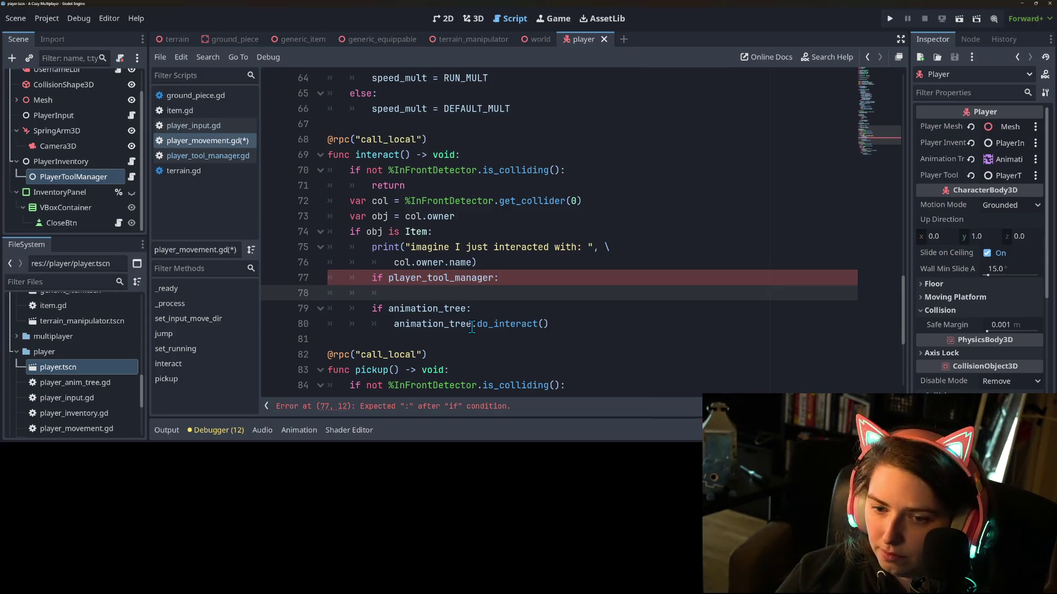
- Under it, add 'var a_tool = player_tool_manager.get_equipped_tool()'
type("ar a_t")
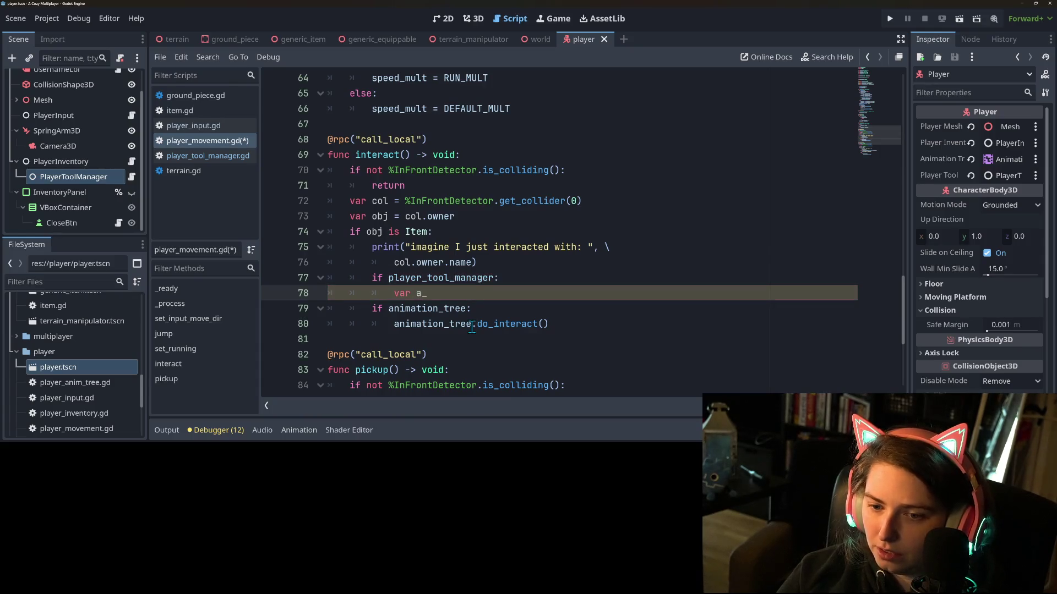
type("ool = ")
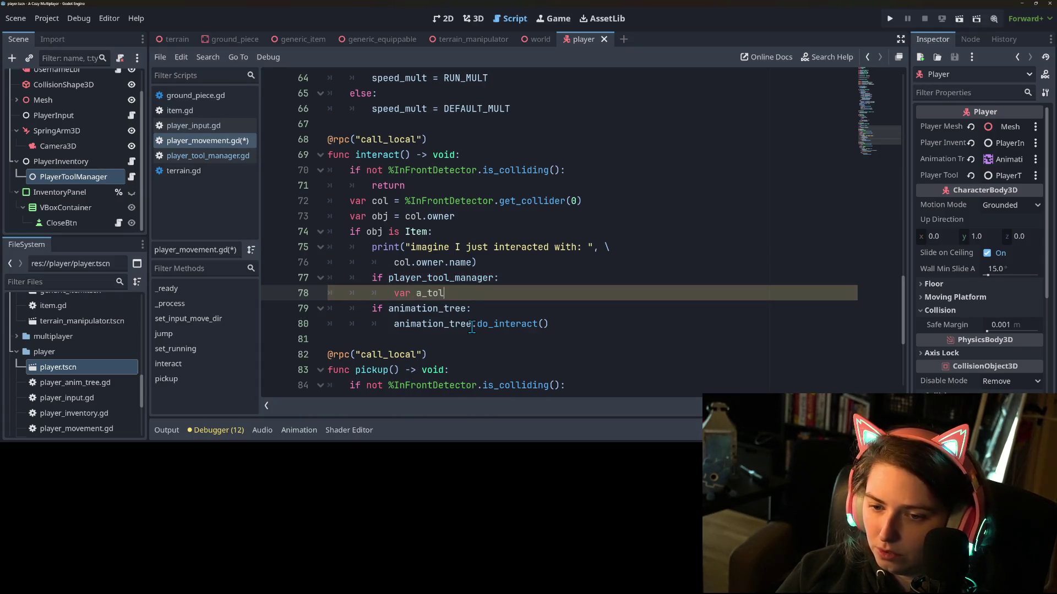
type("pl")
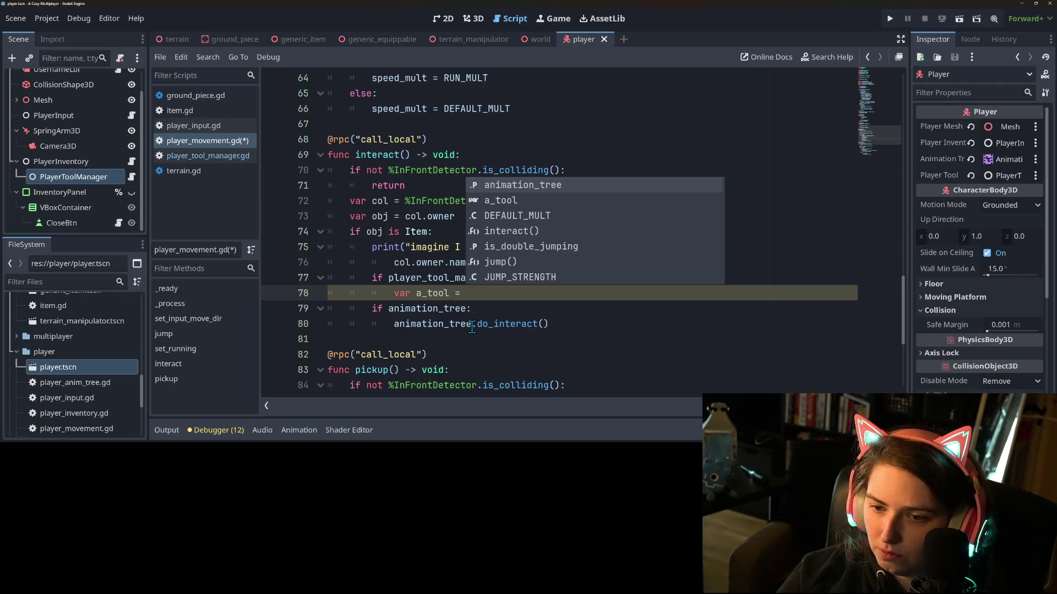
key("Down")
key("Down")
key("Return")
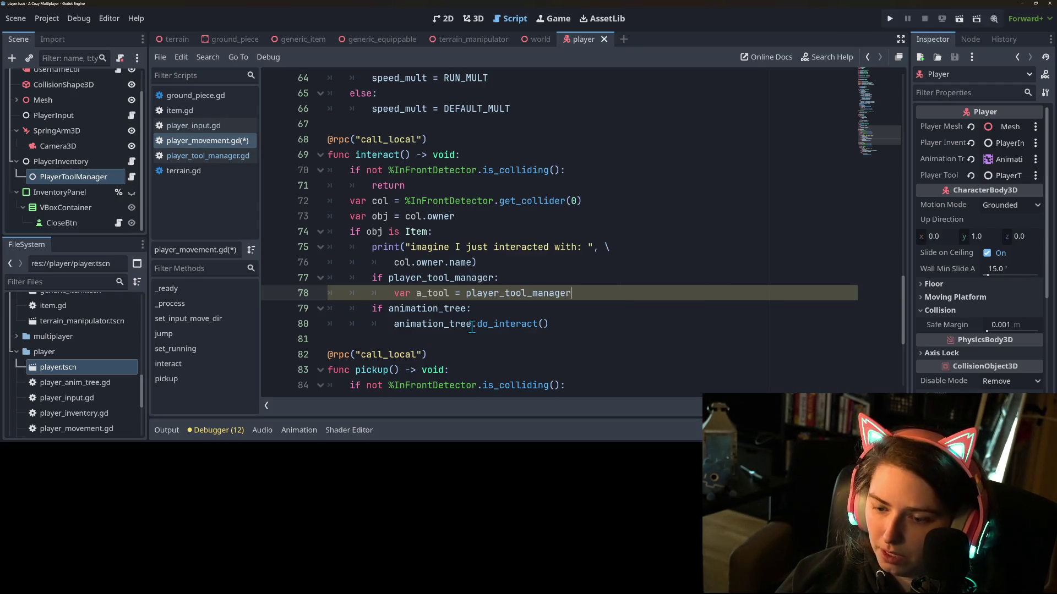
type("ge")
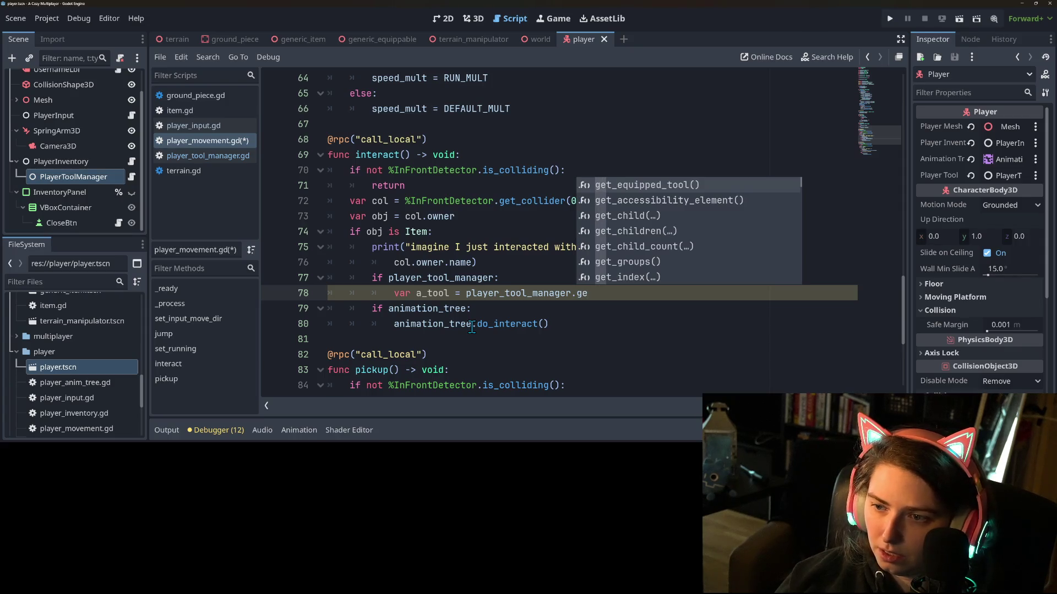
key("Return")
key("Return")
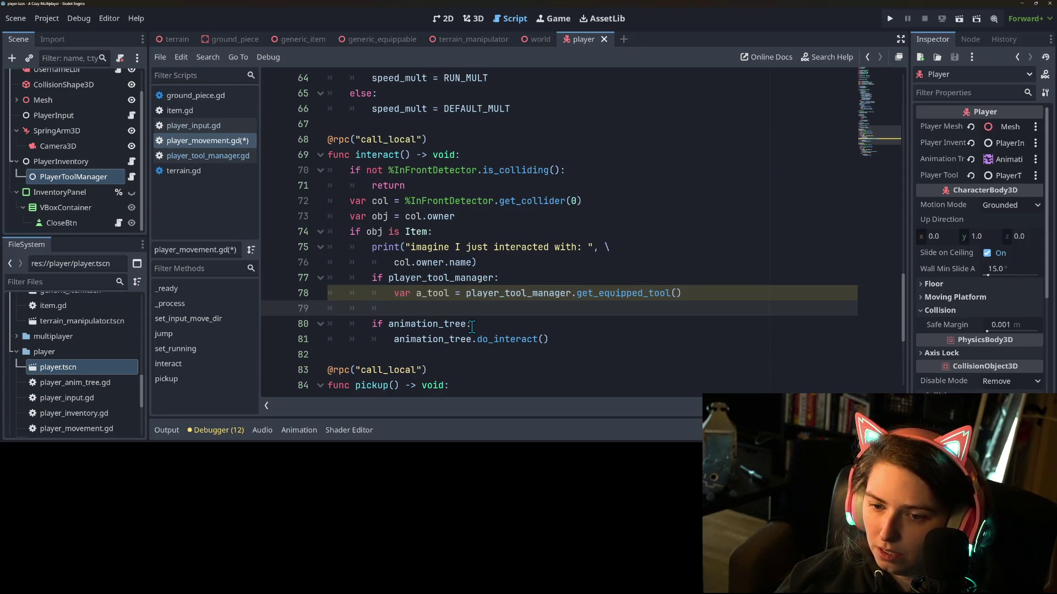
- Add 'if not a_tool == null:' with a placeholder pass body and save the script
type("if not")
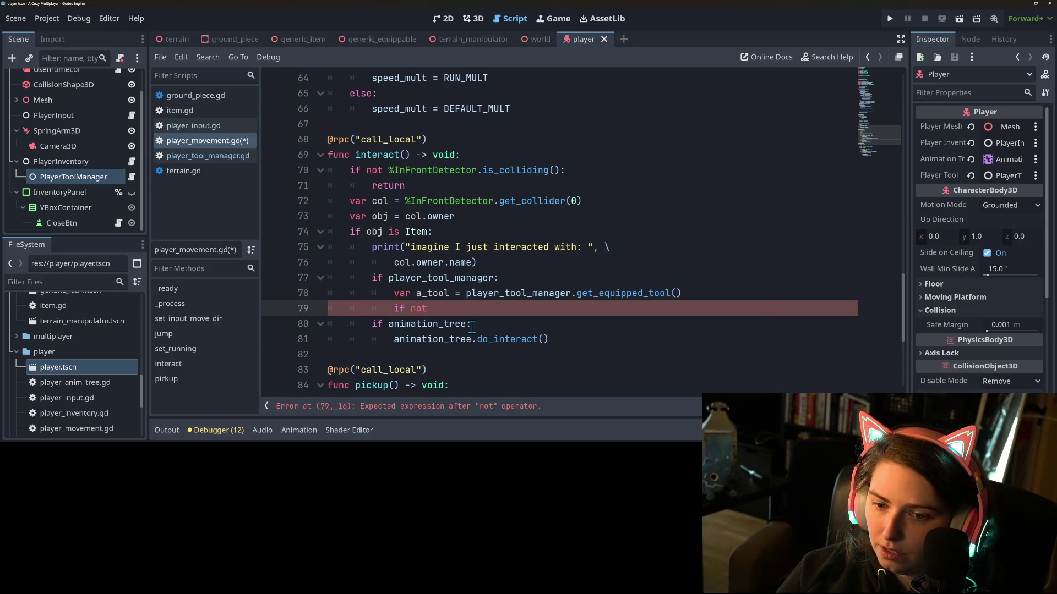
key("BackSpace")
key("BackSpace")
type("no")
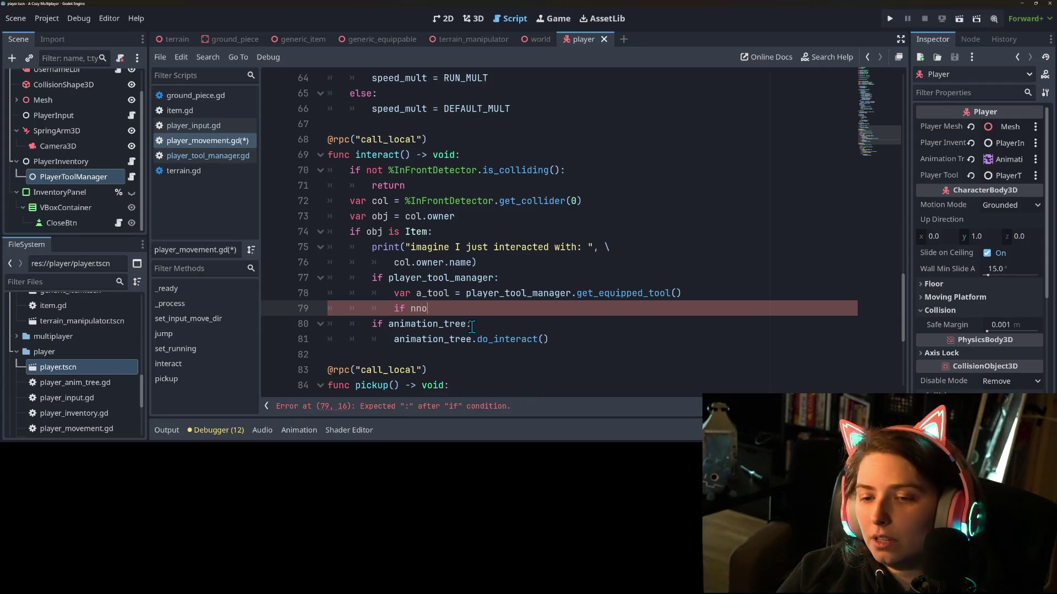
key("BackSpace")
key("BackSpace")
type("ot a_t")
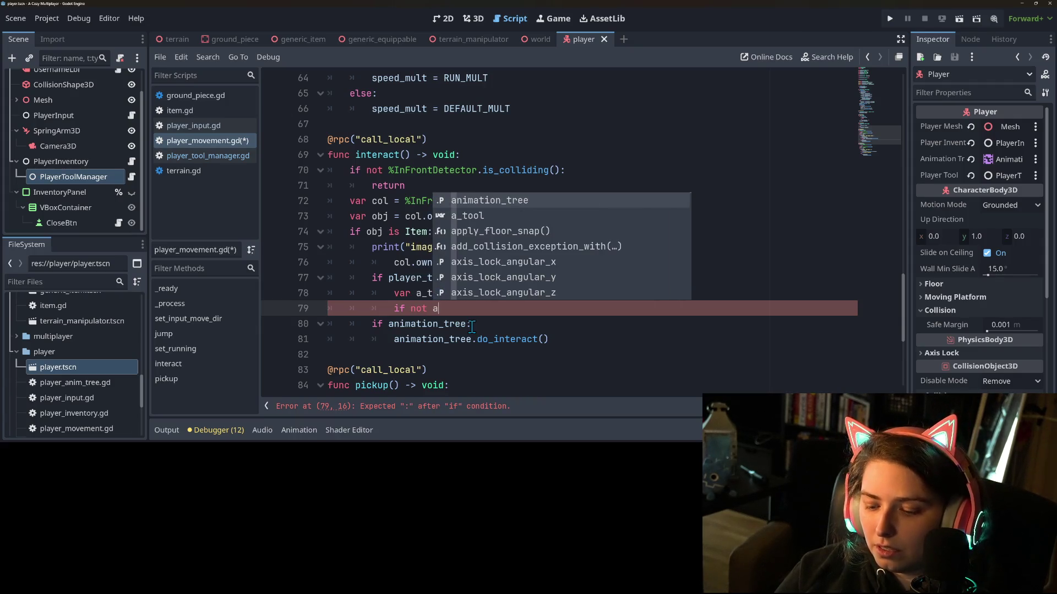
key("Return")
type("null:")
key("Return")
type("pass")
key("ctrl+s")
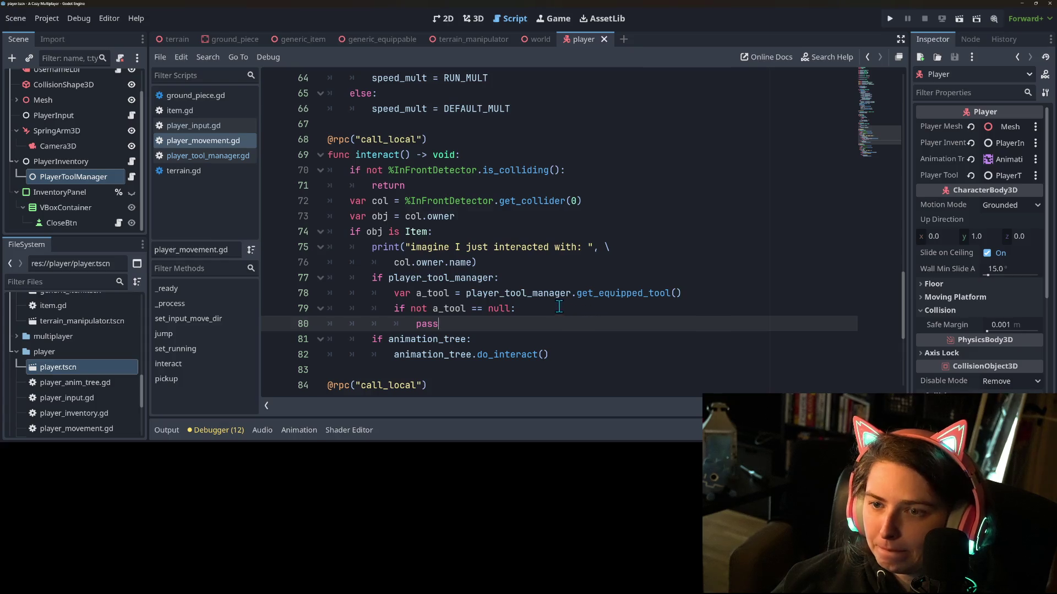
double_click(439, 324)
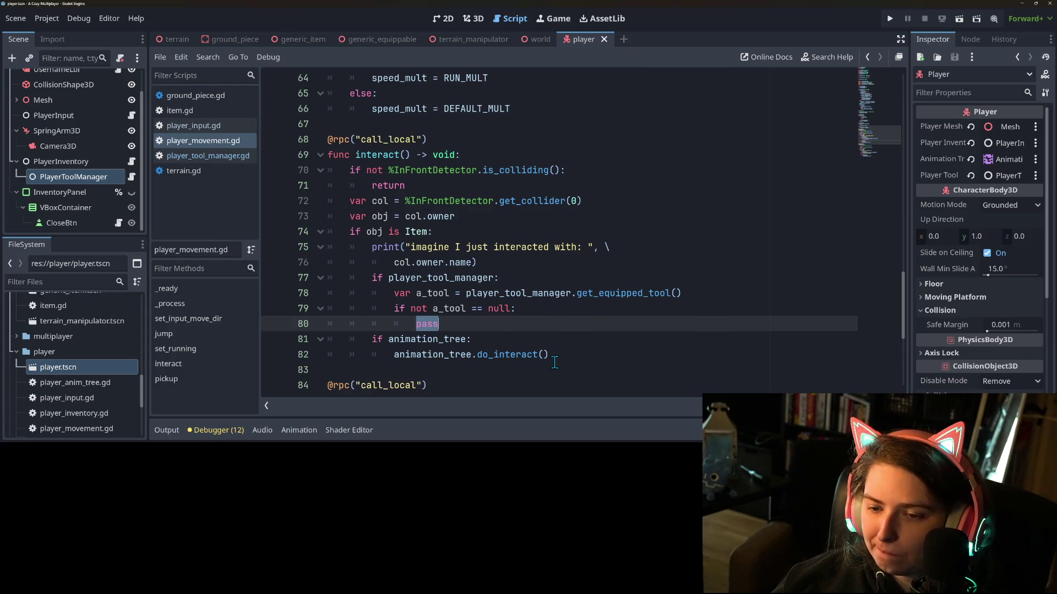
left_click(561, 355)
- Delete the 'if not a_tool == null: pass' lines from interact() in player_movement.gd
left_click(445, 325)
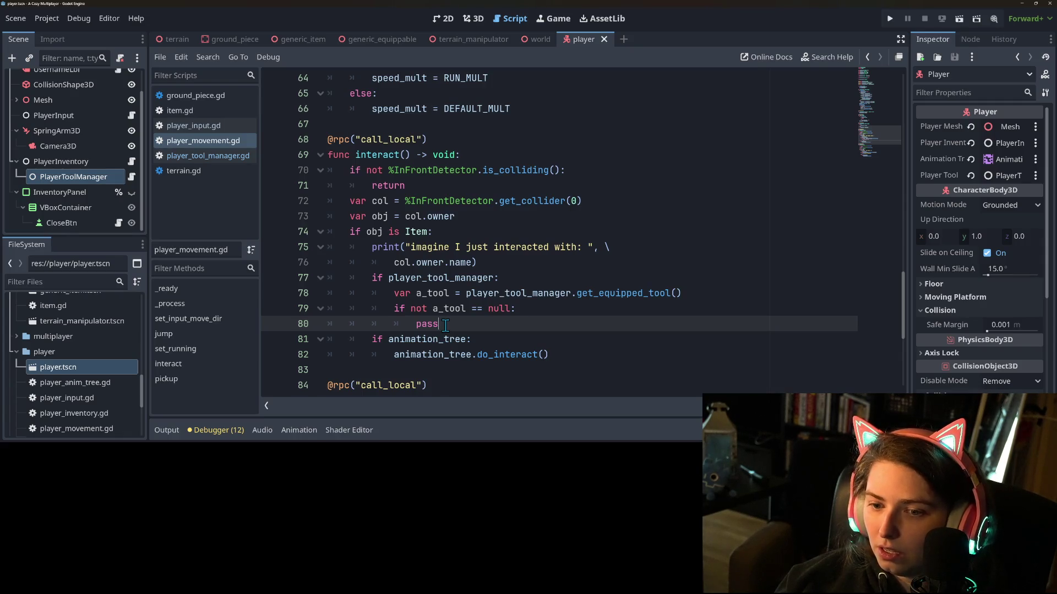
left_click_drag(445, 325, 394, 308)
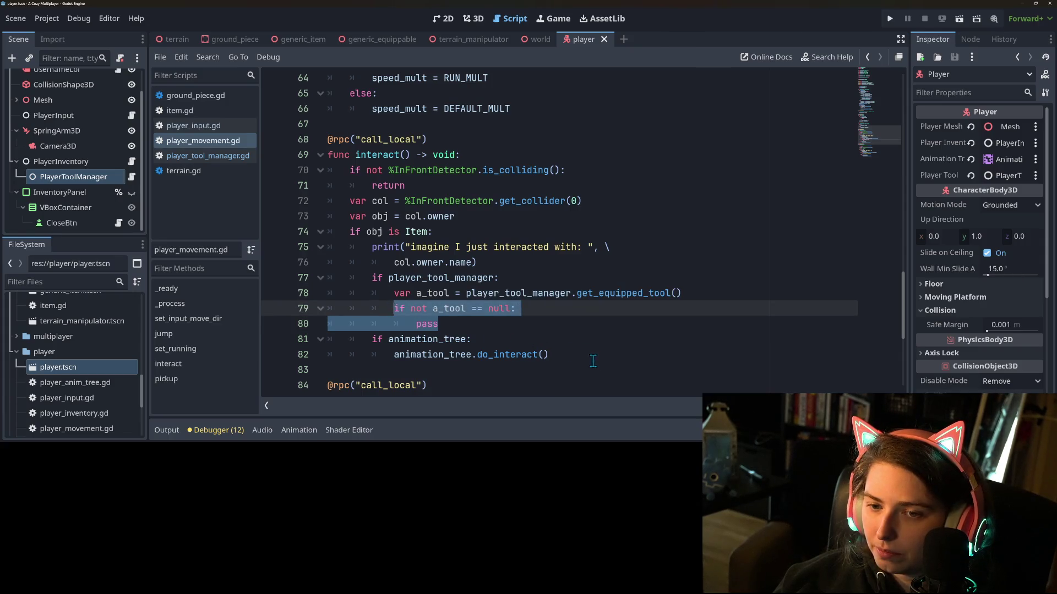
left_click(462, 309)
left_click_drag(439, 324, 393, 309)
key("BackSpace")
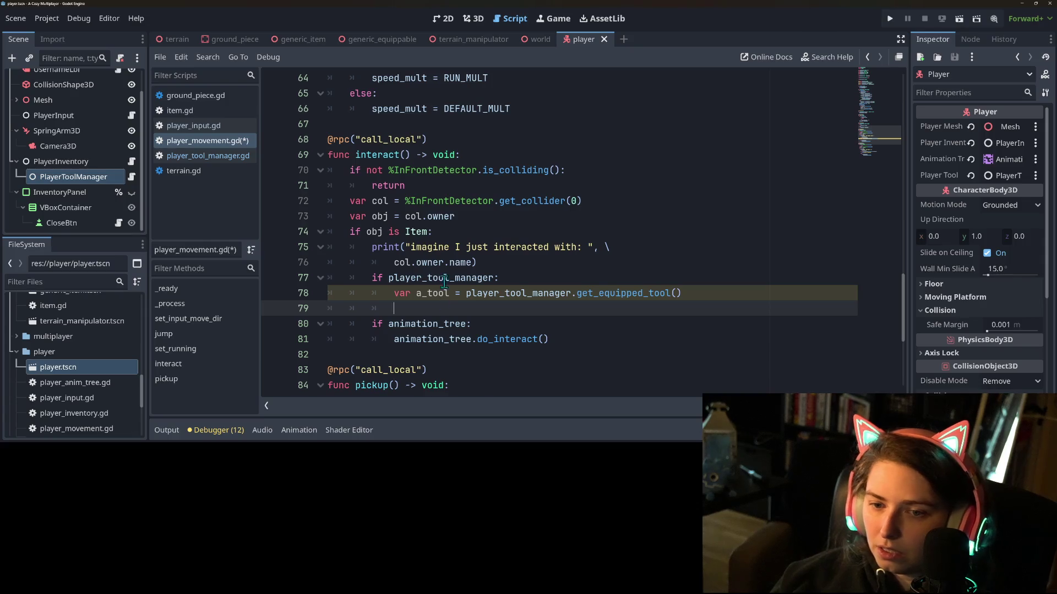
left_click(418, 234)
- Jump to item.gd and append 'func interact(a_tool : Item) -> void:' with a pass body
left_click(419, 234)
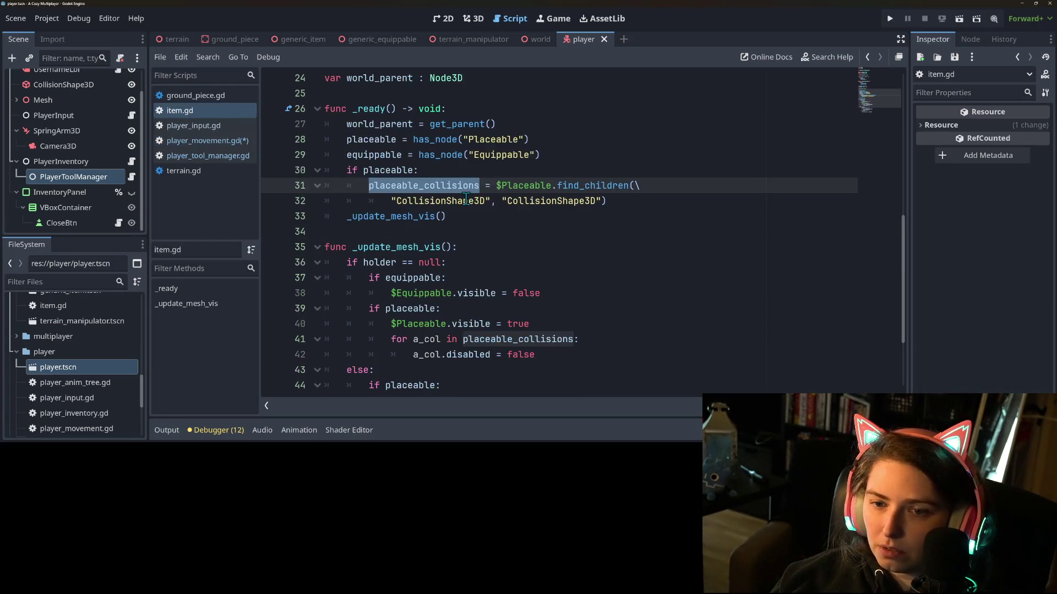
left_click(505, 218)
scroll("down", 3)
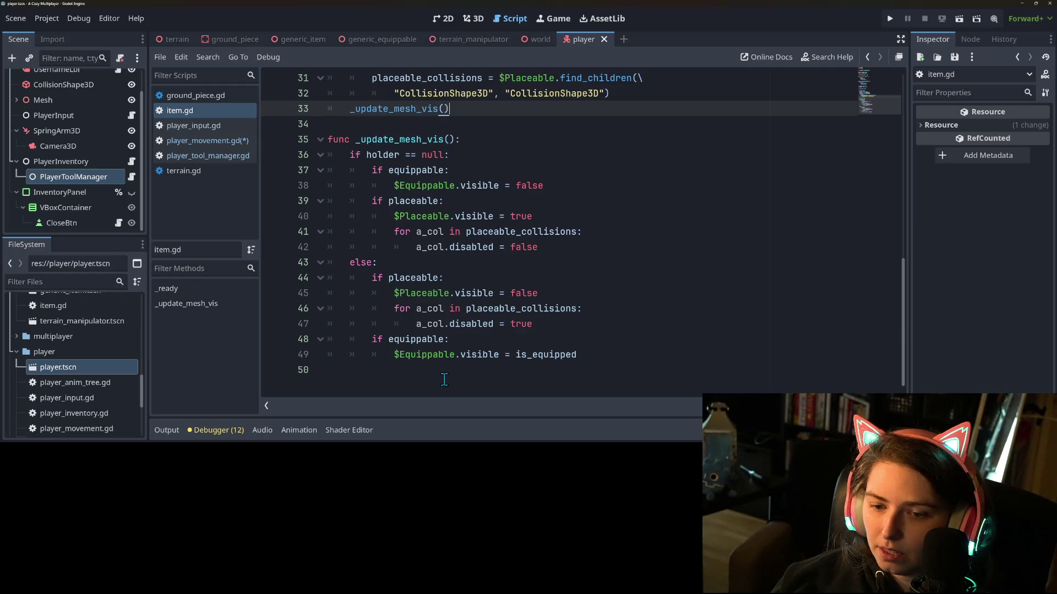
left_click(444, 379)
scroll("up", 3)
scroll("down", 3)
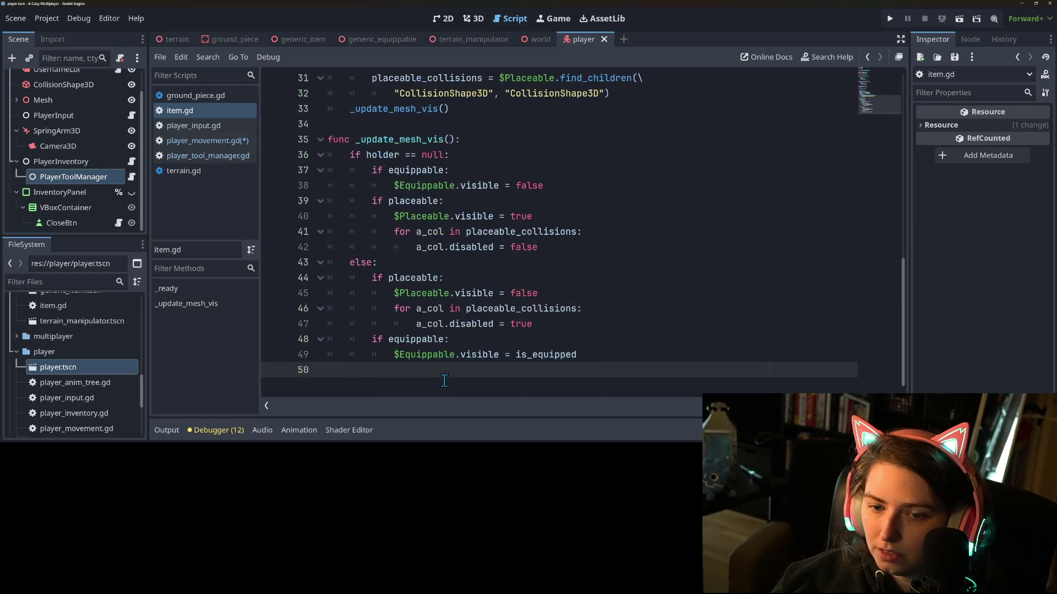
key("Return")
type("func ")
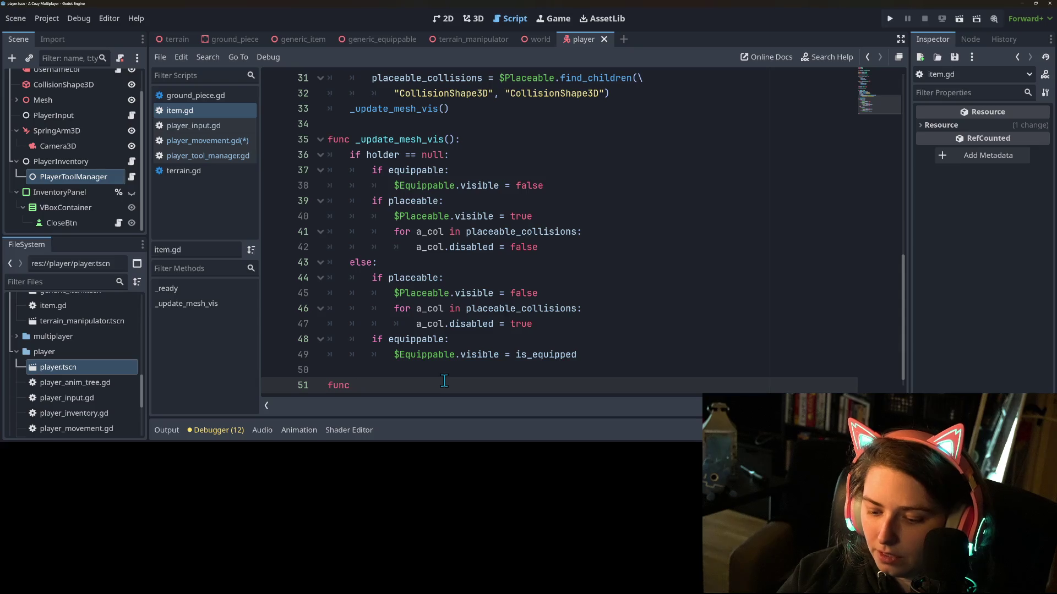
type("interact")
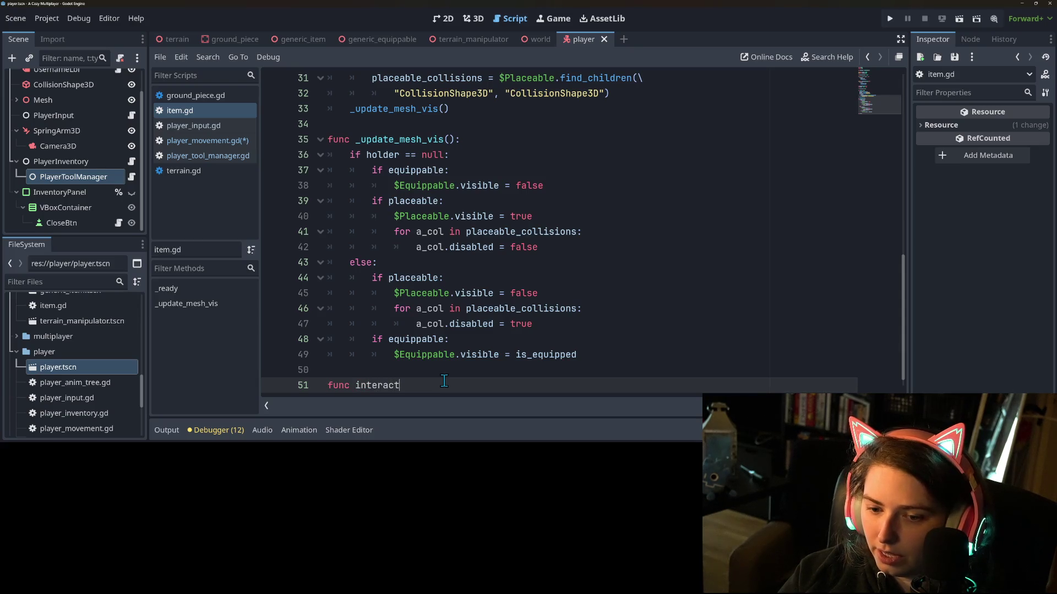
type("(a_tool ")
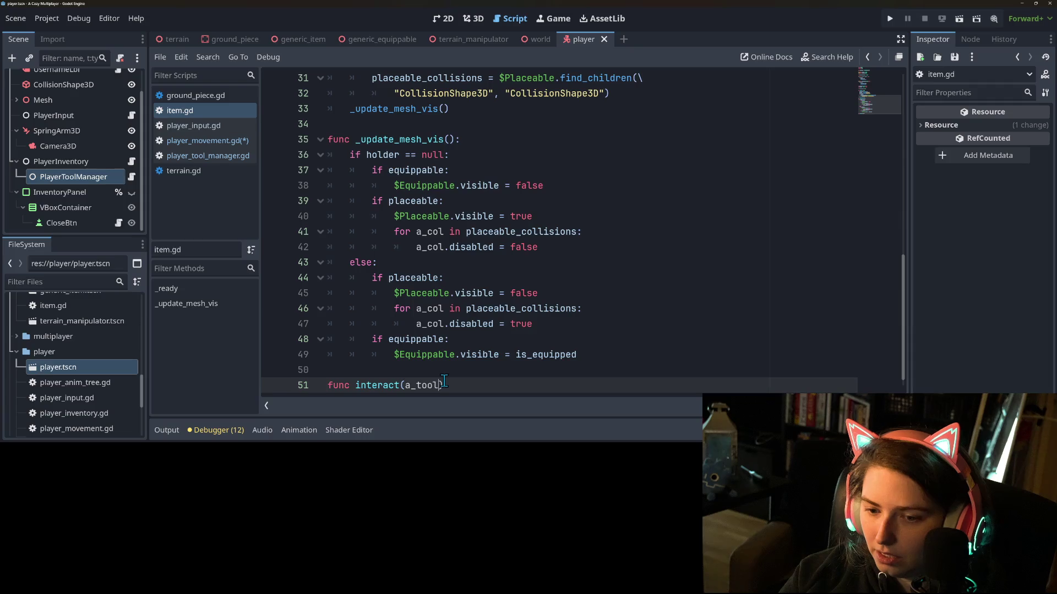
type(": ")
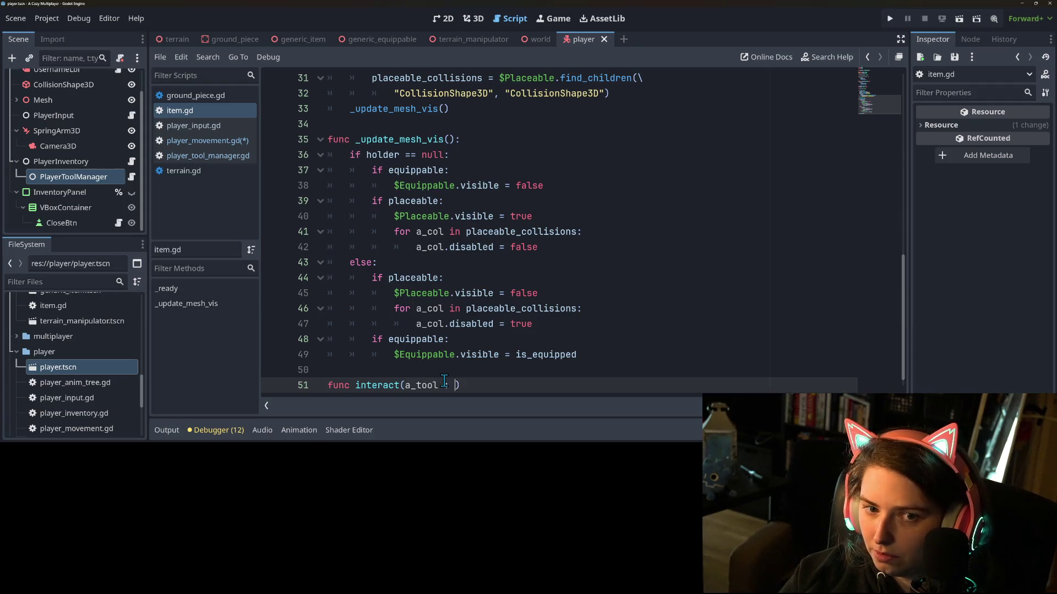
type("Item")
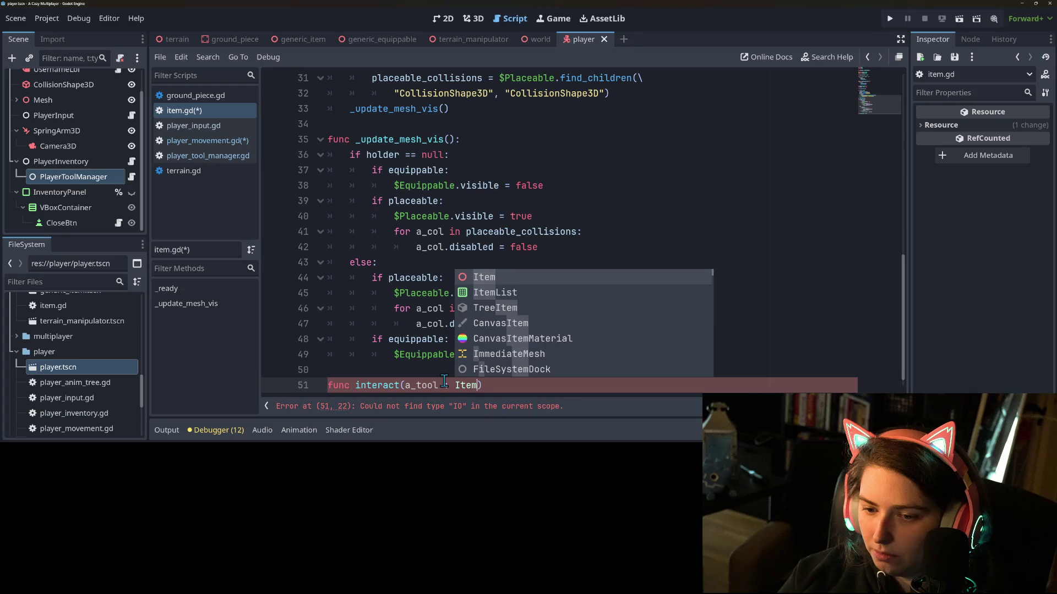
type(") ->")
type(" void:")
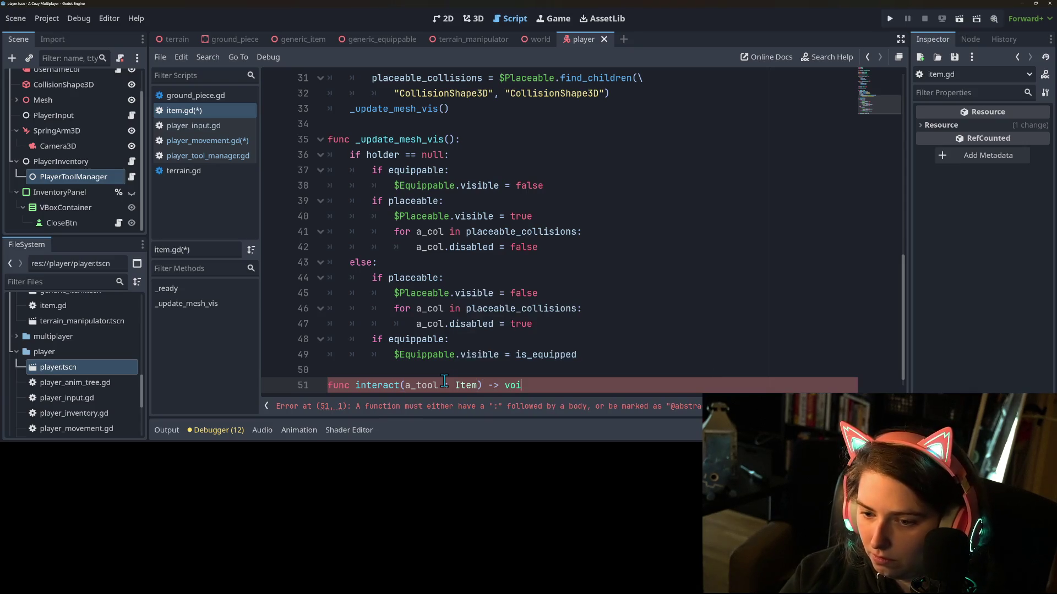
key("Return")
type("pass")
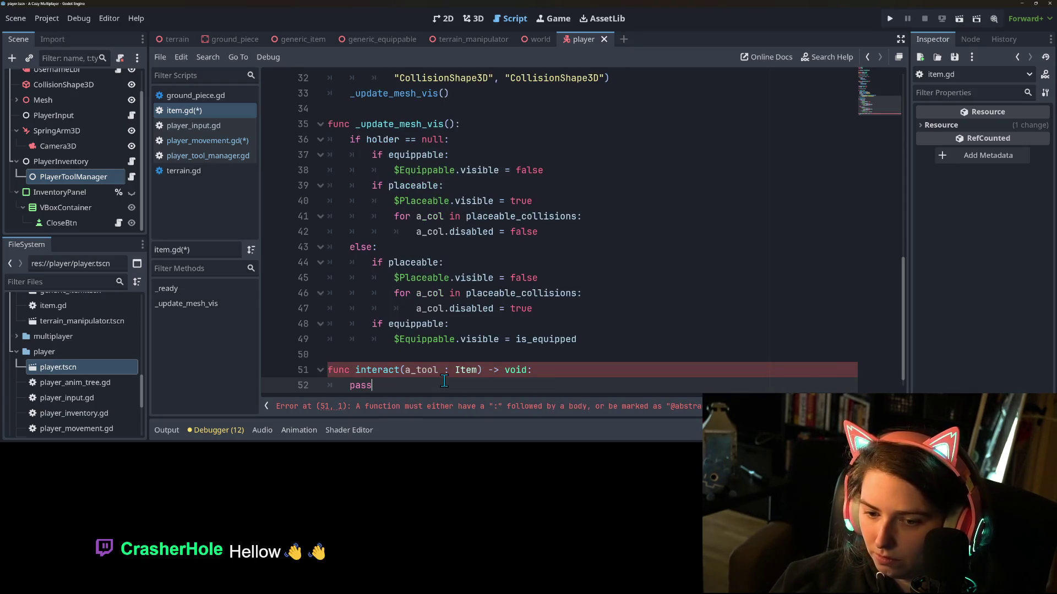
- Rename the interact parameter to an_equippable and save the scripts
double_click(424, 376)
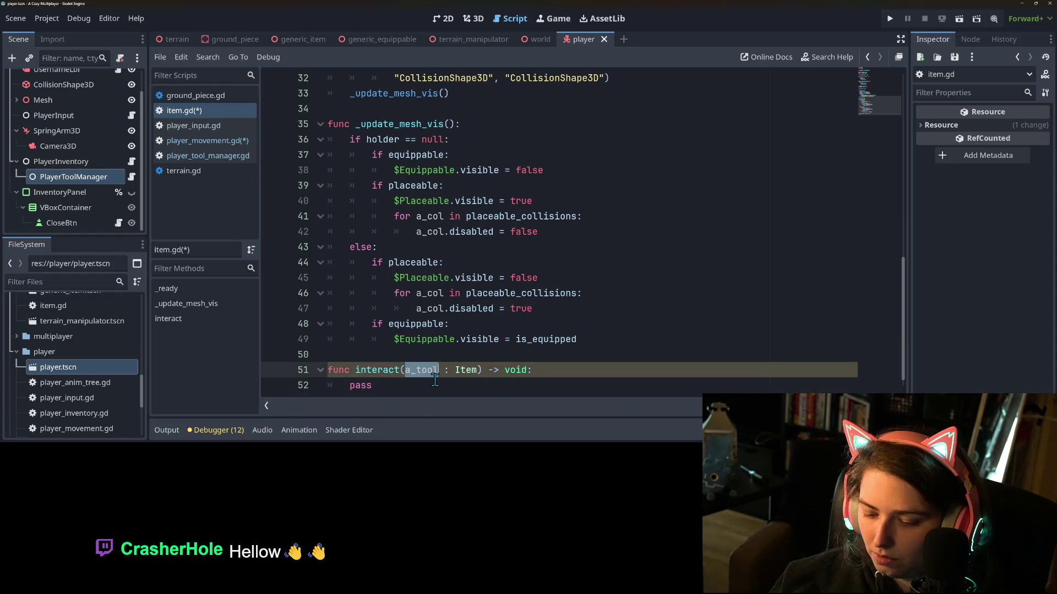
type("an_eq")
type("uippable")
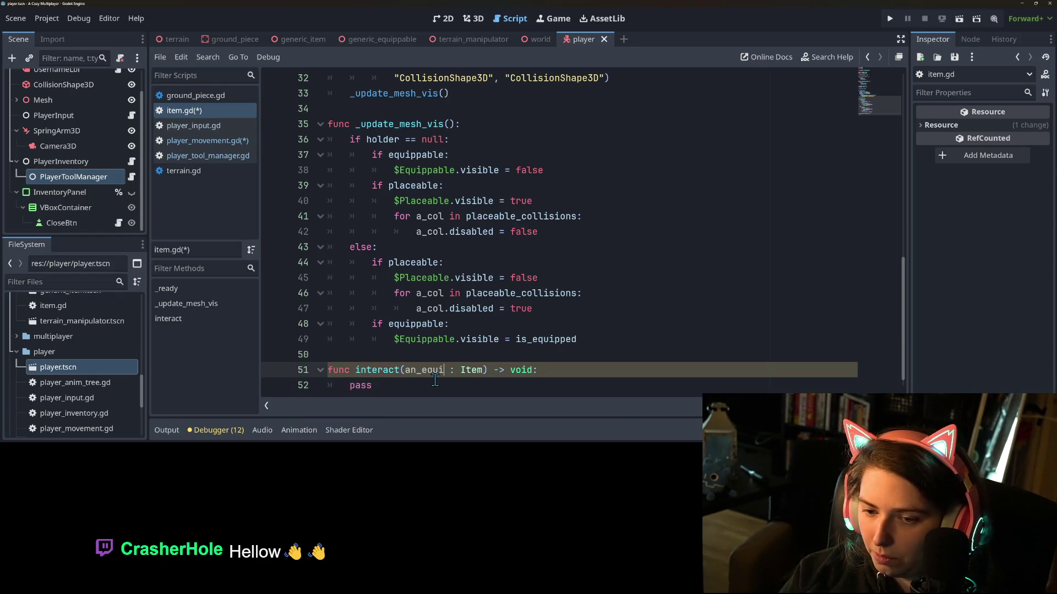
key("ctrl+s")
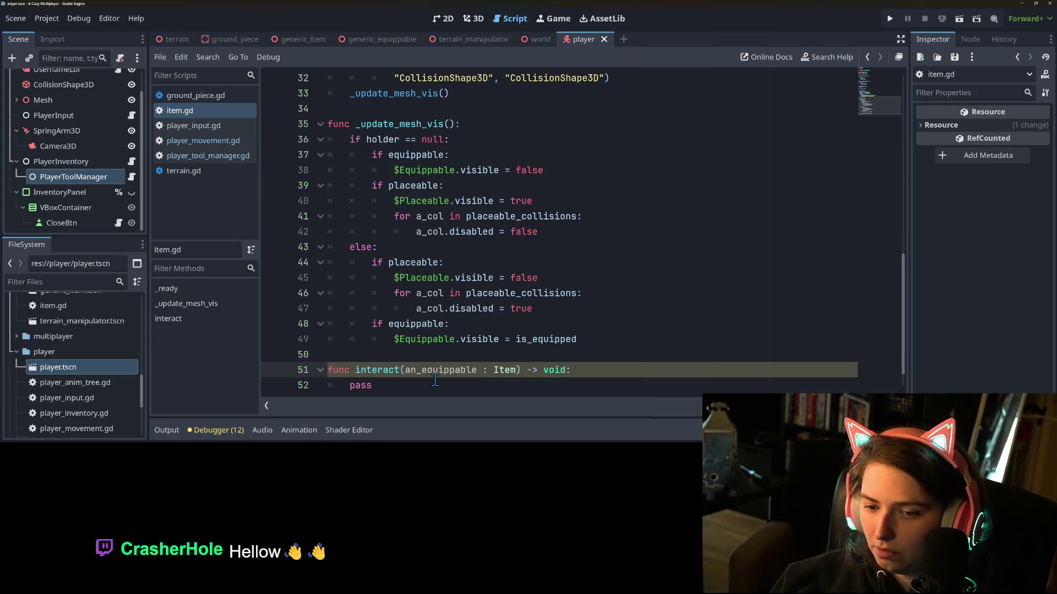
double_click(385, 369)
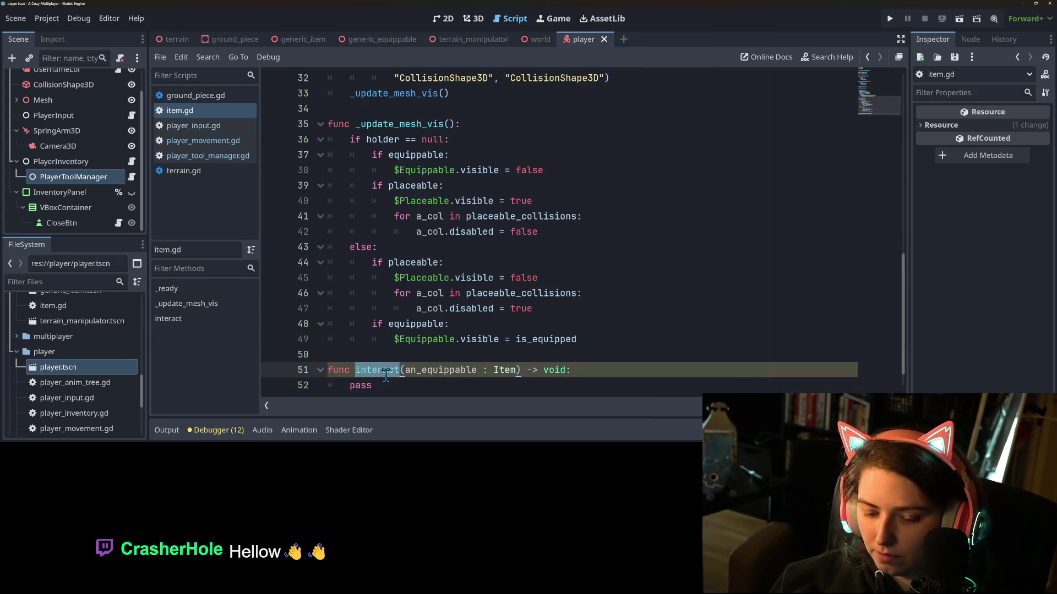
left_click(187, 160)
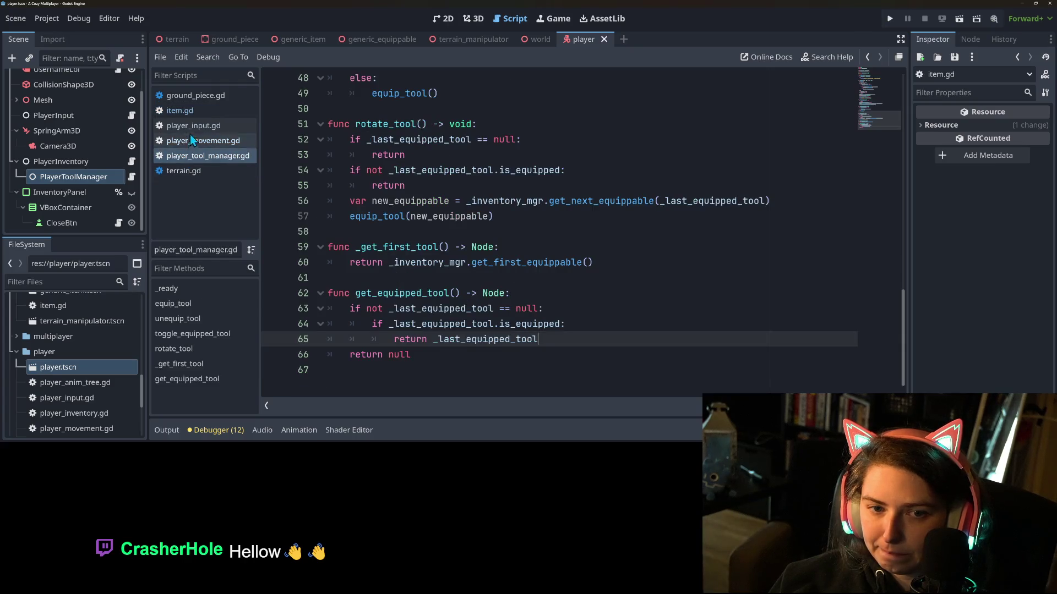
- In player_movement.gd, rename the a_tool variable in interact() to an_equippable
left_click(190, 130)
left_click(193, 141)
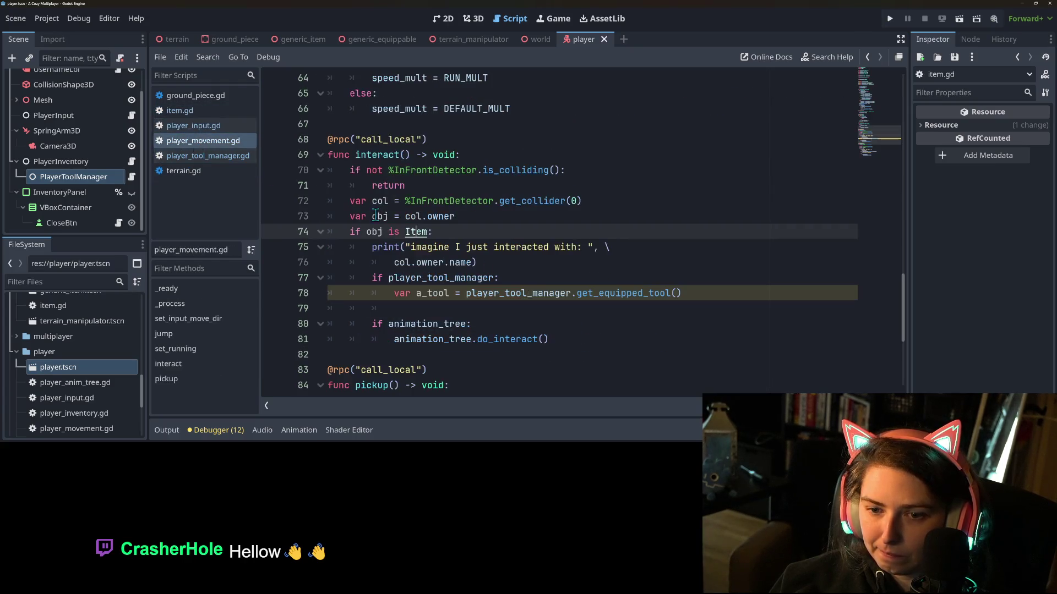
scroll("up", 3)
left_click(476, 309)
left_click(467, 353)
double_click(432, 339)
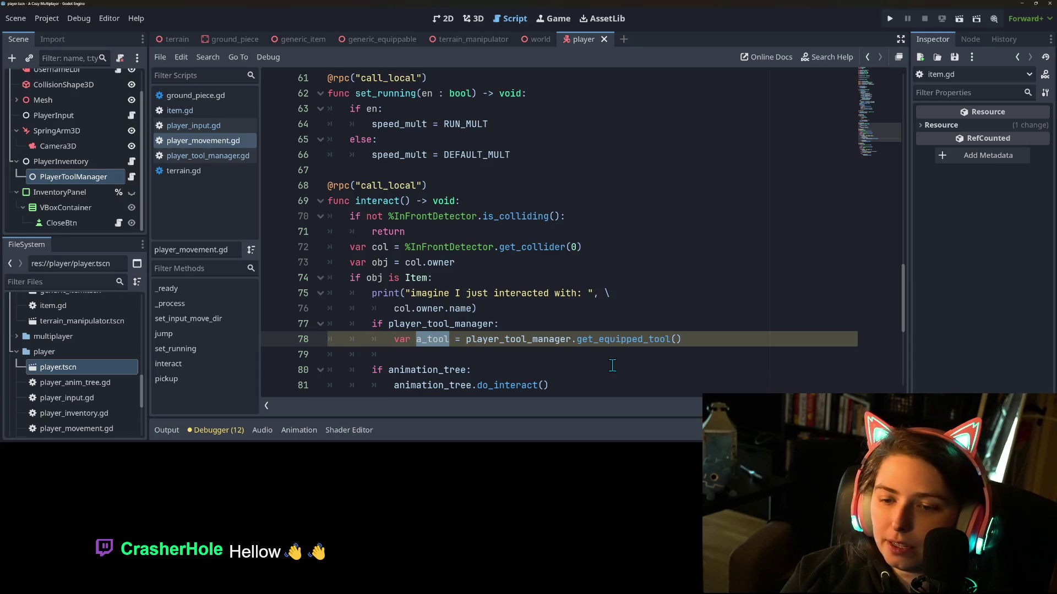
type("an")
type("_equip")
type("pable")
- Add 'obj.interact(an_equippable)' under the equipped-tool lookup
key("Down")
key("Tab")
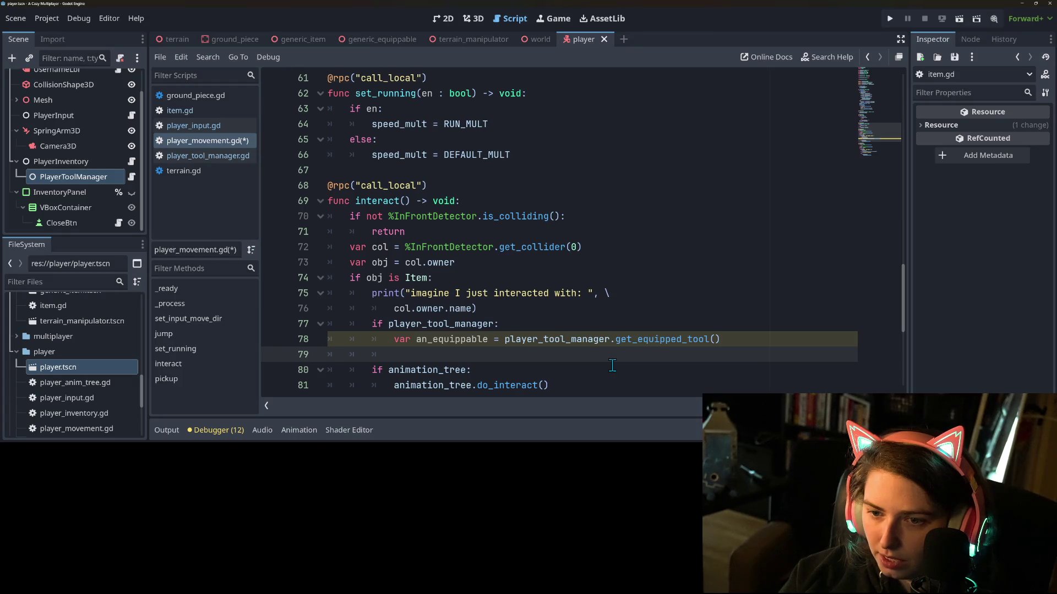
type("obj.i")
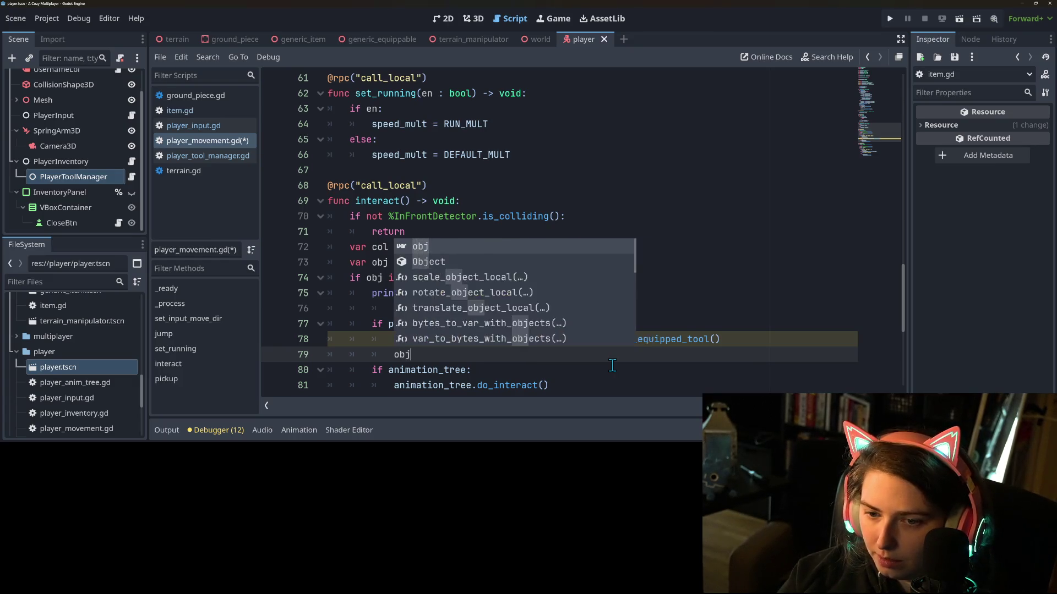
key("Return")
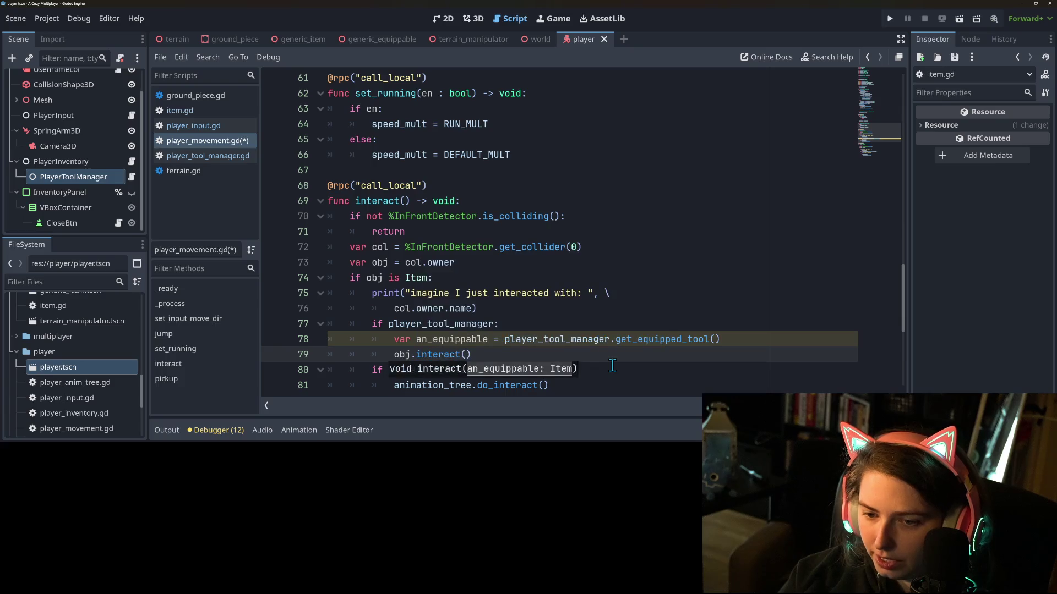
type("an")
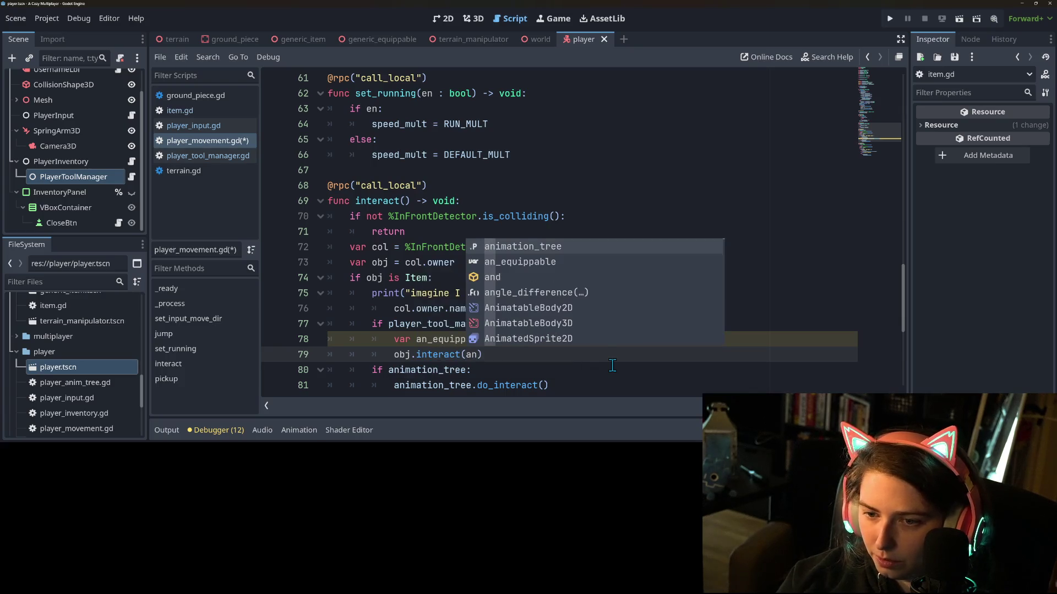
key("Return")
key("End")
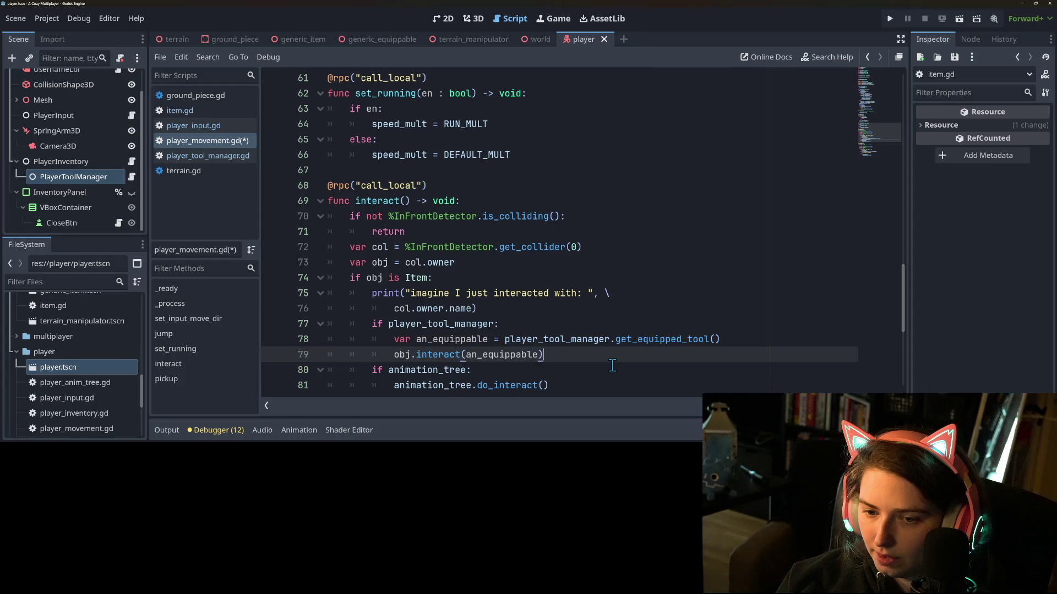
scroll("down", 3)
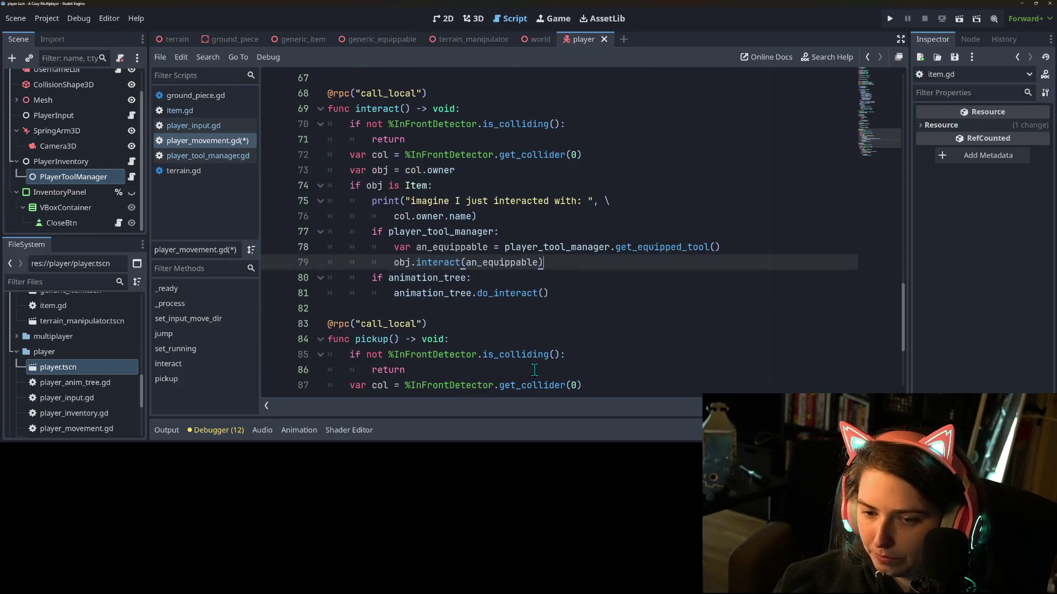
- Add an else branch calling obj.interact(null) and save player_movement.gd
left_click(375, 278)
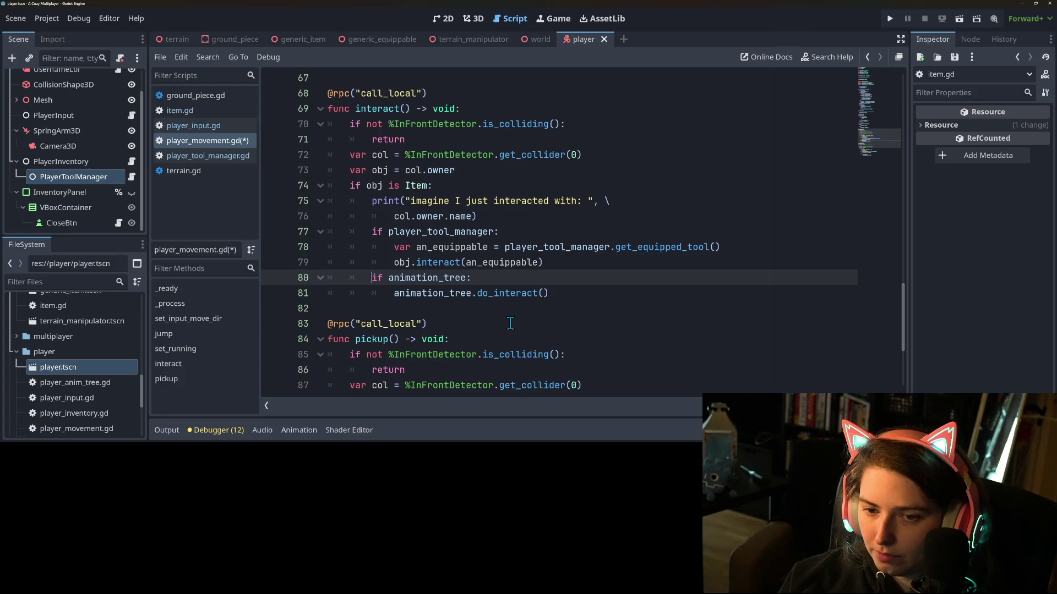
key("Return")
key("Up")
type("else:")
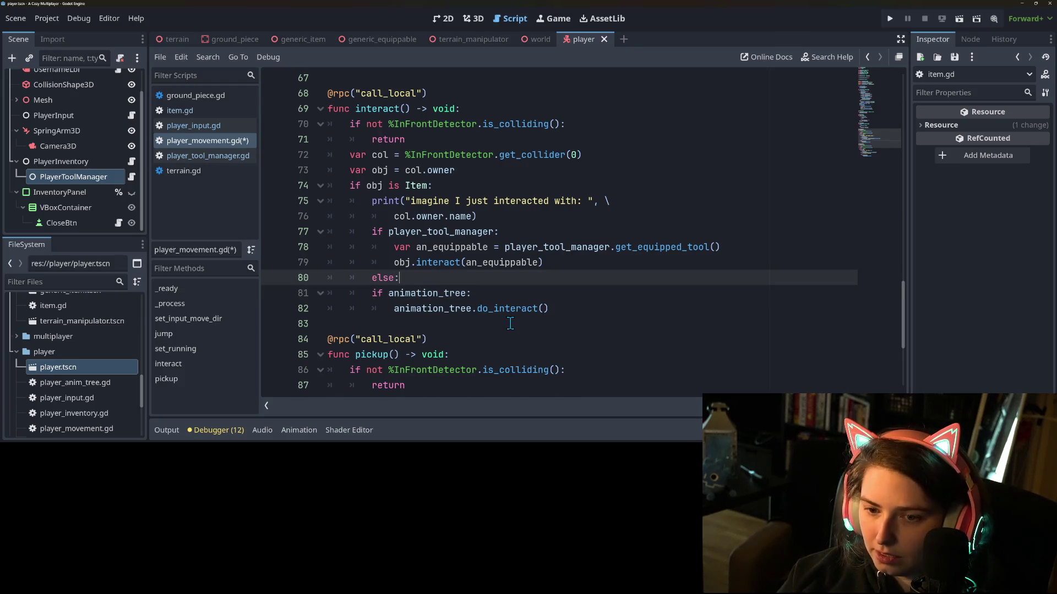
key("Return")
type("obj.i")
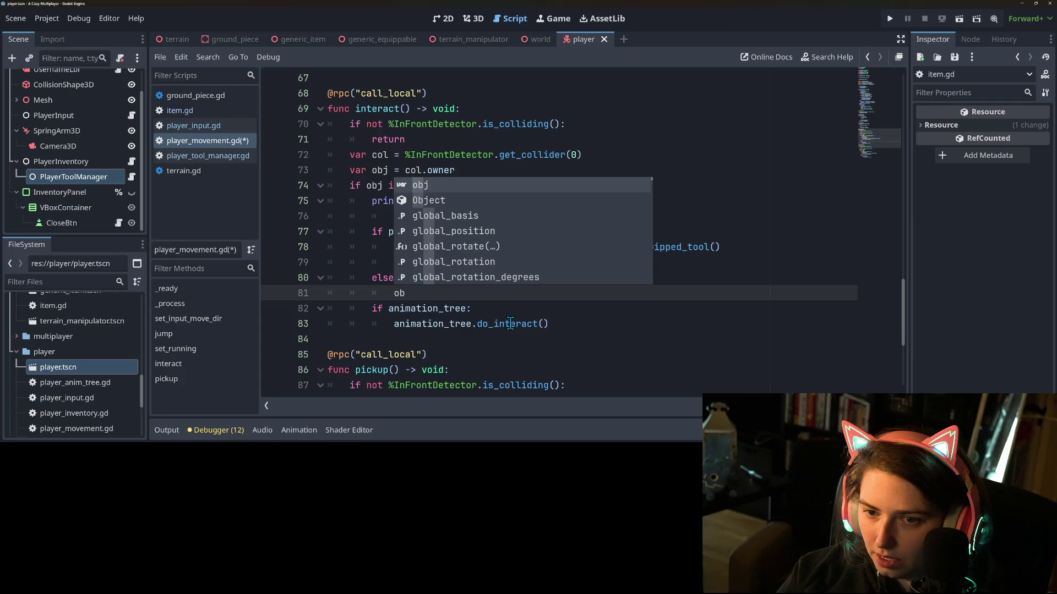
key("Return")
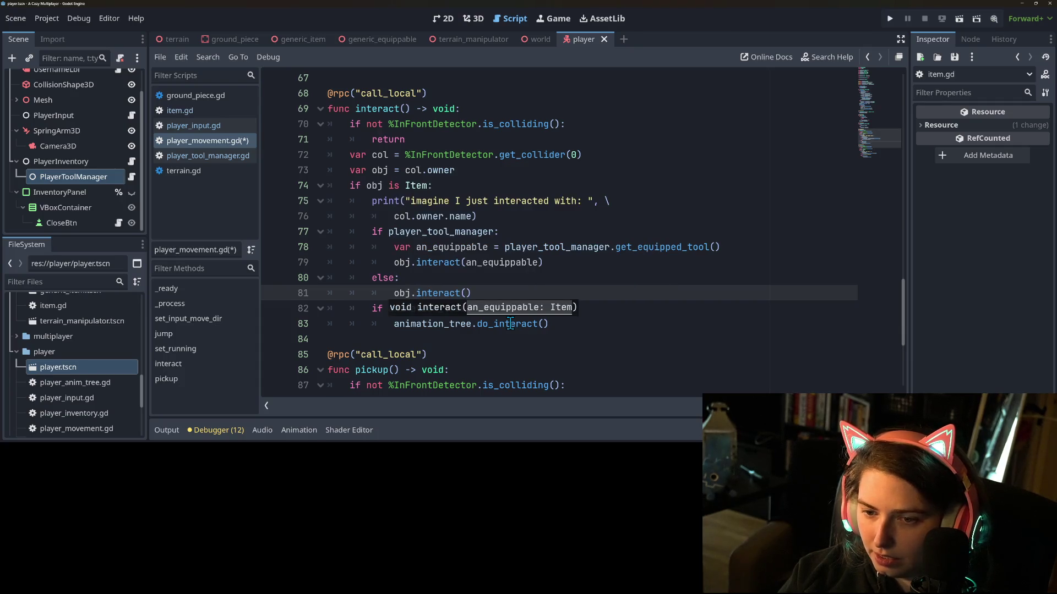
type("ull")
key("ctrl+s")
left_click(479, 324)
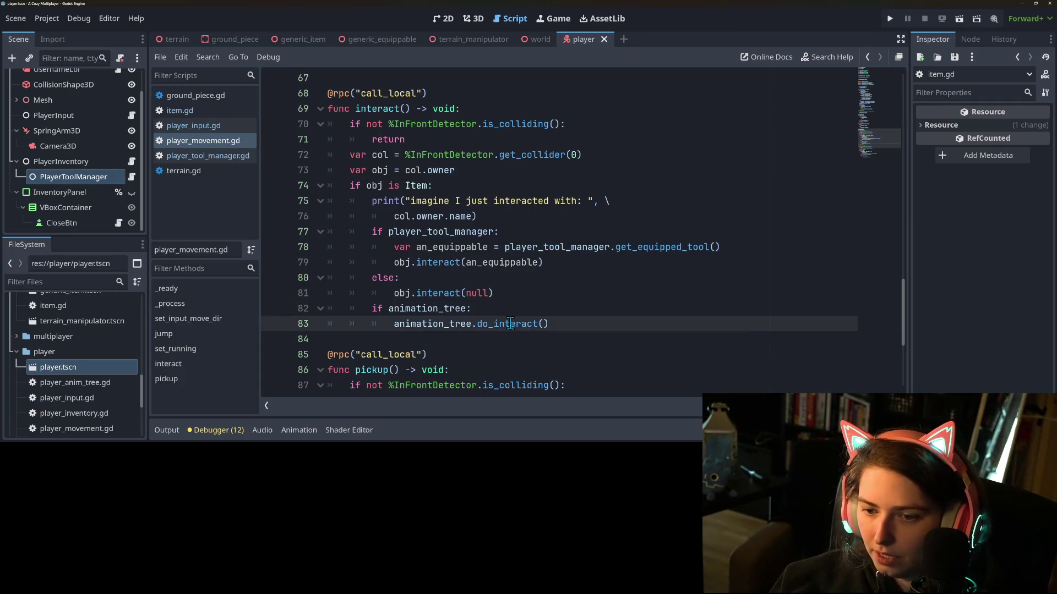
double_click(425, 292)
left_click(425, 292)
double_click(425, 293)
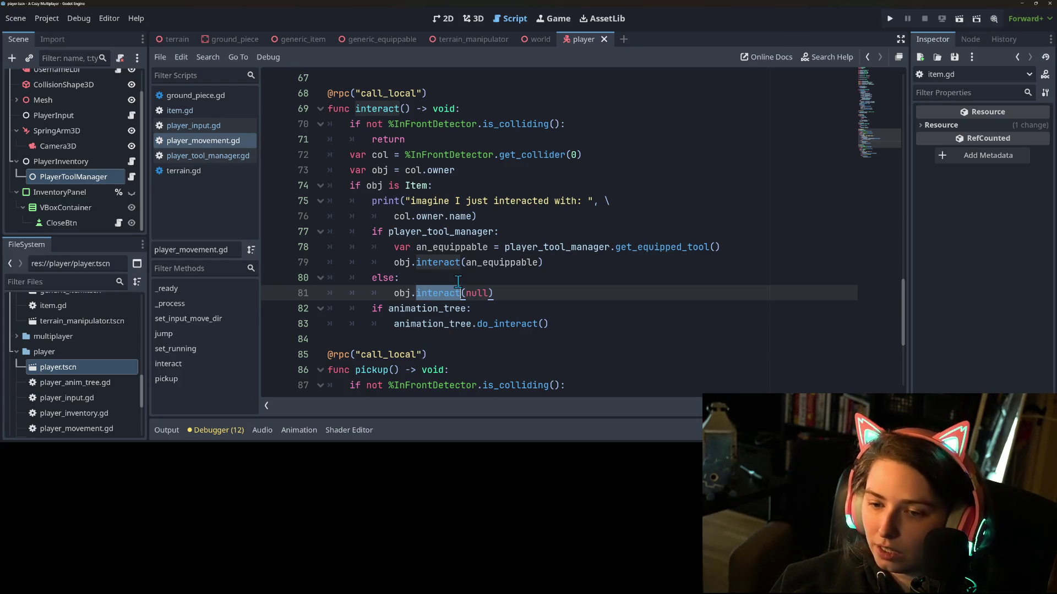
double_click(445, 323)
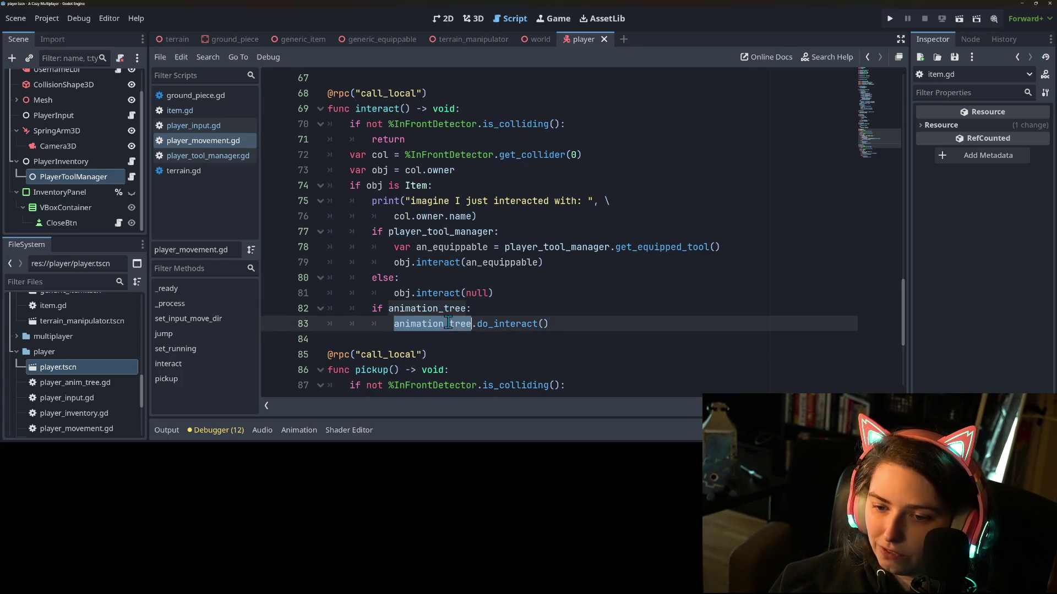
double_click(497, 324)
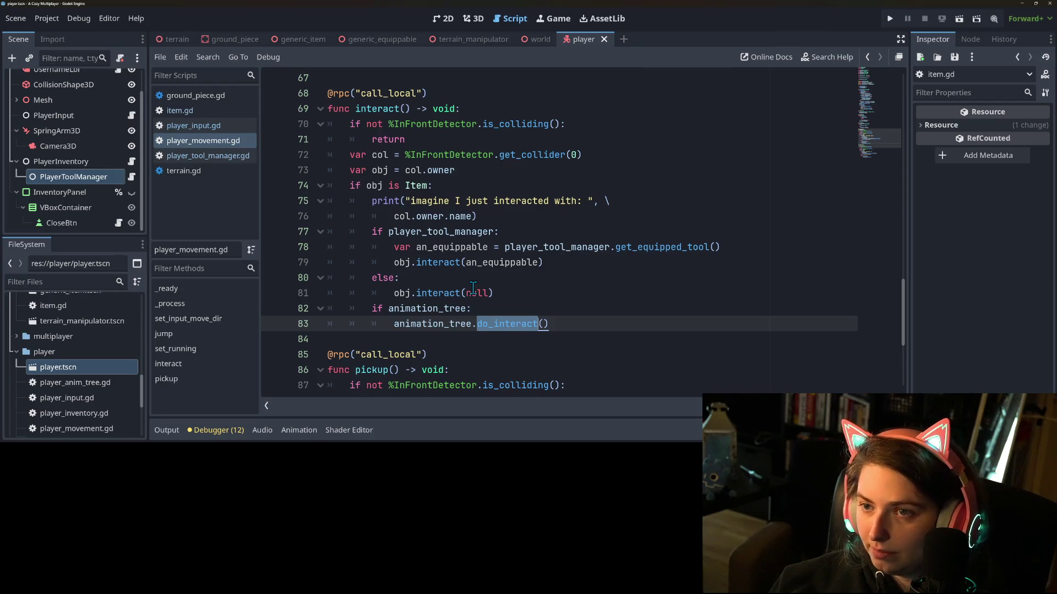
left_click(591, 337)
left_click(554, 324)
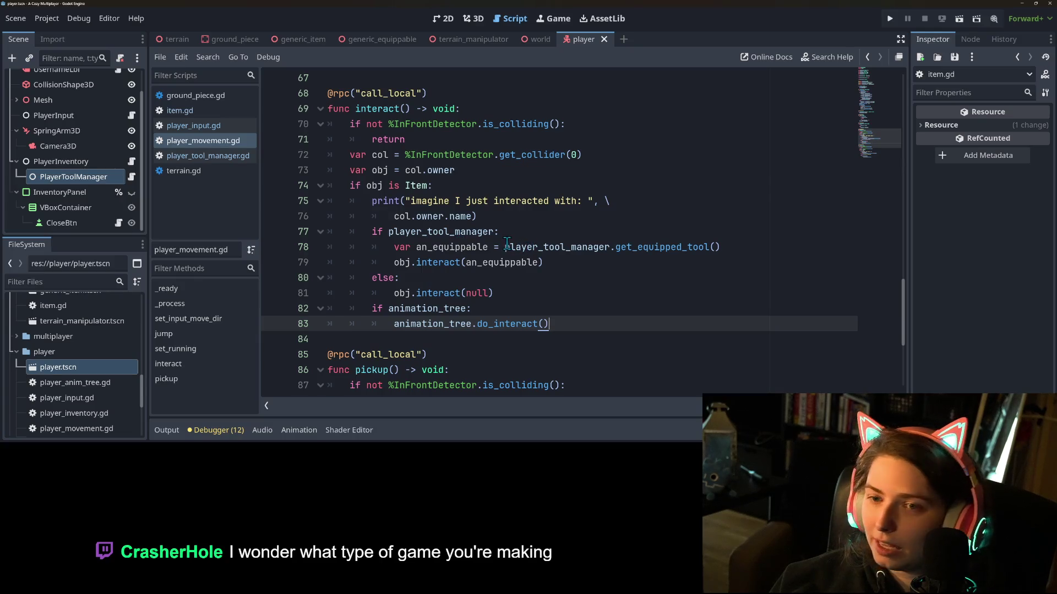
scroll("down", 3)
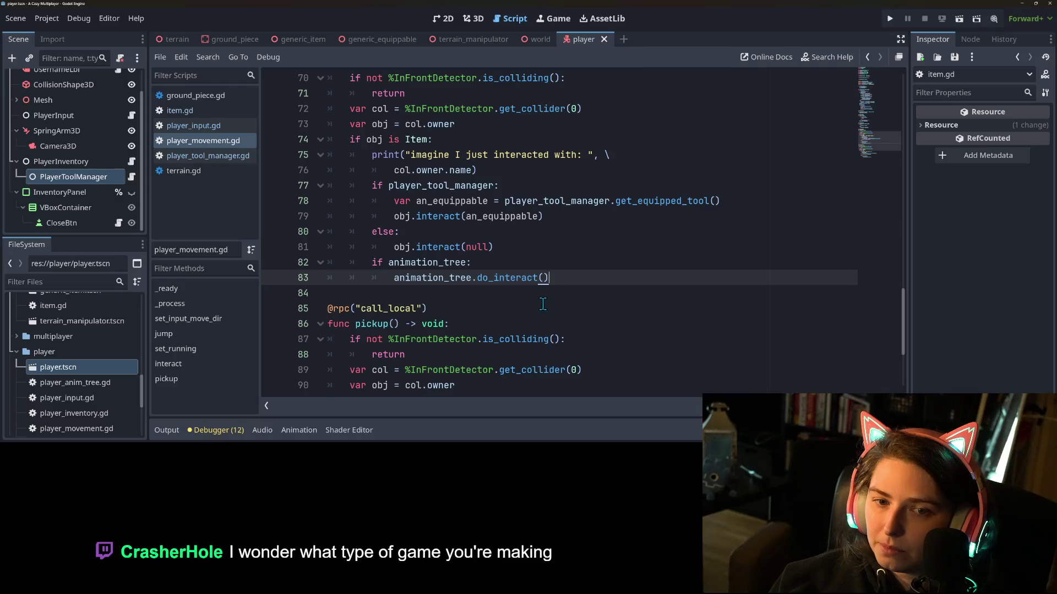
scroll("up", 3)
scroll("down", 3)
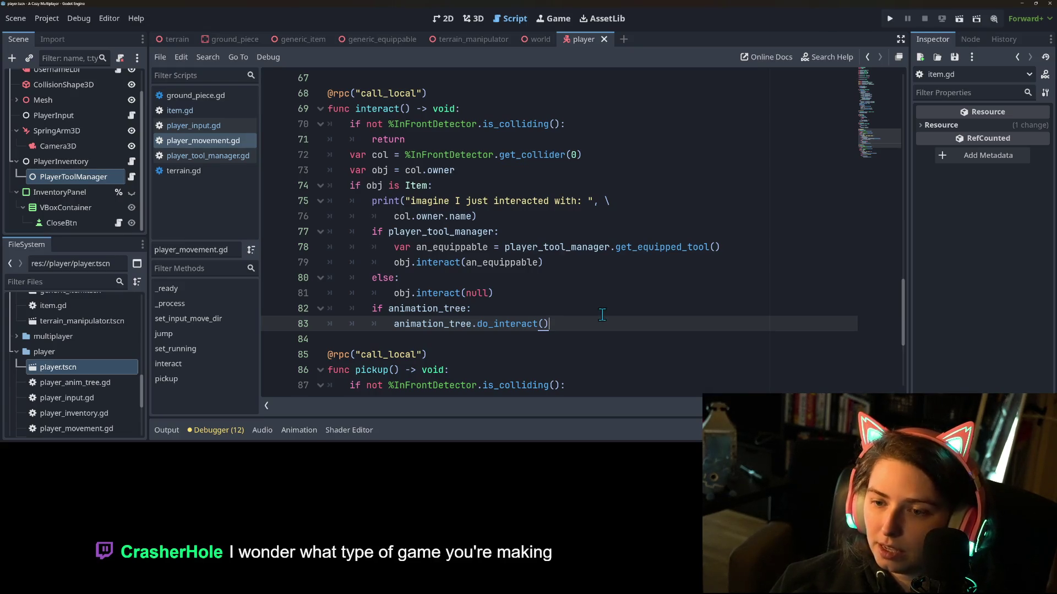
left_click(590, 305)
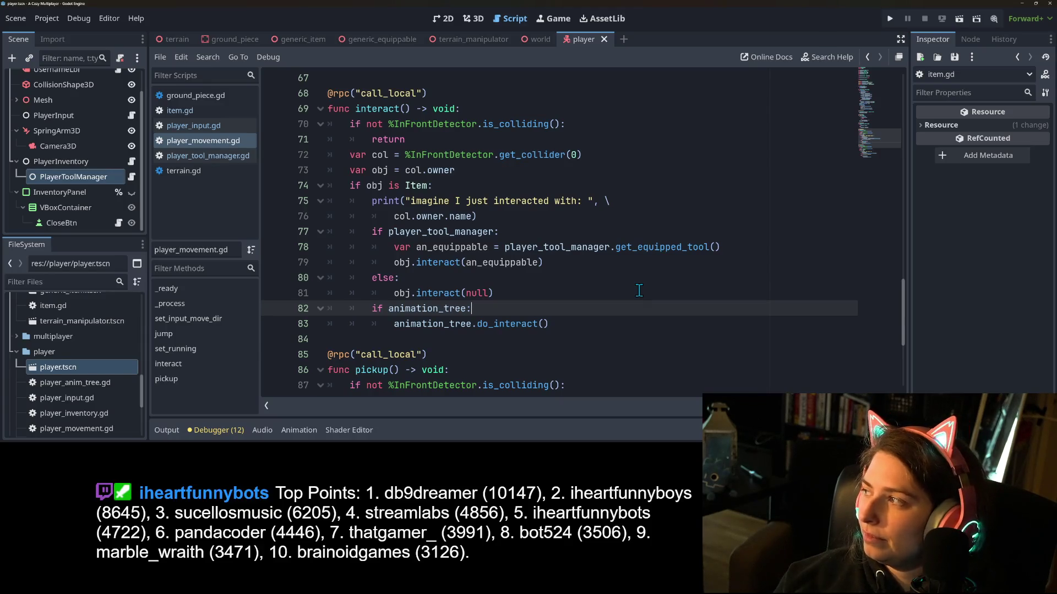
left_click(593, 323)
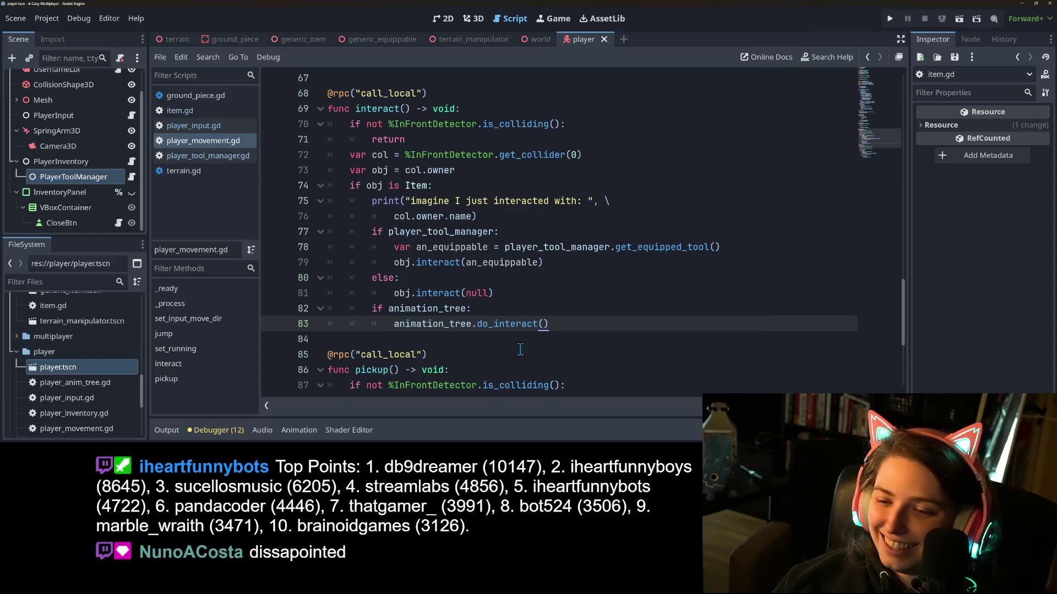
mouse_move(524, 327)
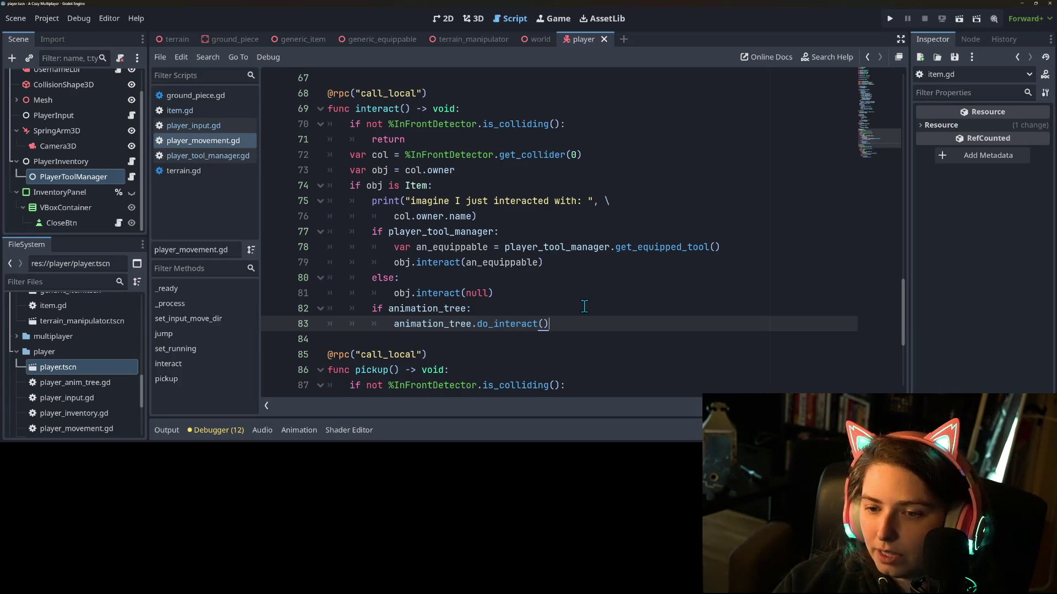
- Inspect the interact call and its an_equippable argument on line 79
double_click(449, 266)
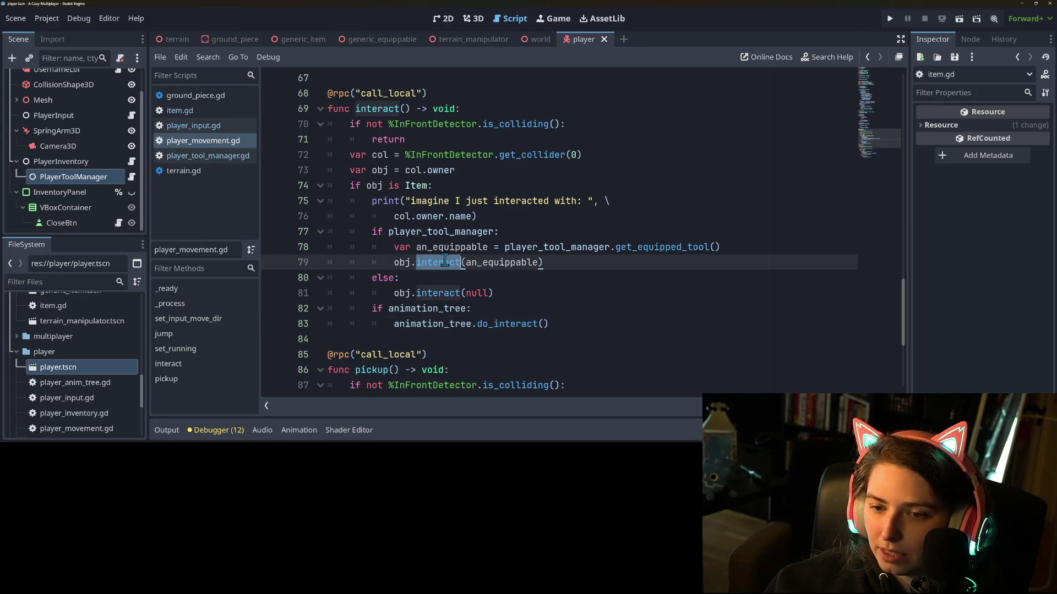
mouse_move(447, 262)
double_click(502, 262)
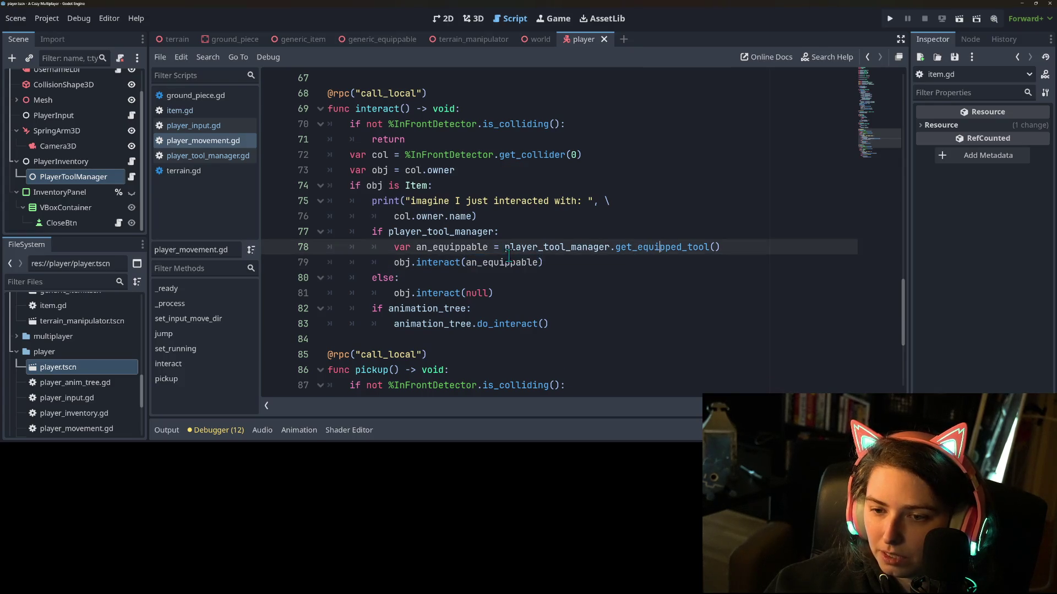
left_click(499, 265)
double_click(499, 264)
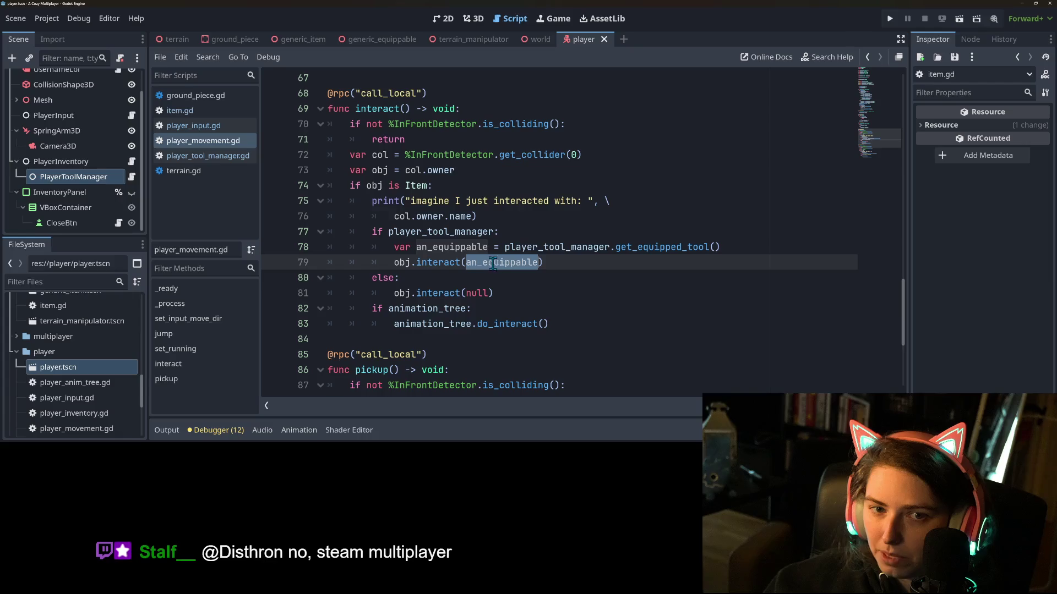
- Open item.gd from the terrain_manipulator scene and review its interact function
left_click(483, 38)
left_click(127, 81)
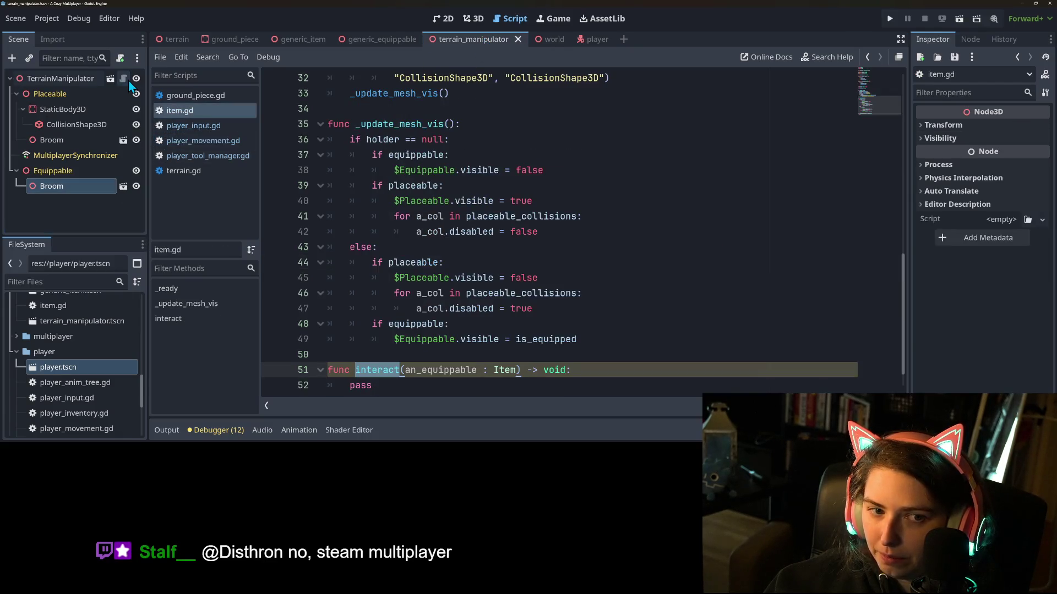
left_click(516, 324)
scroll("down", 3)
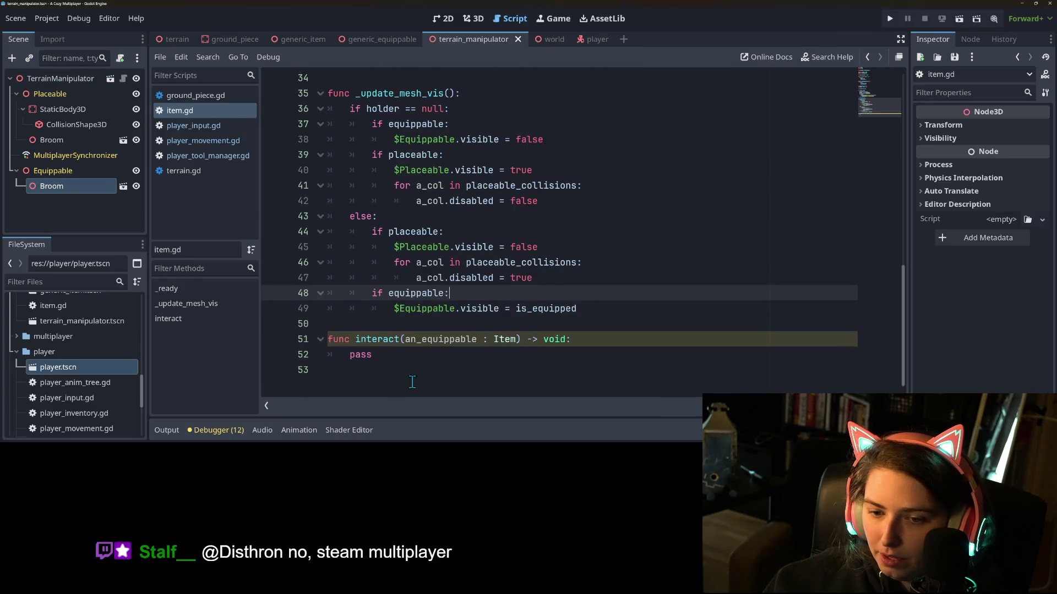
double_click(368, 339)
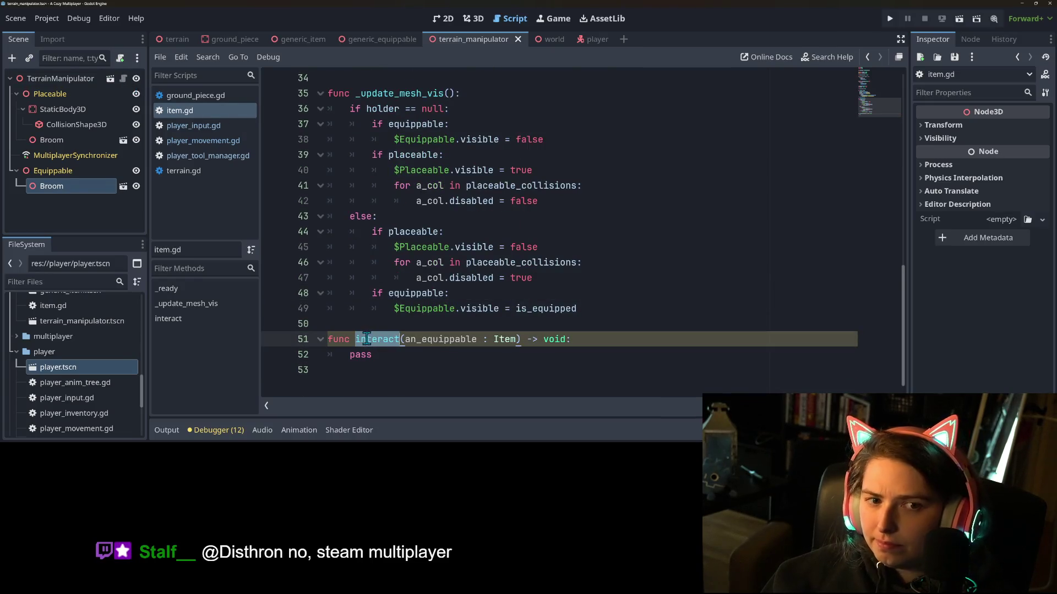
scroll("up", 3)
scroll("down", 3)
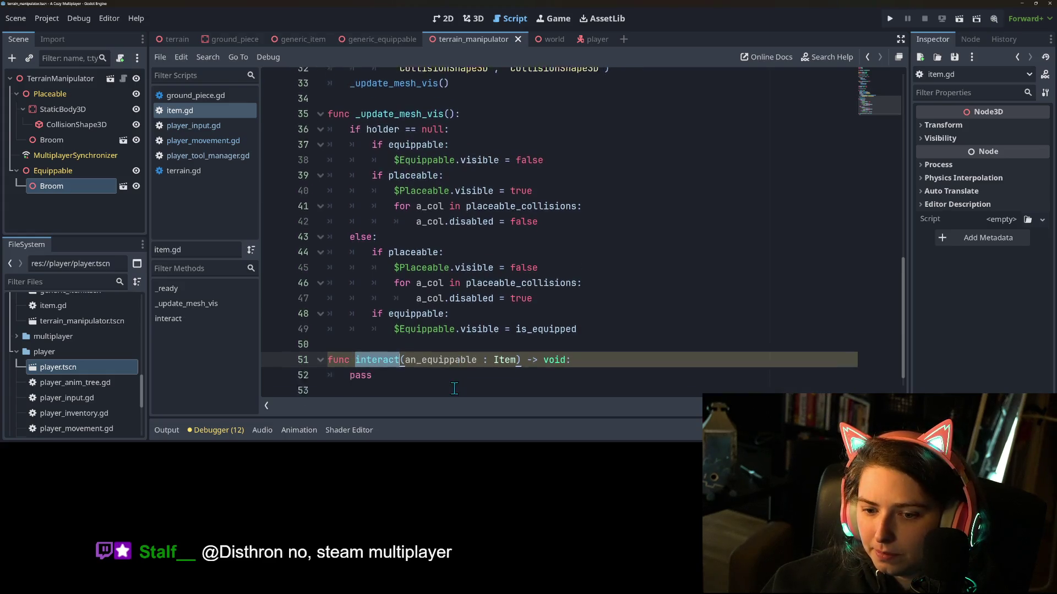
left_click(447, 360)
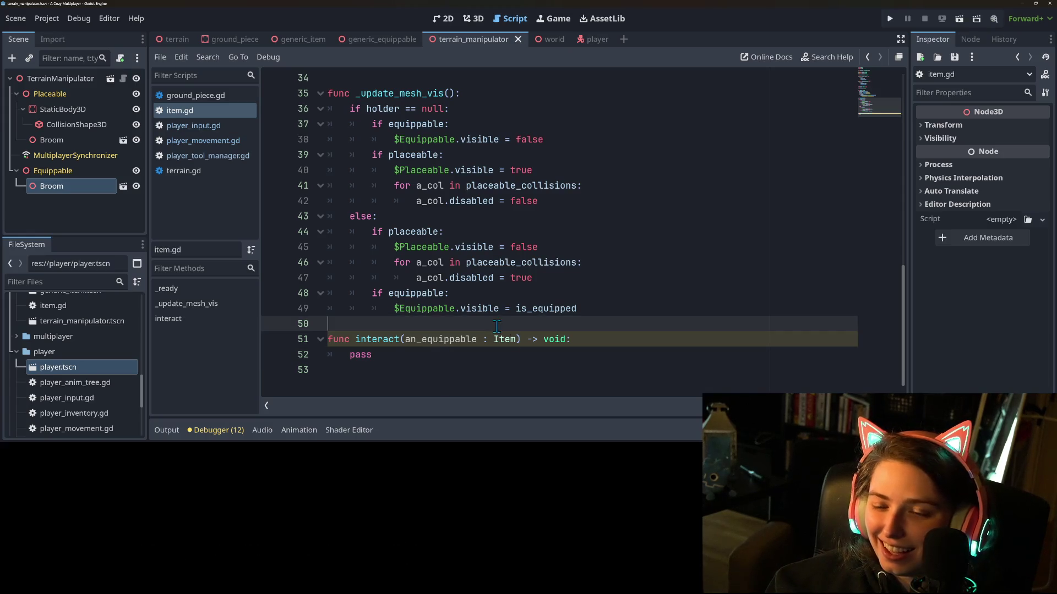
- Review item.gd's placeable_collisions declarations, then switch to the terrain scene
scroll("up", 3)
scroll("up", 3)
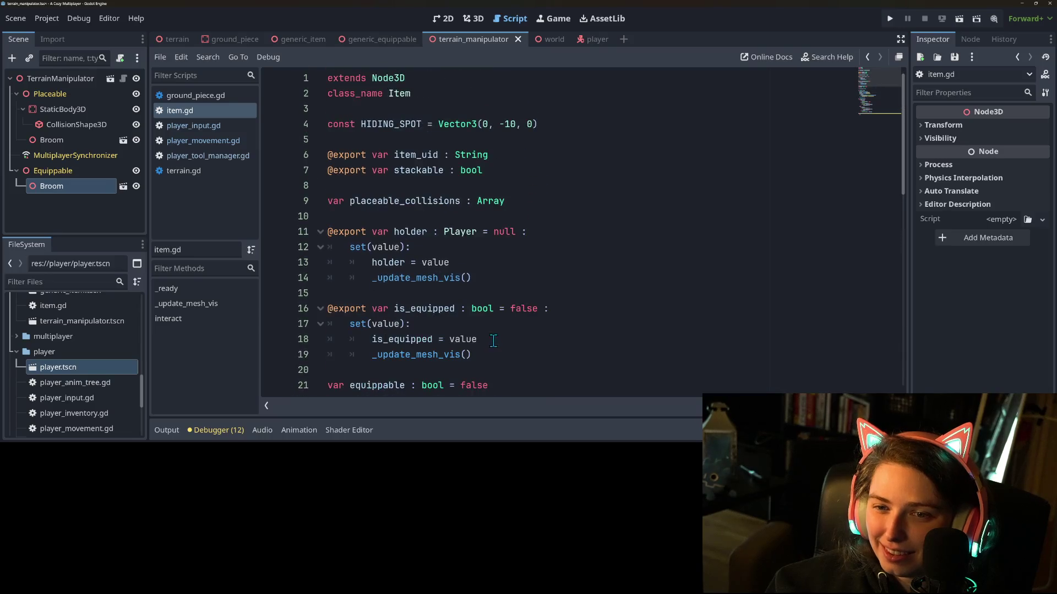
scroll("down", 3)
scroll("up", 3)
left_click(446, 157)
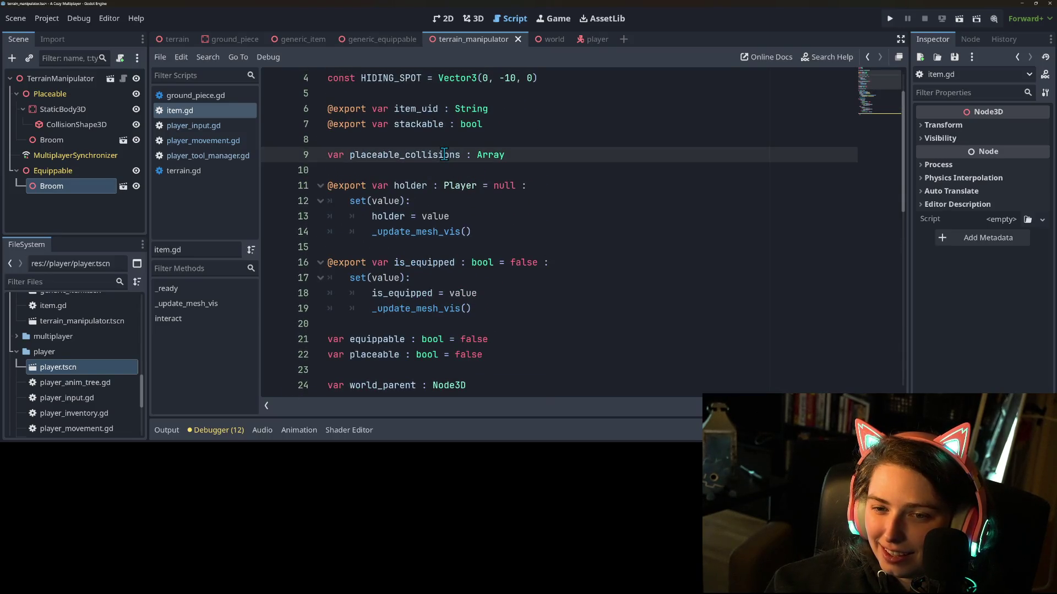
left_click(420, 165)
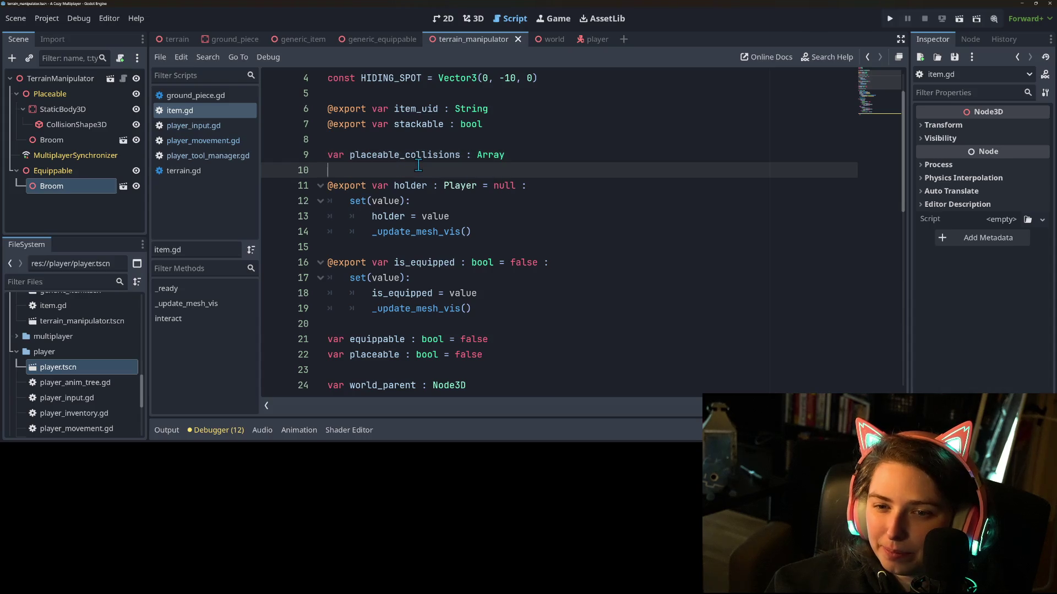
left_click(474, 155)
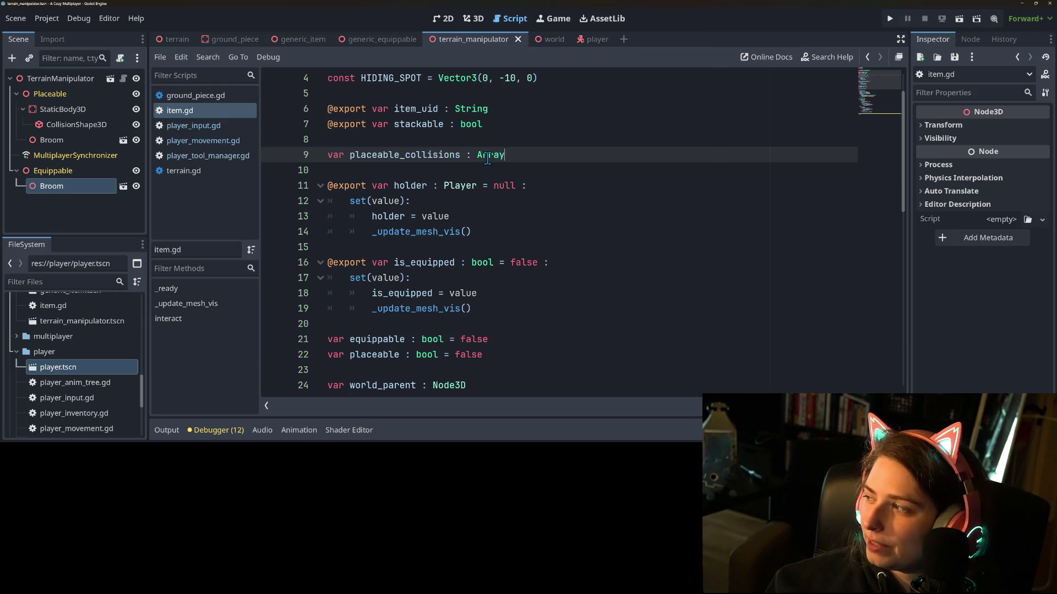
left_click(548, 296)
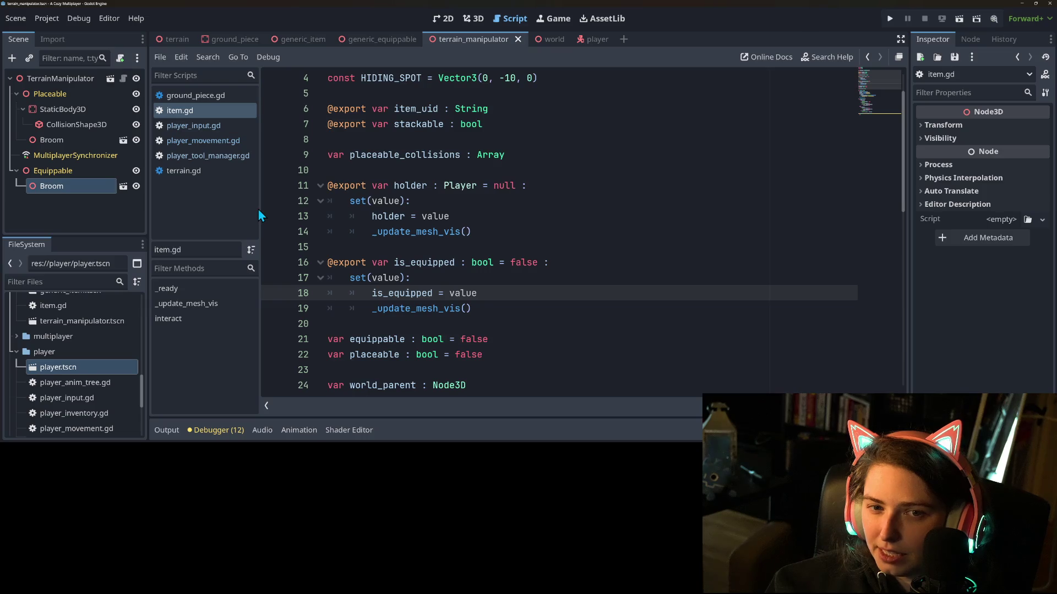
left_click(176, 45)
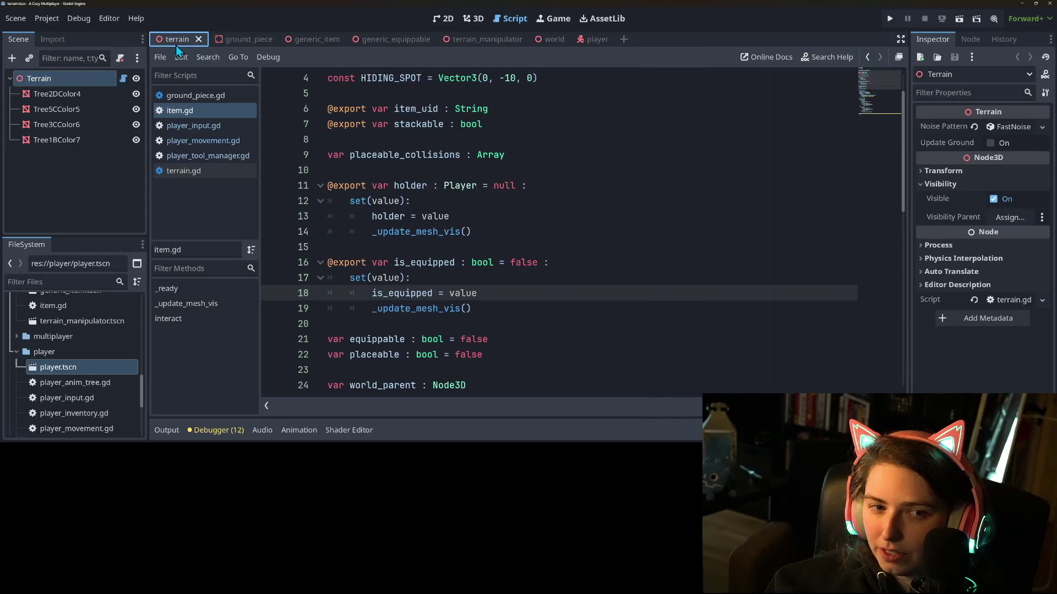
- Orbit and zoom around the terrain in 3D, then orbit the ground_piece box
left_click(478, 18)
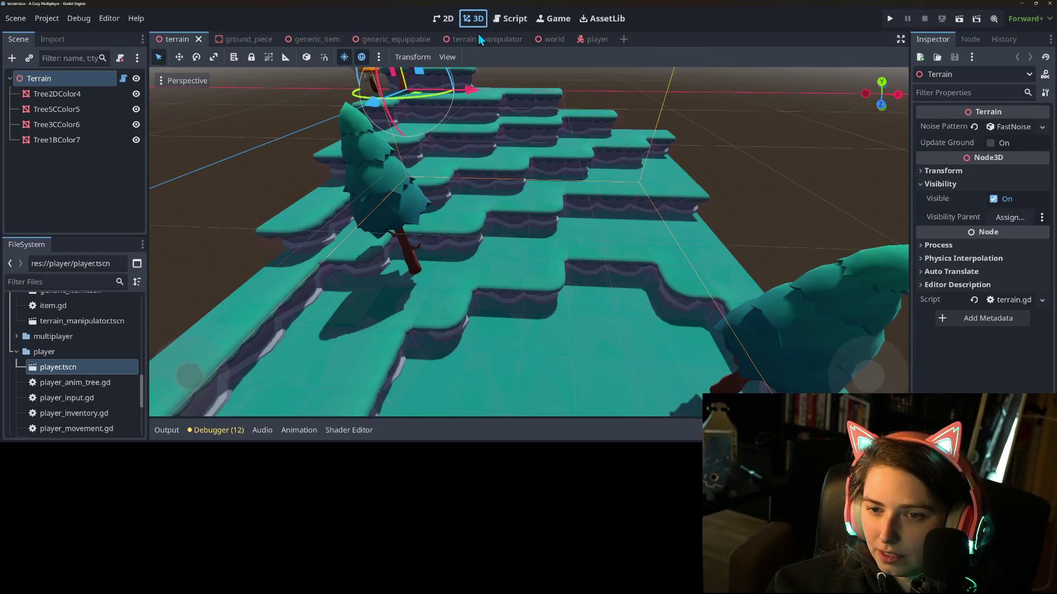
scroll("up", 3)
scroll("down", 3)
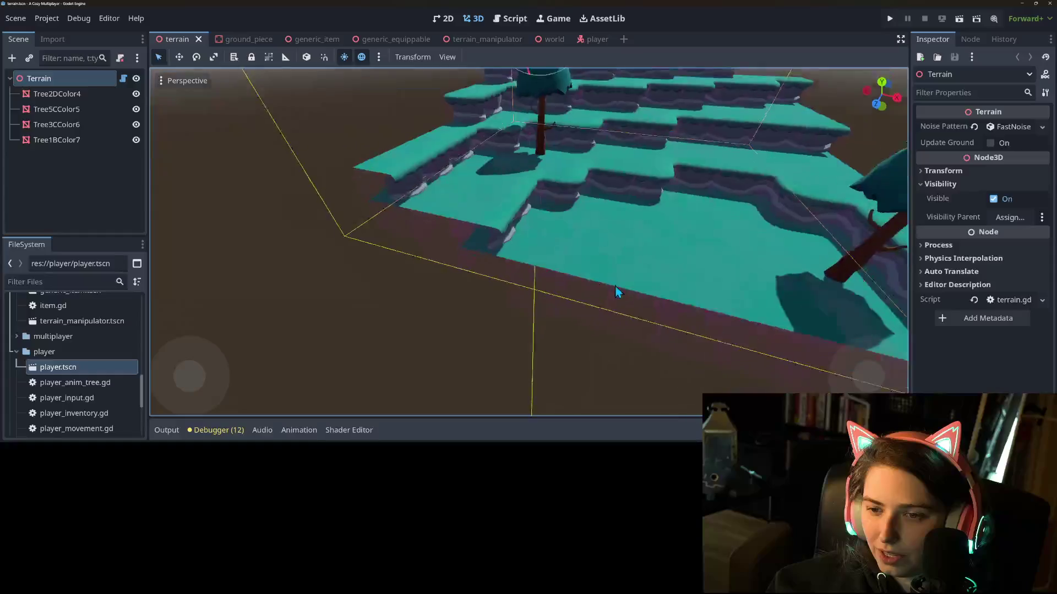
scroll("up", 3)
scroll("up", 3)
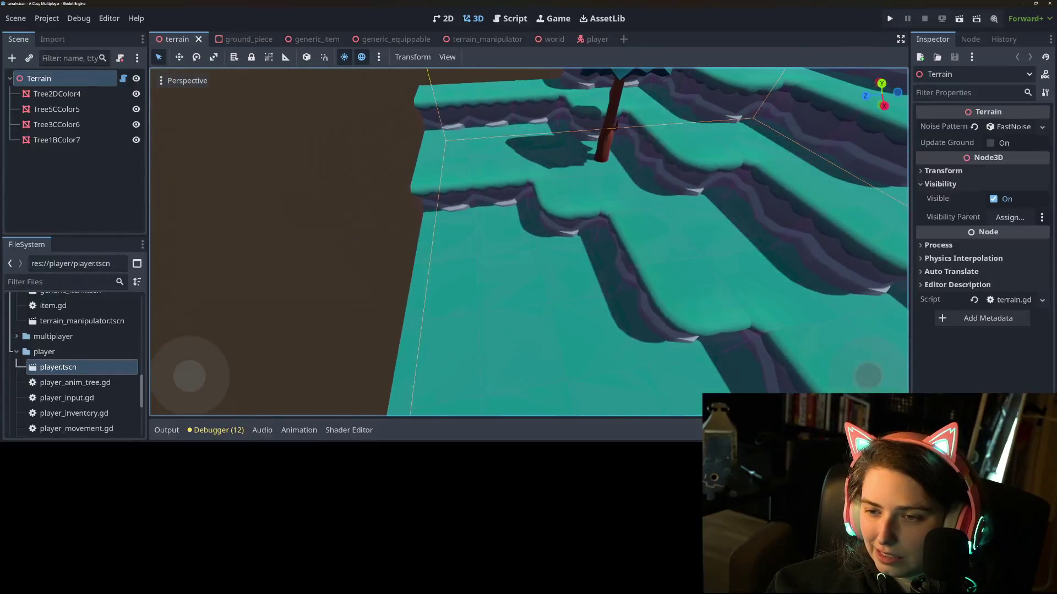
left_click_drag(543, 302, 558, 245)
scroll("up", 3)
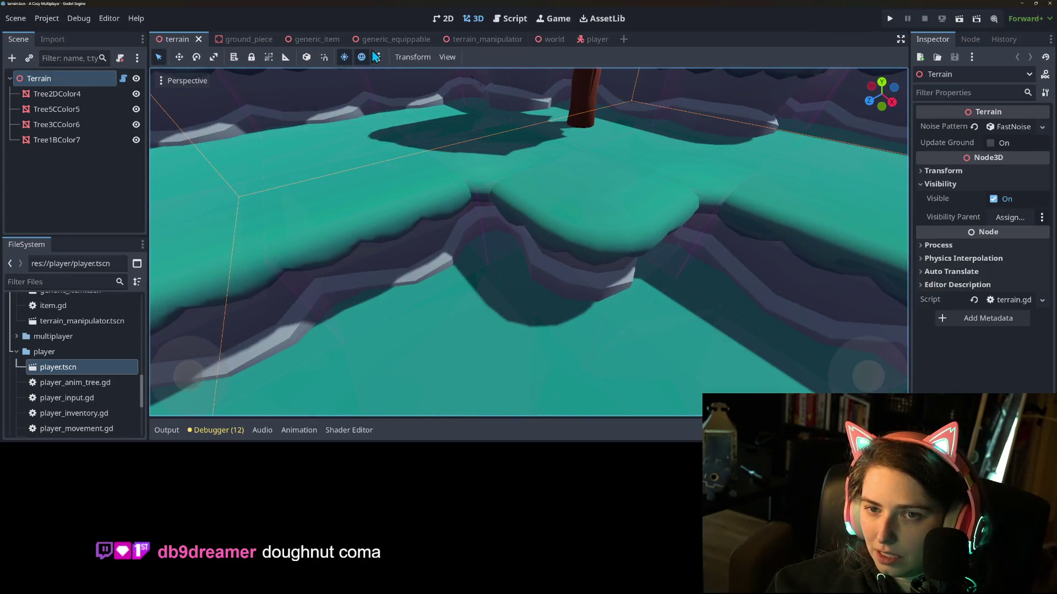
left_click(245, 39)
left_click_drag(528, 278, 582, 281)
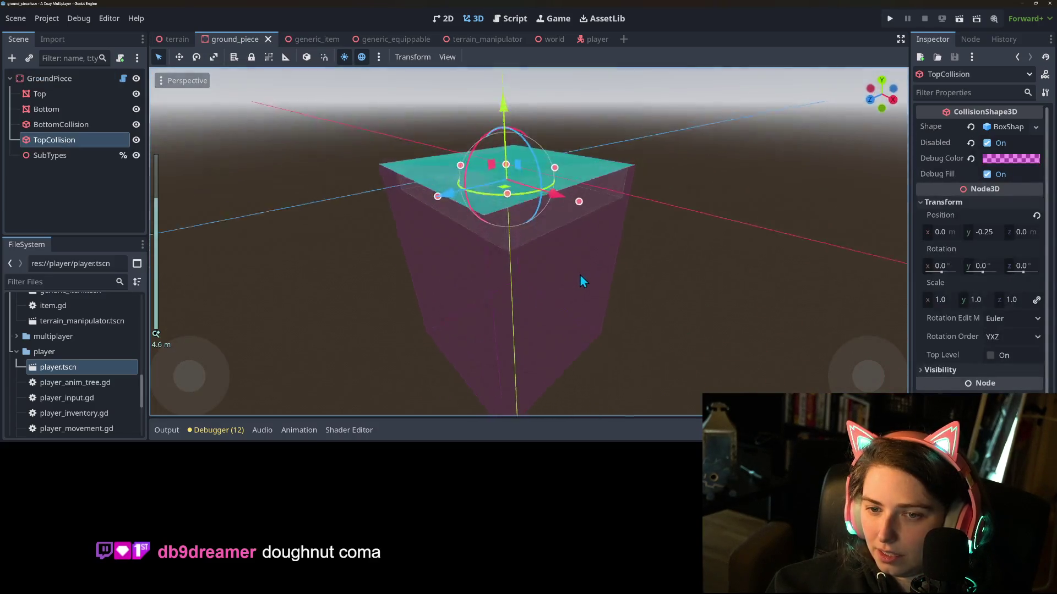
- Open ground_piece.gd from the GroundPiece root and scroll to the set_sub_type function
left_click(53, 82)
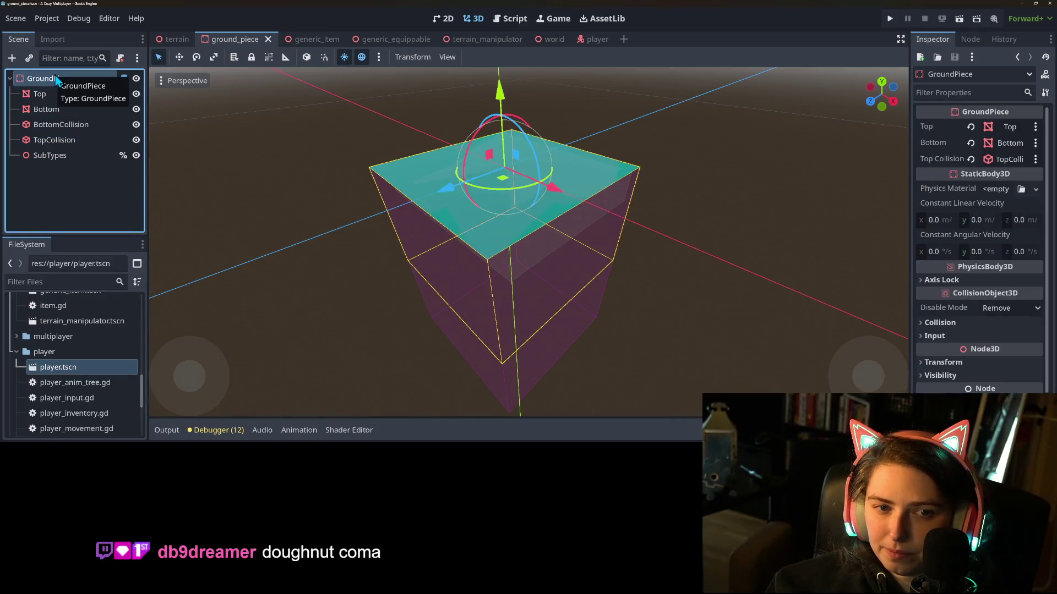
left_click(123, 79)
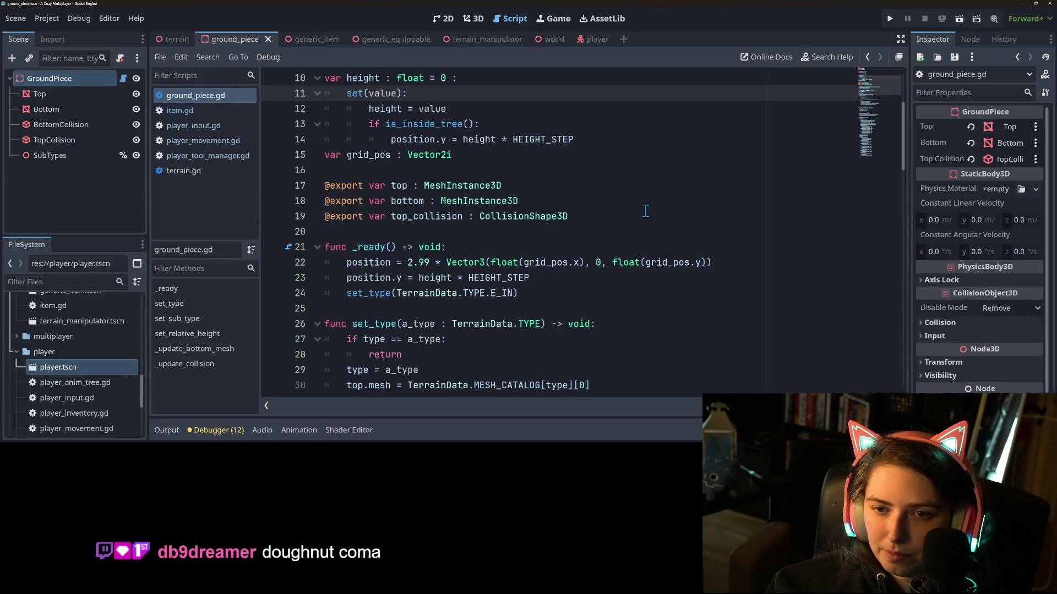
left_click(645, 211)
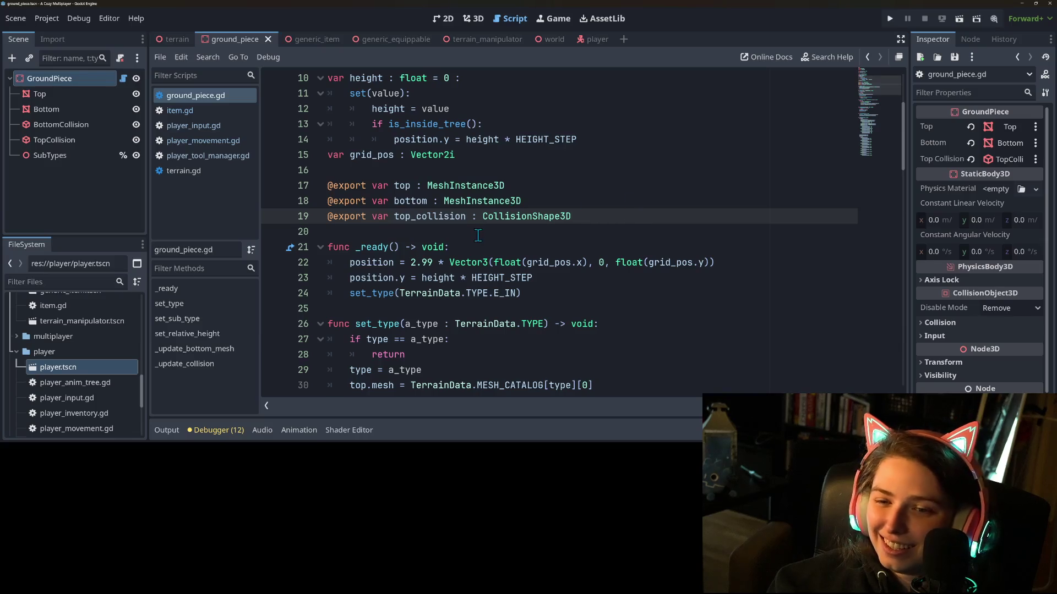
scroll("up", 3)
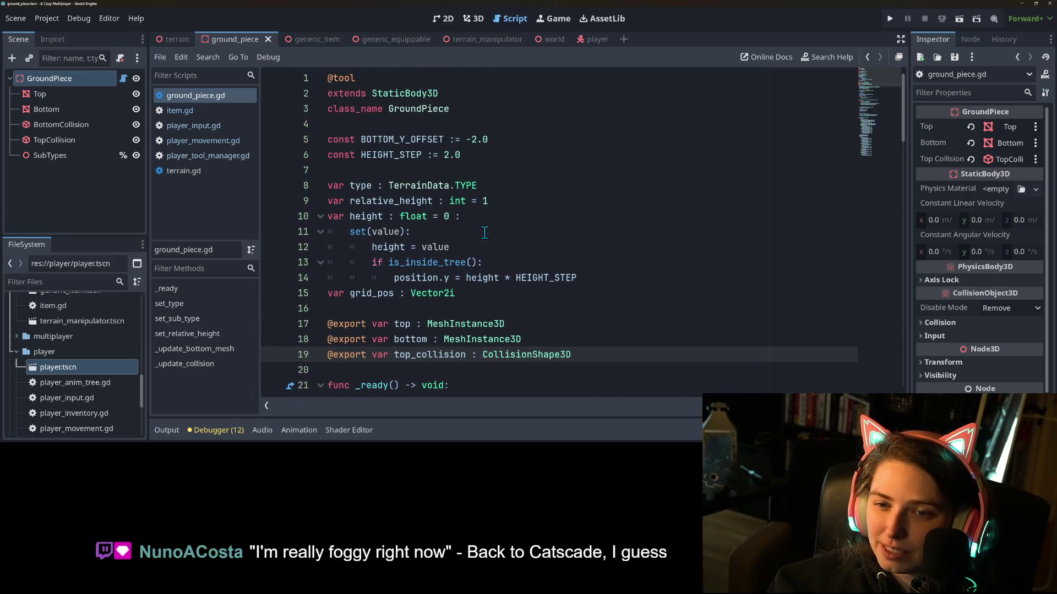
scroll("down", 3)
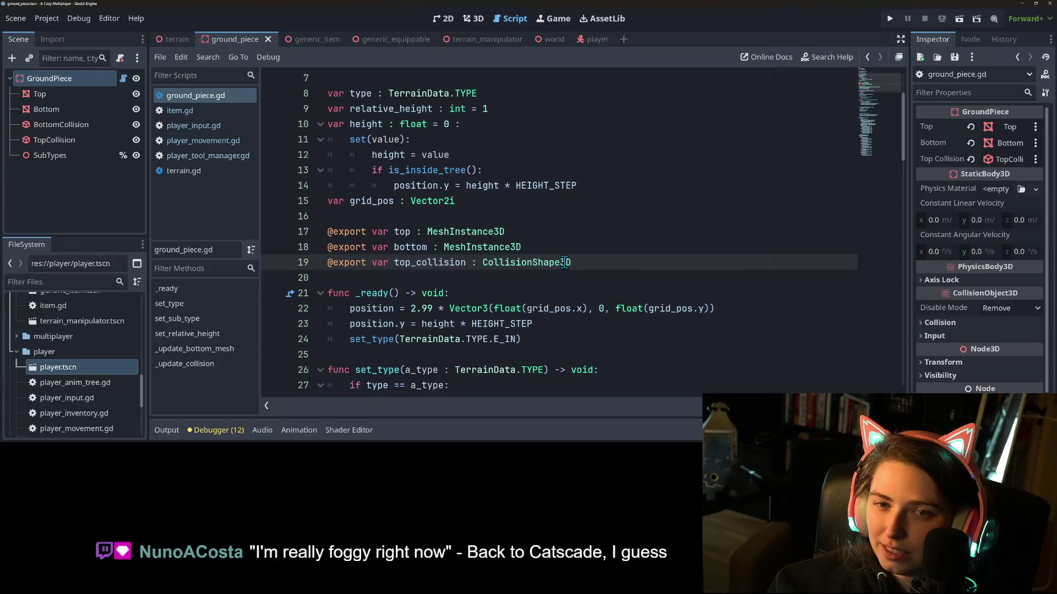
scroll("down", 3)
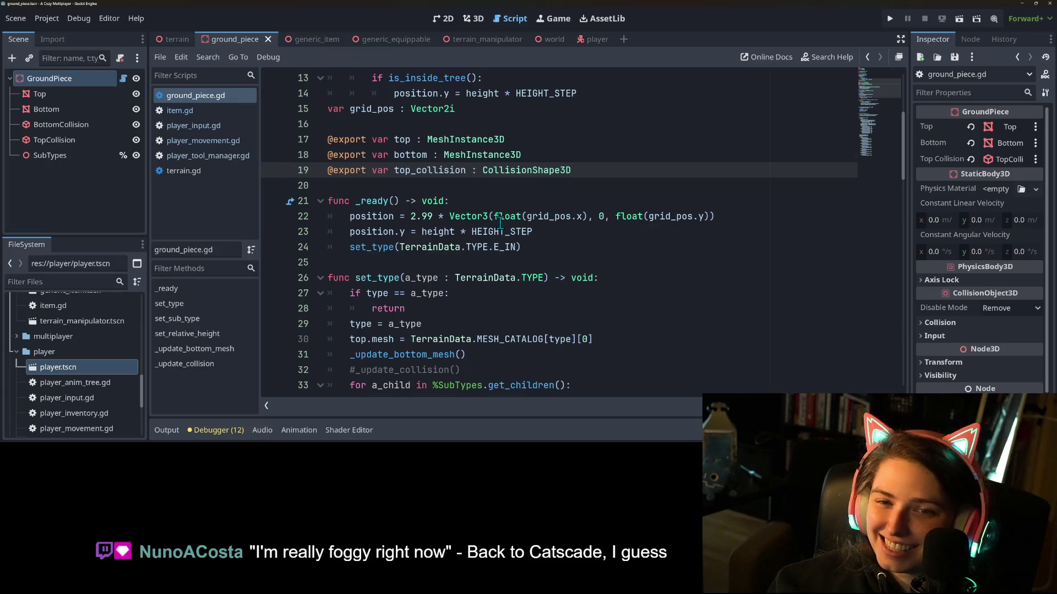
scroll("down", 3)
scroll("down", 3)
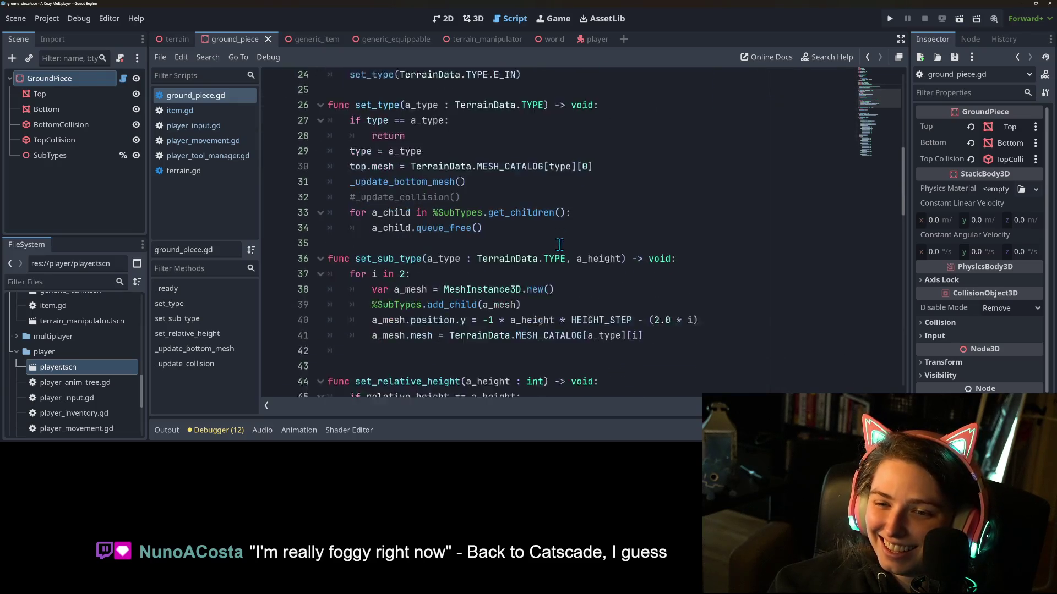
scroll("down", 3)
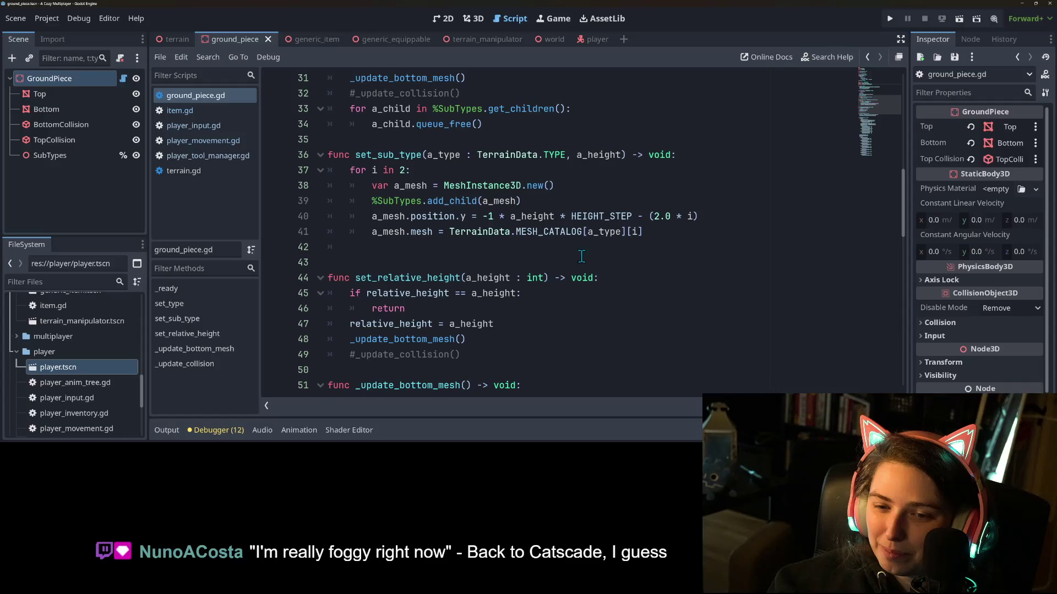
- Delete the stray blank line 42, then open the generic_item scene for reference
left_click(393, 249)
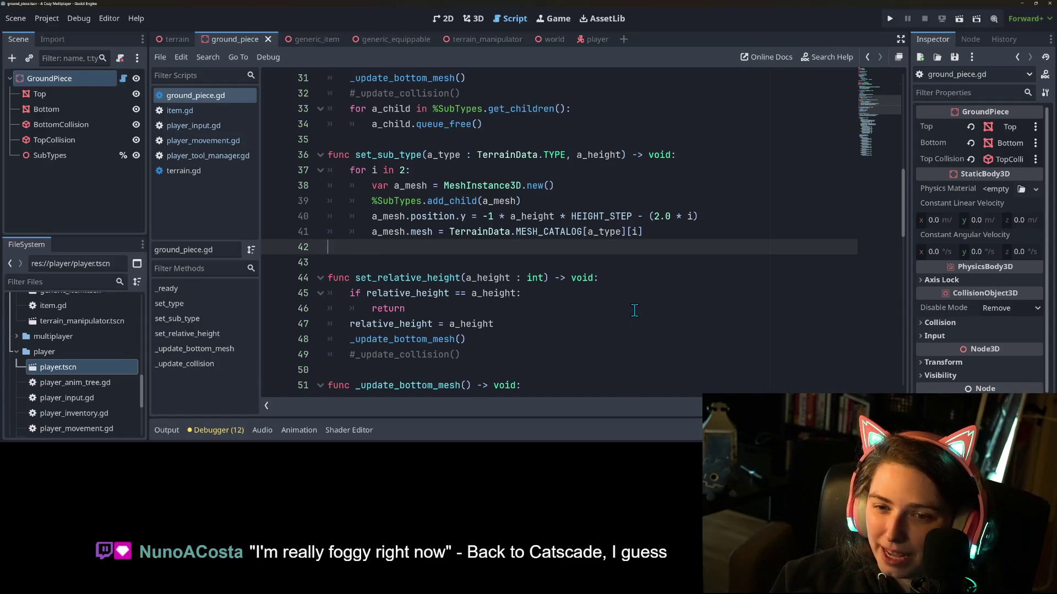
key("BackSpace")
key("BackSpace")
scroll("down", 3)
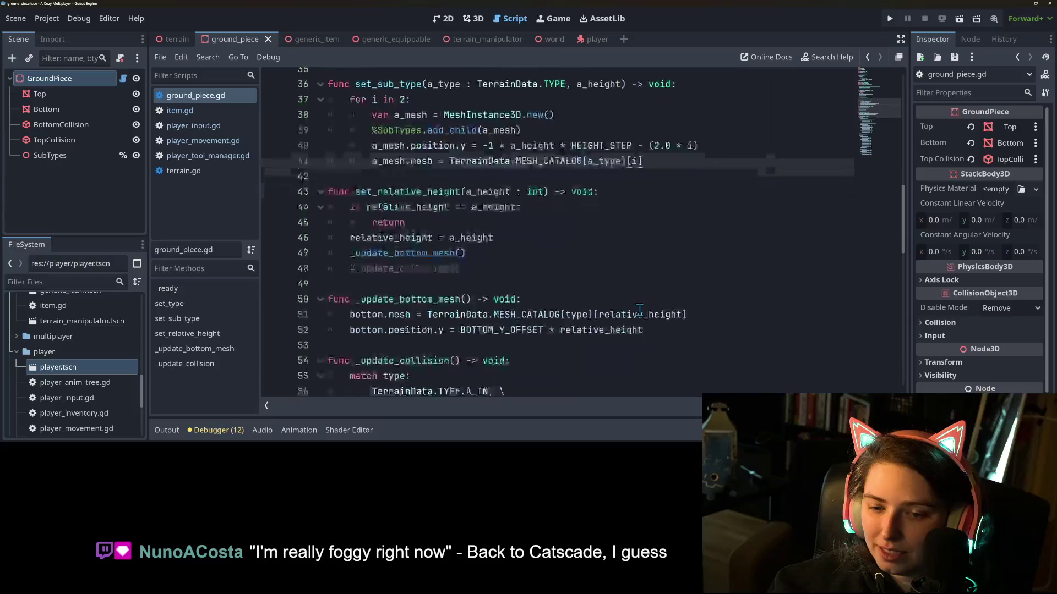
scroll("down", 3)
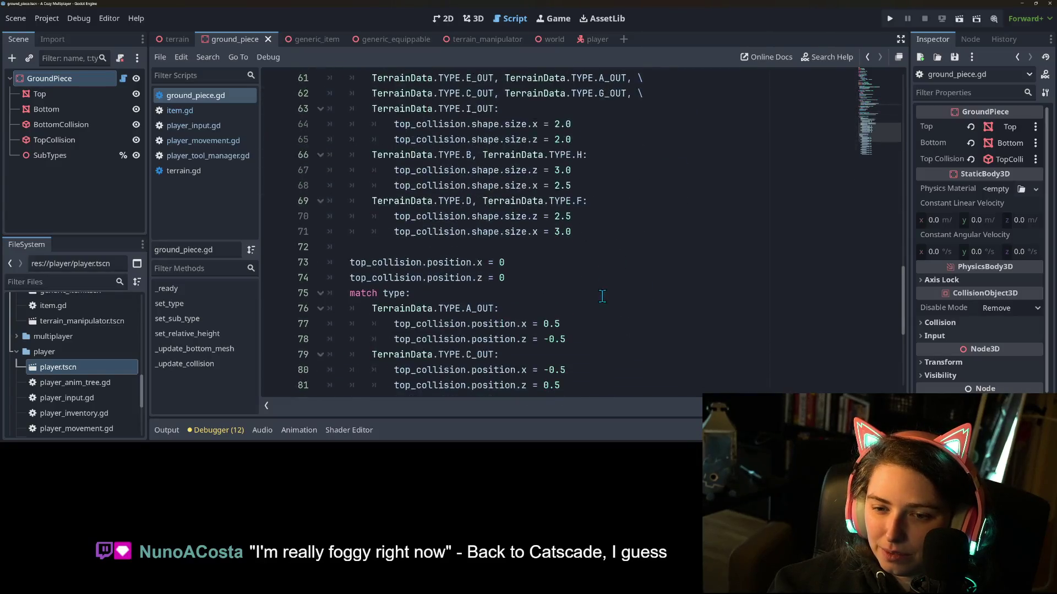
scroll("up", 3)
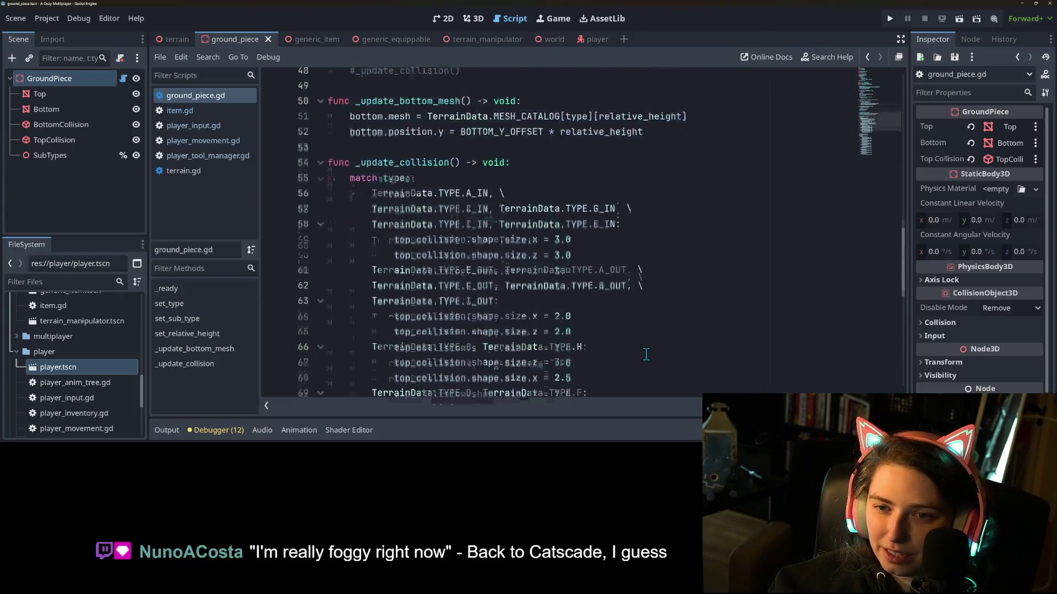
scroll("up", 3)
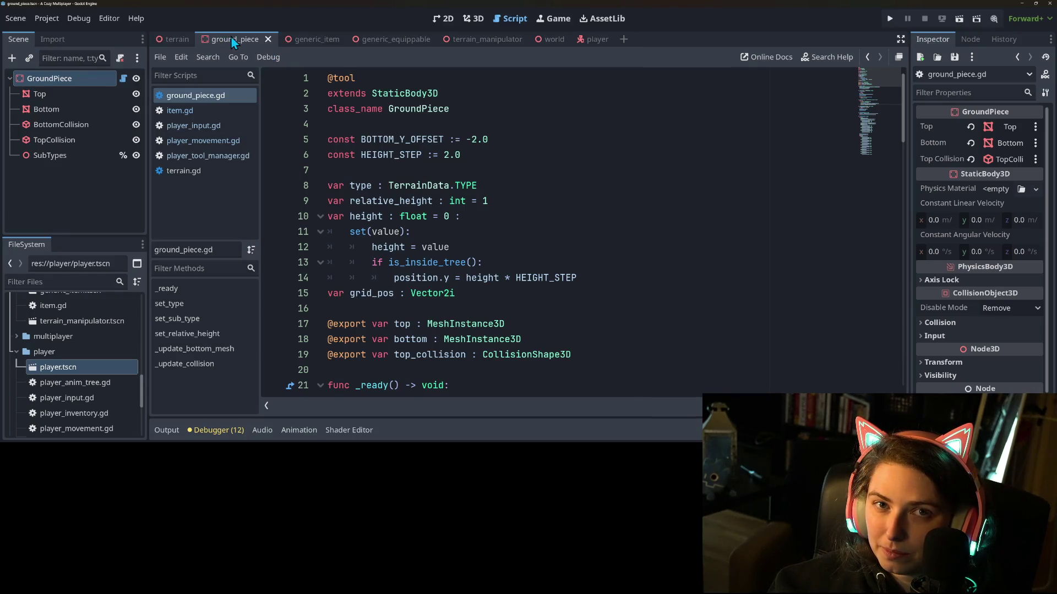
left_click(313, 42)
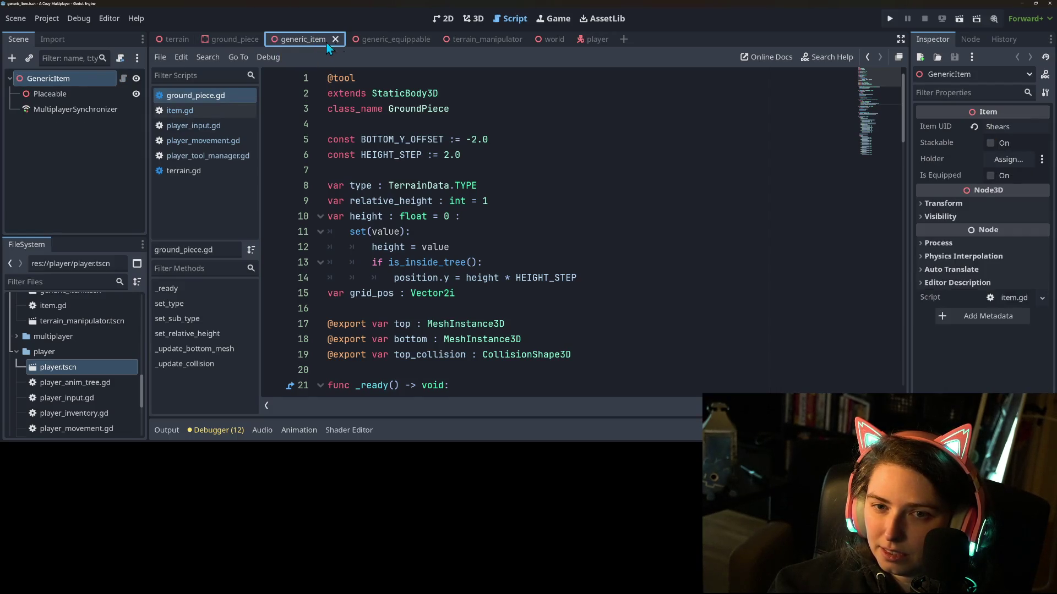
left_click(487, 44)
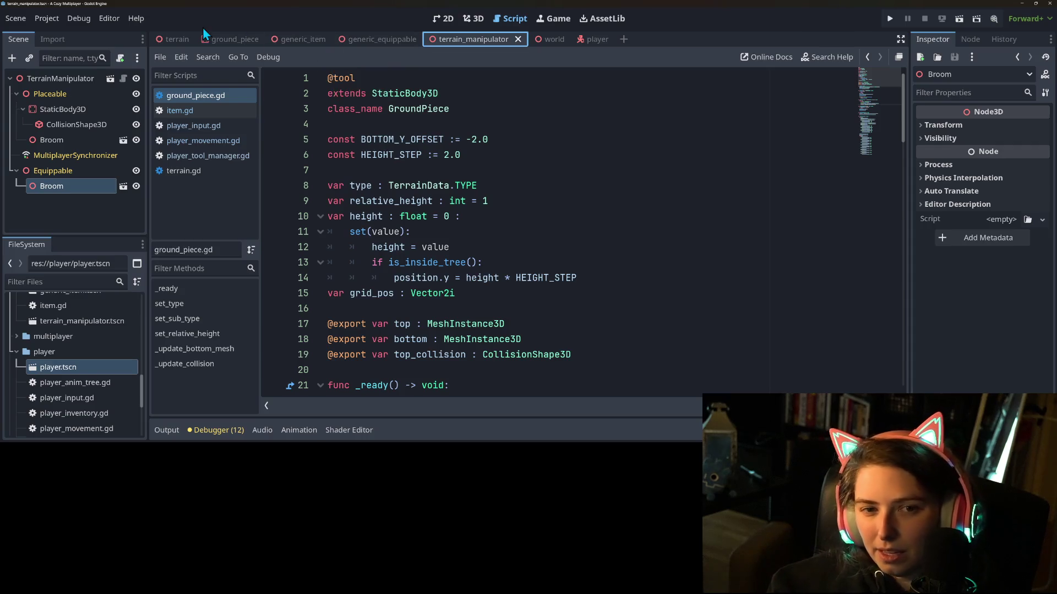
left_click(225, 42)
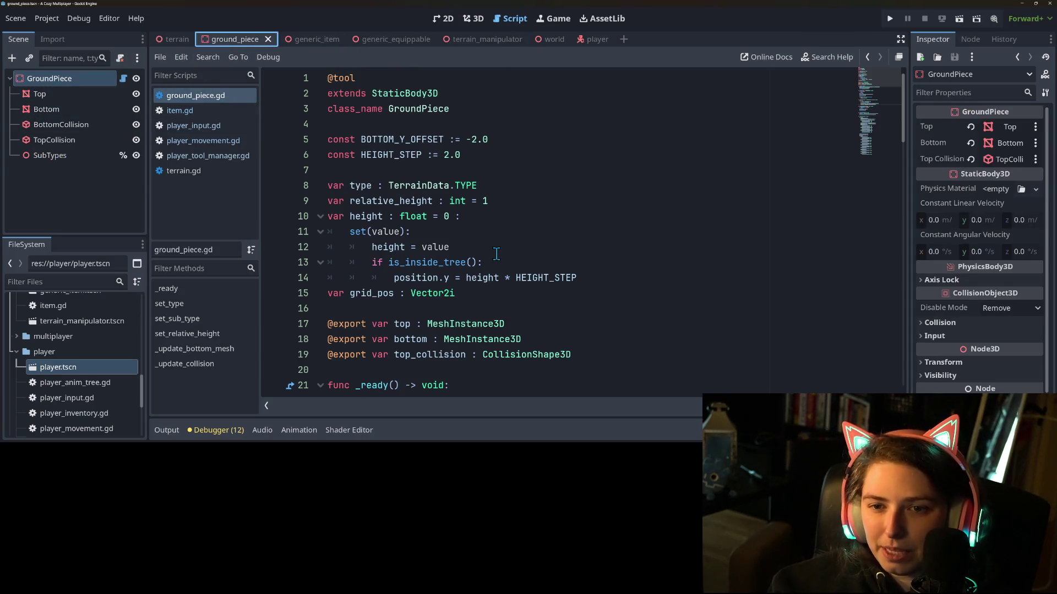
double_click(410, 94)
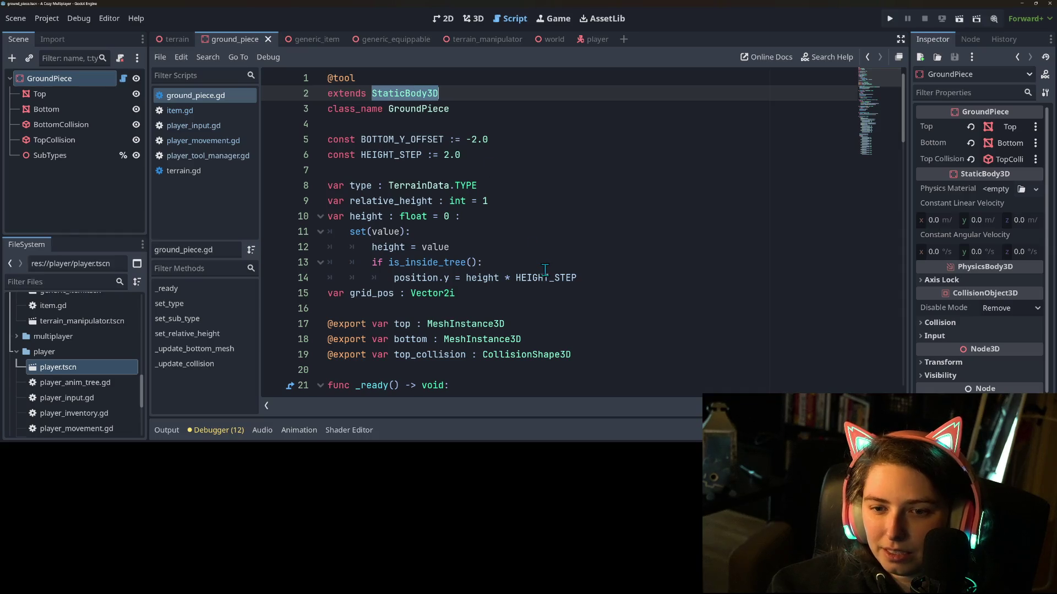
scroll("down", 3)
scroll("up", 3)
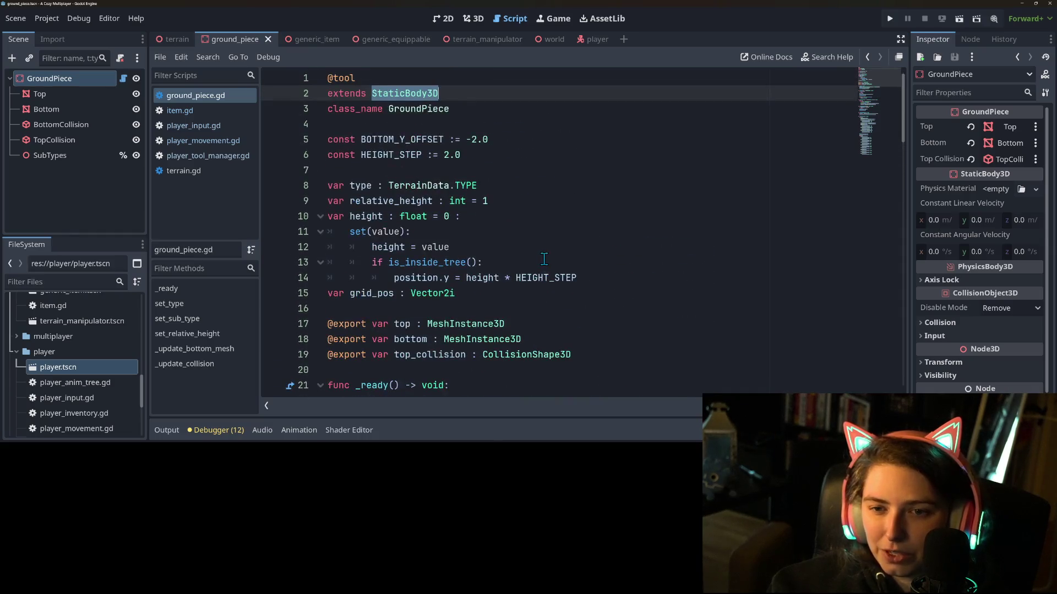
scroll("down", 3)
scroll("up", 3)
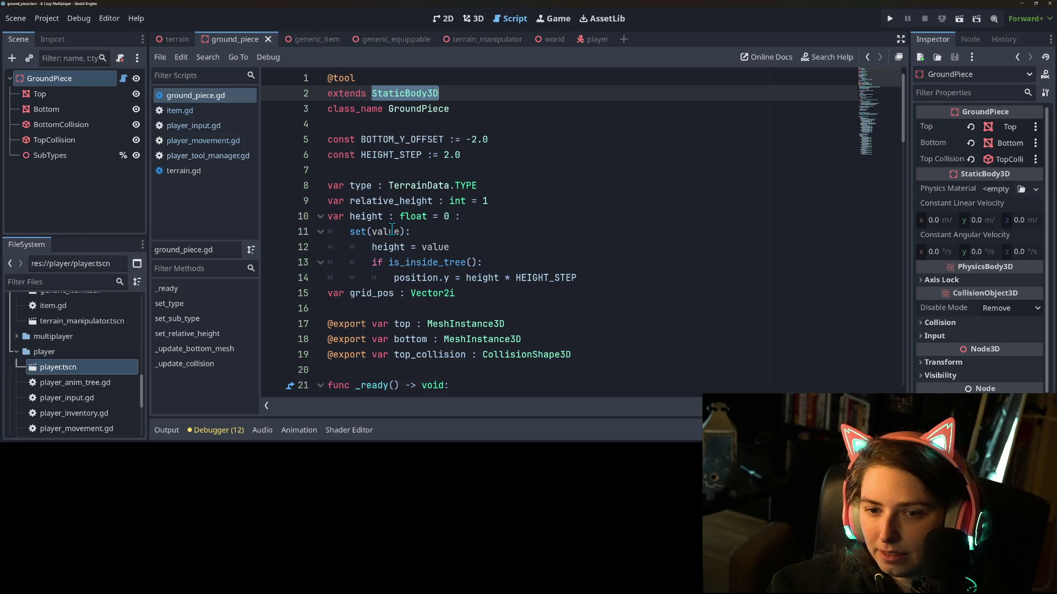
scroll("down", 3)
scroll("down", 3)
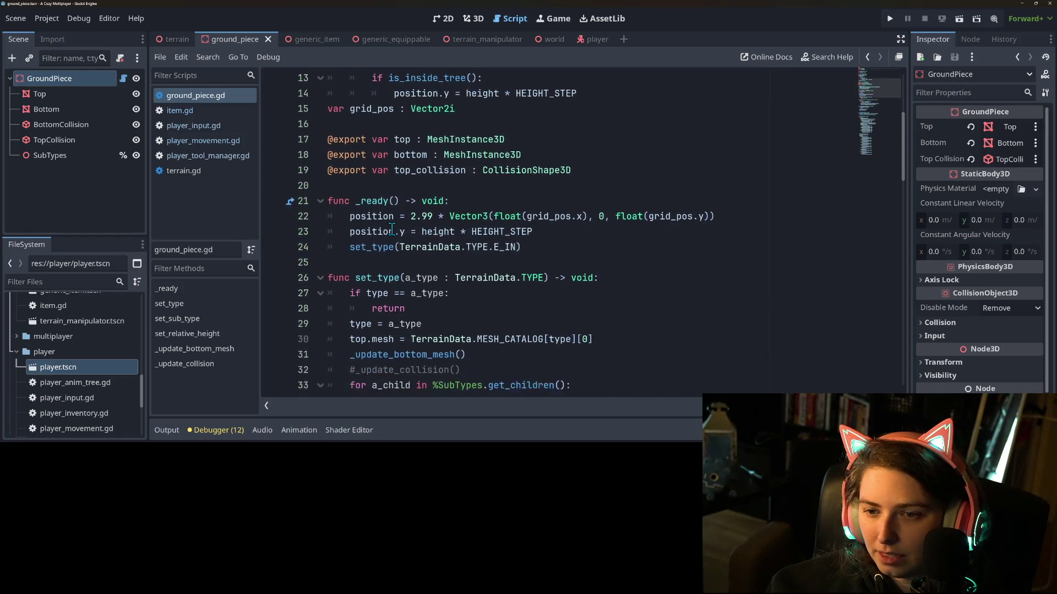
scroll("down", 3)
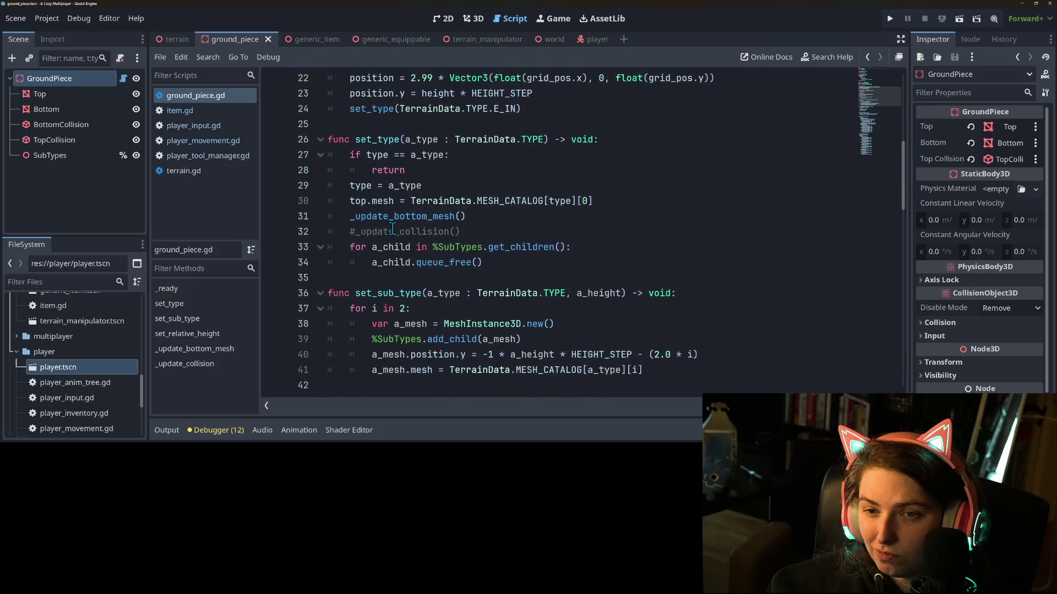
scroll("down", 3)
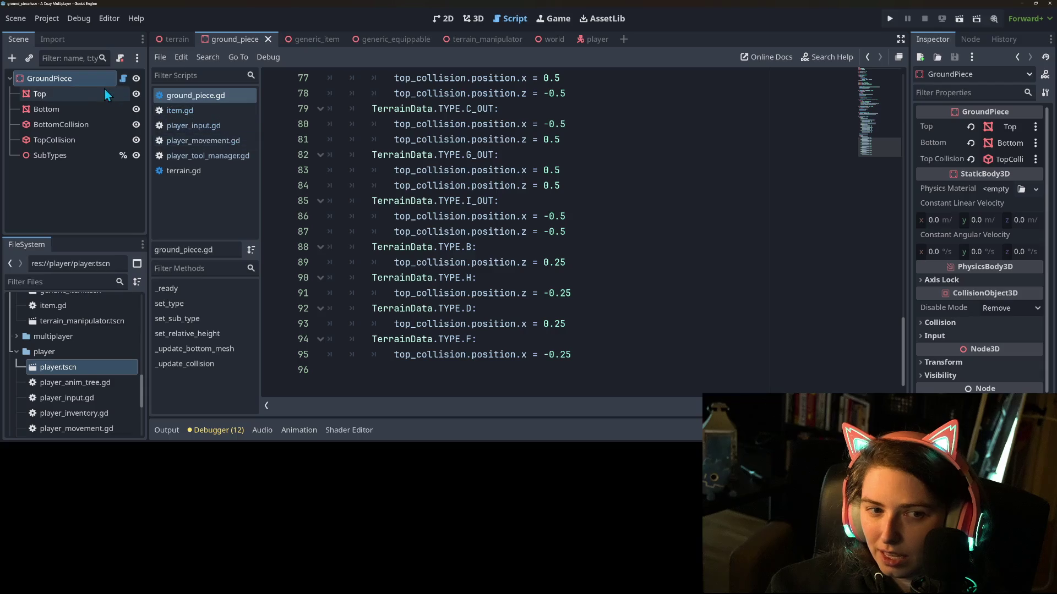
right_click(71, 81)
- Add a StaticBody3D child under GroundPiece and move BottomCollision and TopCollision into it
left_click(113, 110)
type("stat")
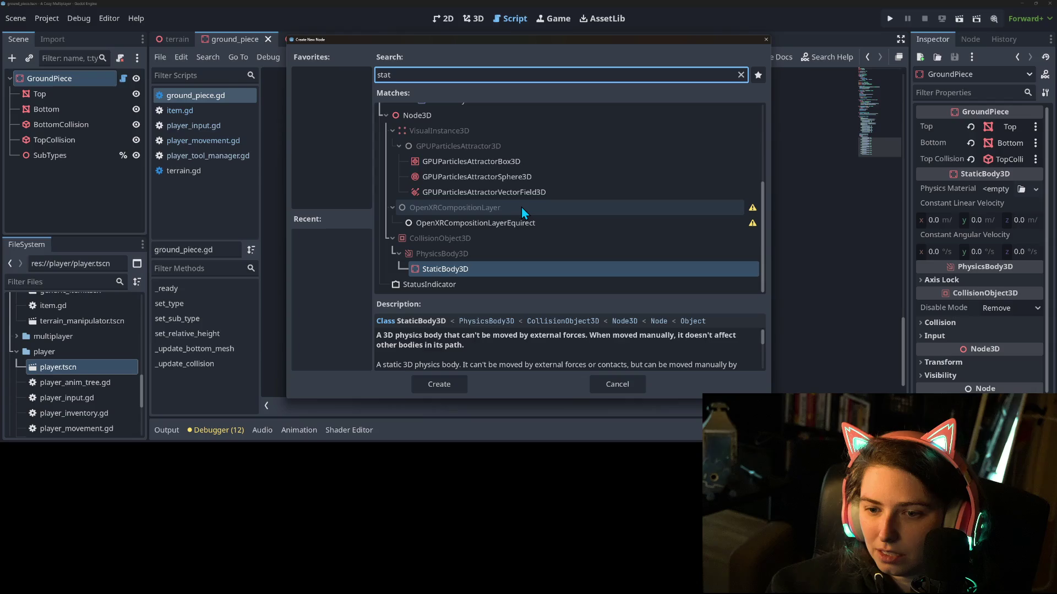
key("Return")
left_click(72, 125)
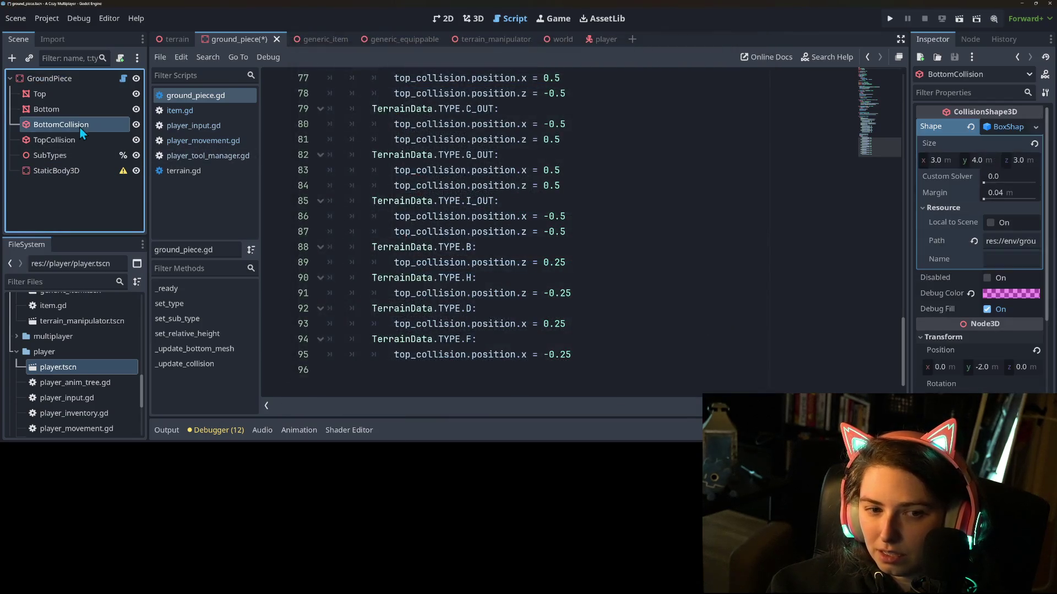
left_click(77, 139)
left_click_drag(77, 139, 67, 174)
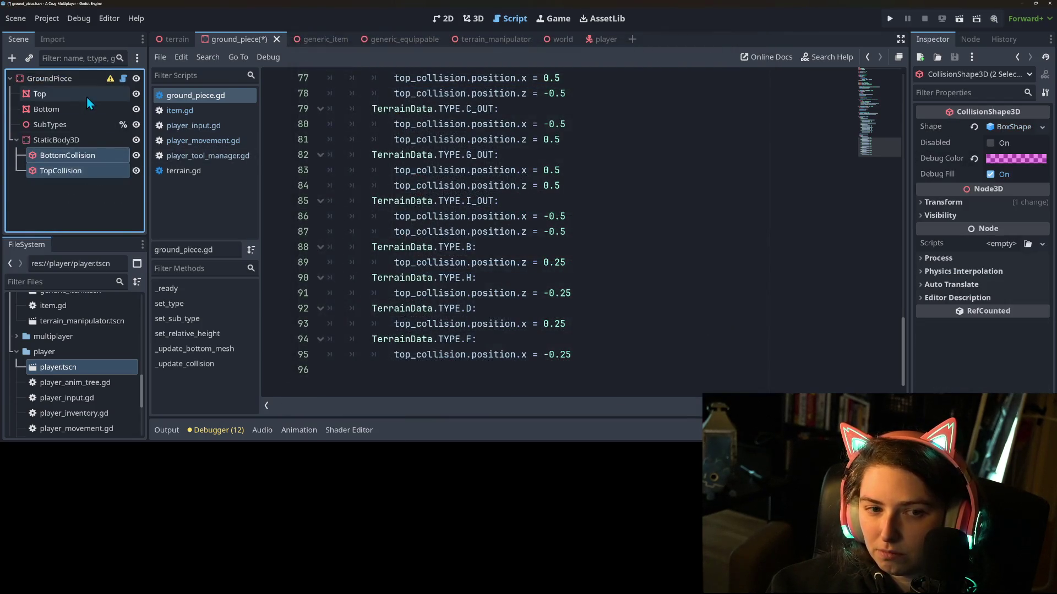
- Change the GroundPiece root node's type to Item
left_click(100, 79)
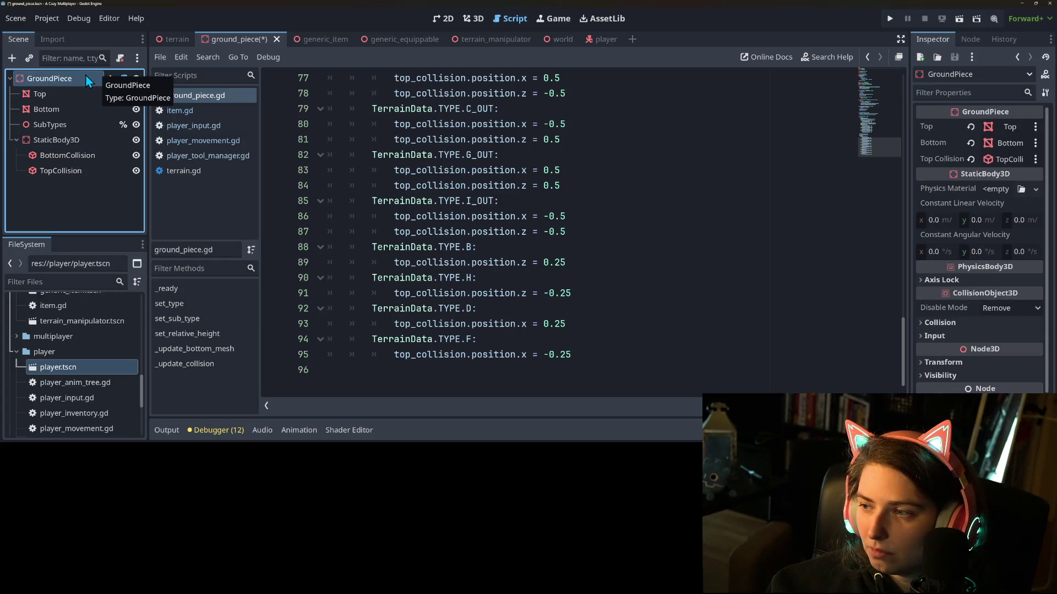
right_click(86, 81)
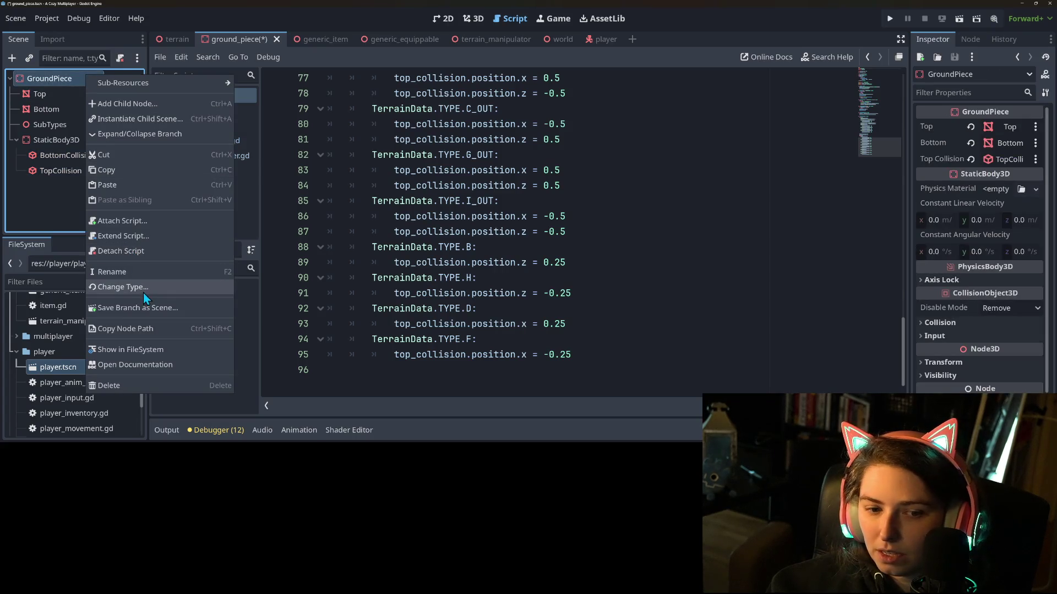
left_click(144, 285)
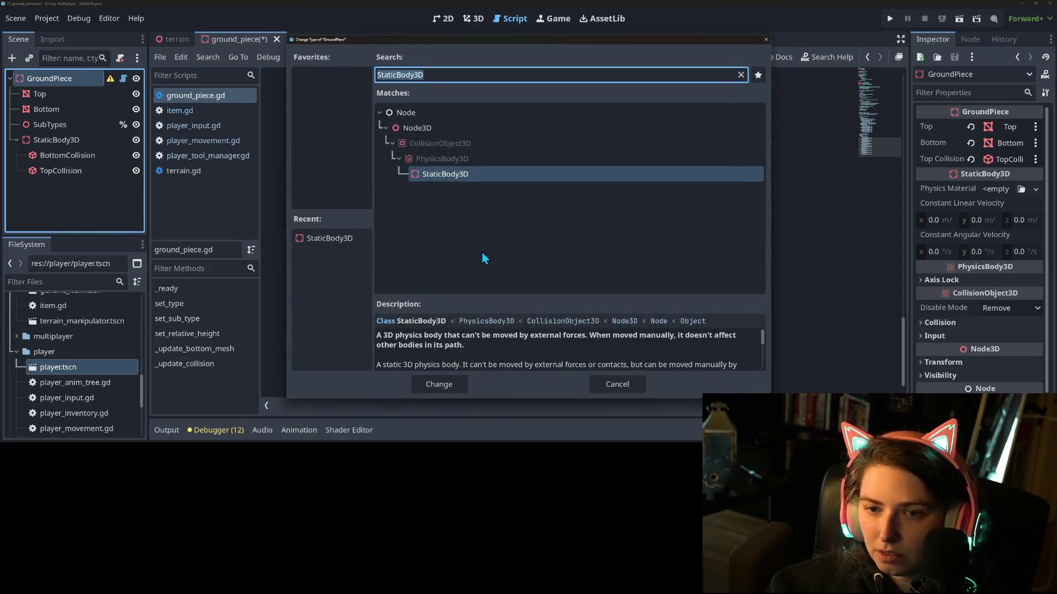
type("node3d")
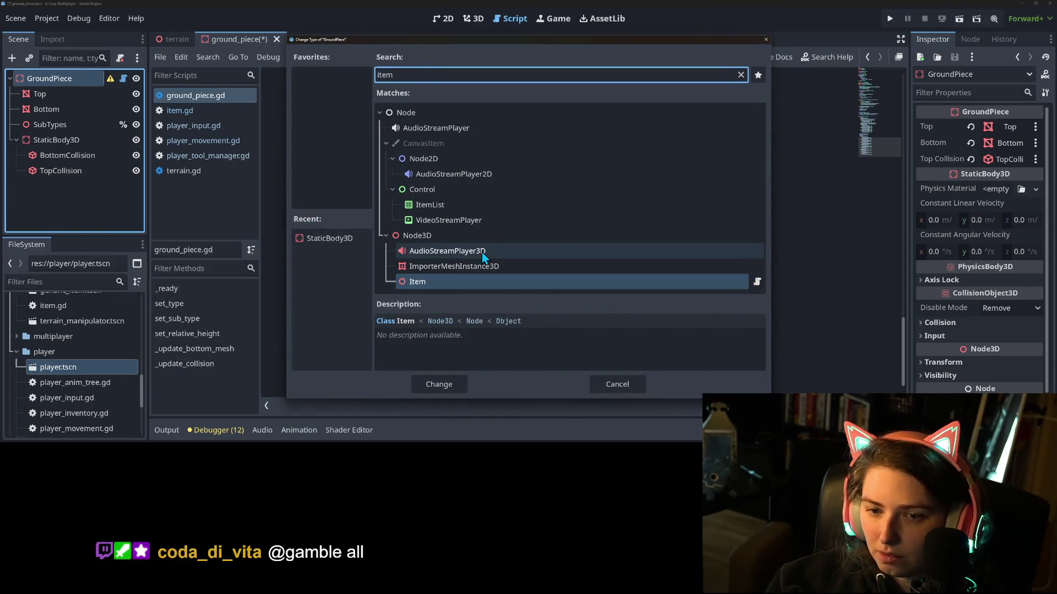
key("Return")
- In ground_piece.gd, replace StaticBody3D with Item on line 2's extends statement
scroll("up", 3)
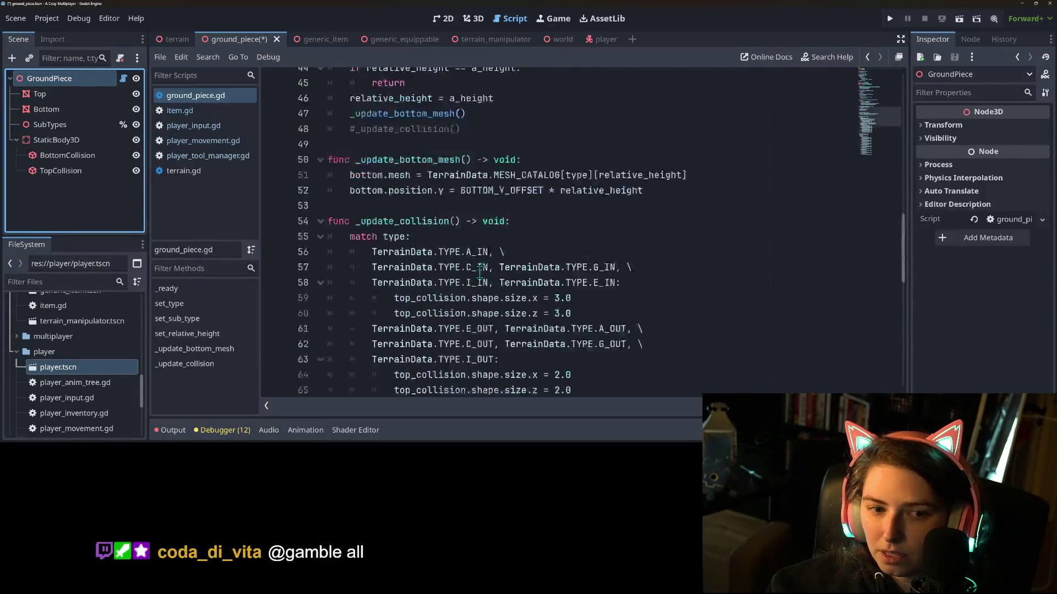
scroll("up", 3)
double_click(407, 94)
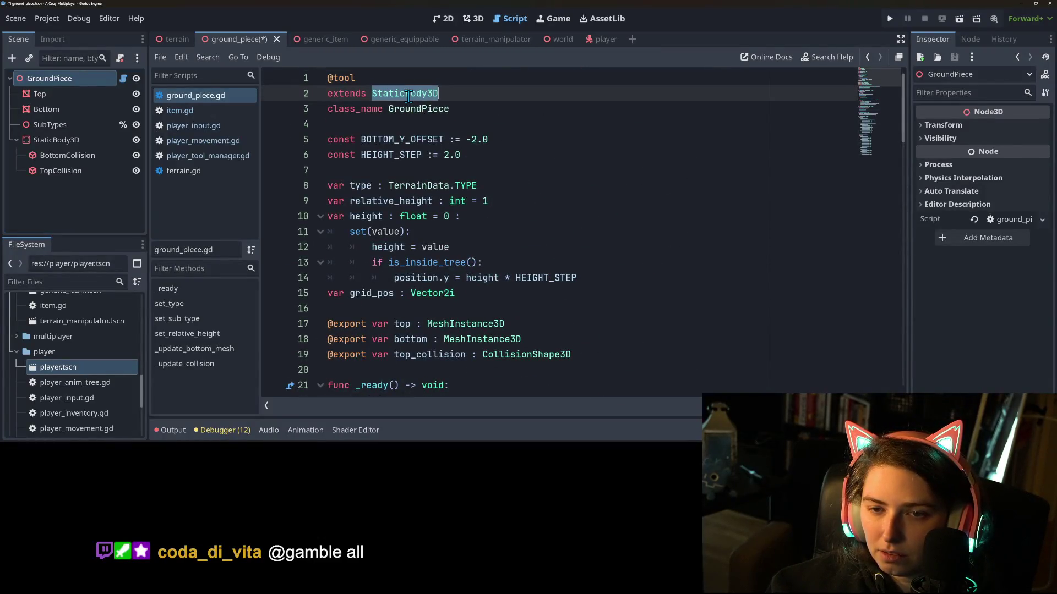
type("Item")
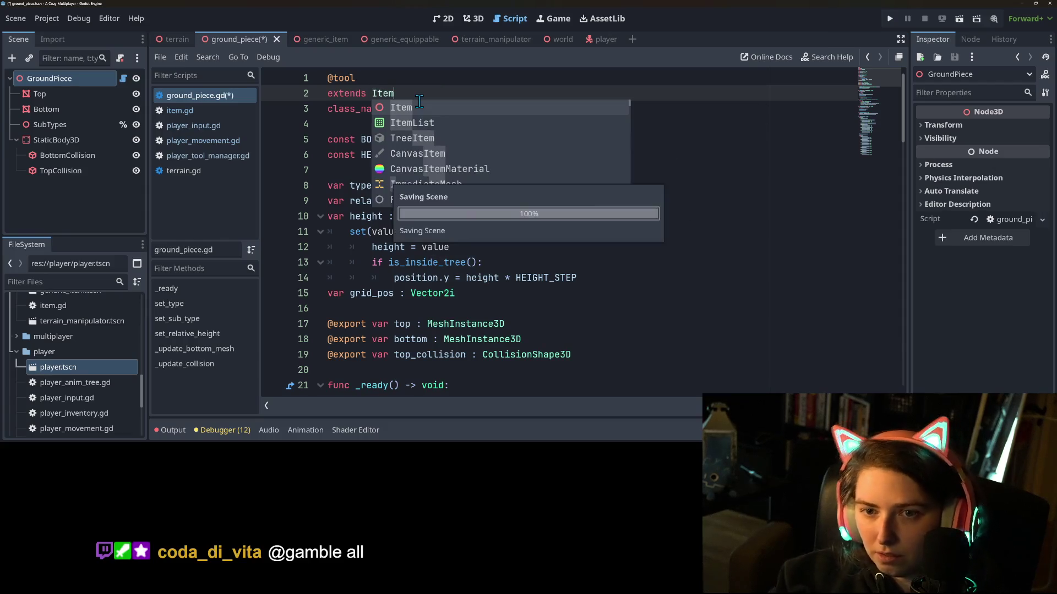
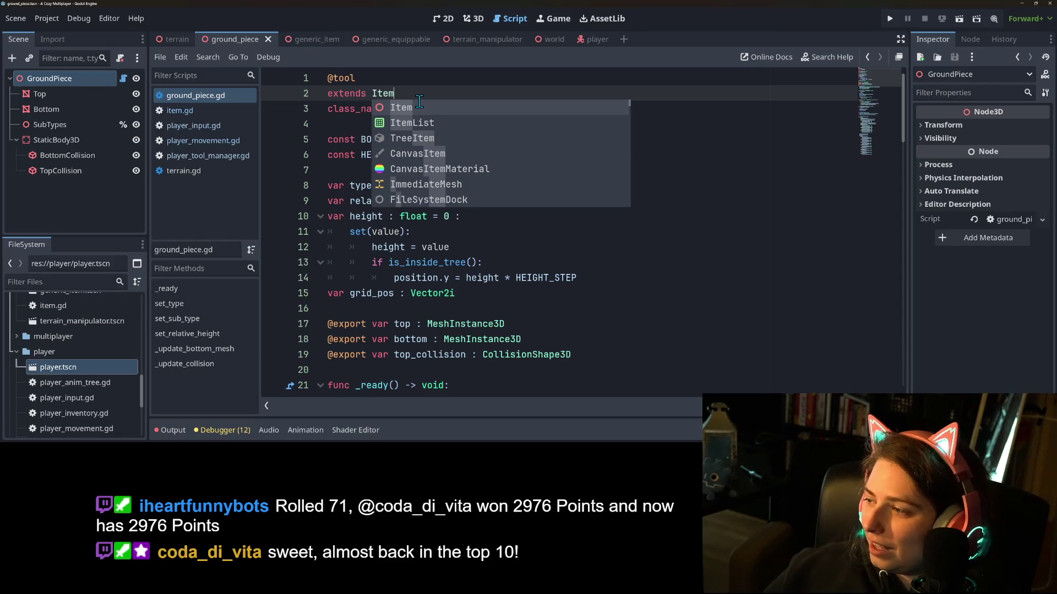
- Complete 'extends Item' in ground_piece.gd and run the game, which hits the Nil 'mesh' error
left_click(620, 291)
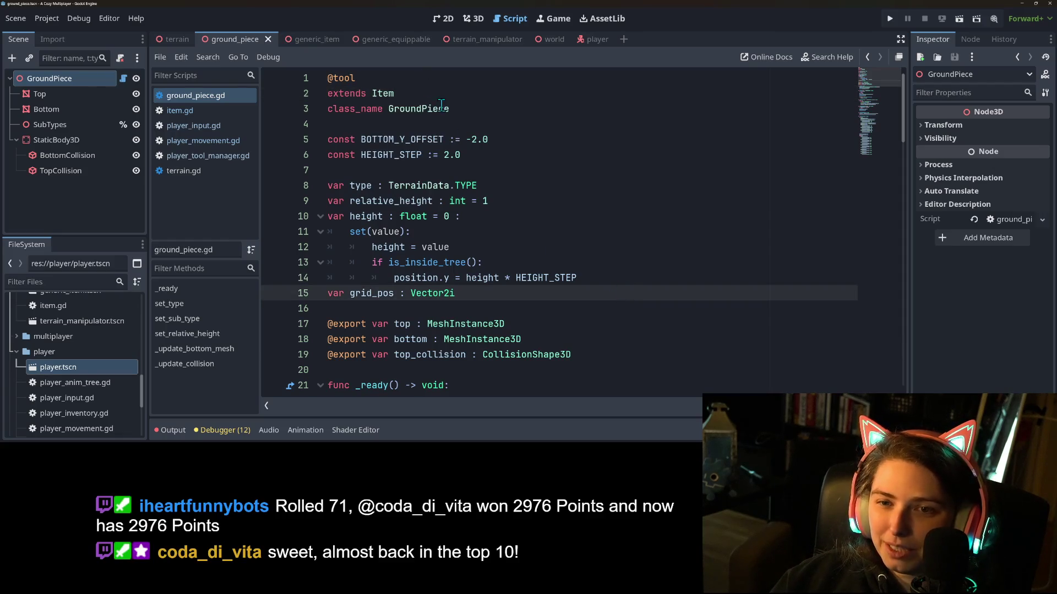
left_click(890, 16)
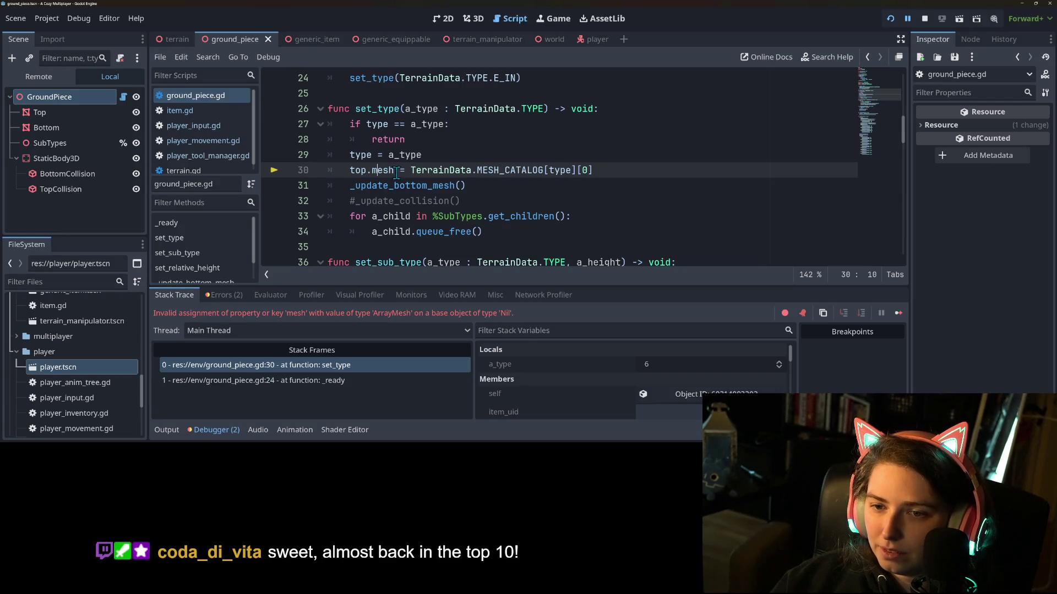
mouse_move(420, 171)
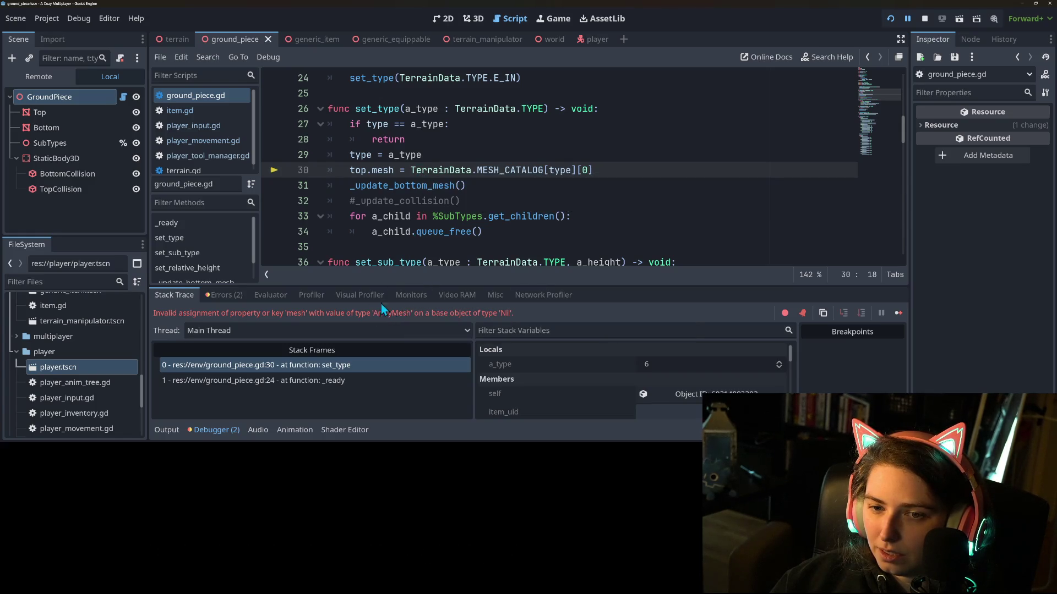
- Stop the crashed game and select the GroundPiece node in the Scene dock
left_click(924, 18)
left_click(58, 97)
key("Up")
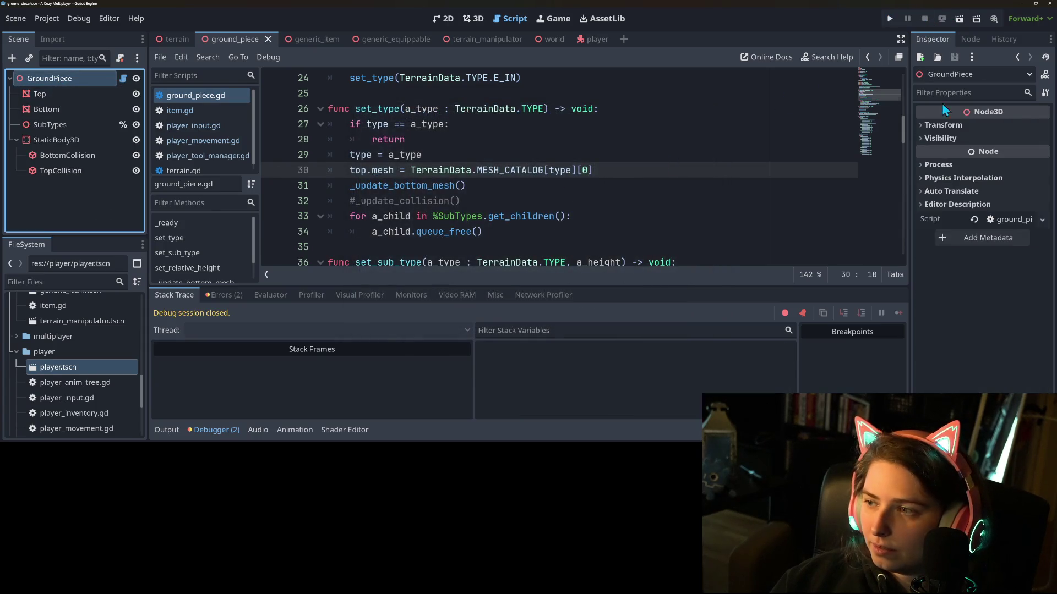
- Bring up the GroundPiece script, check the output log, and collapse the bottom panel to read the code
left_click(119, 77)
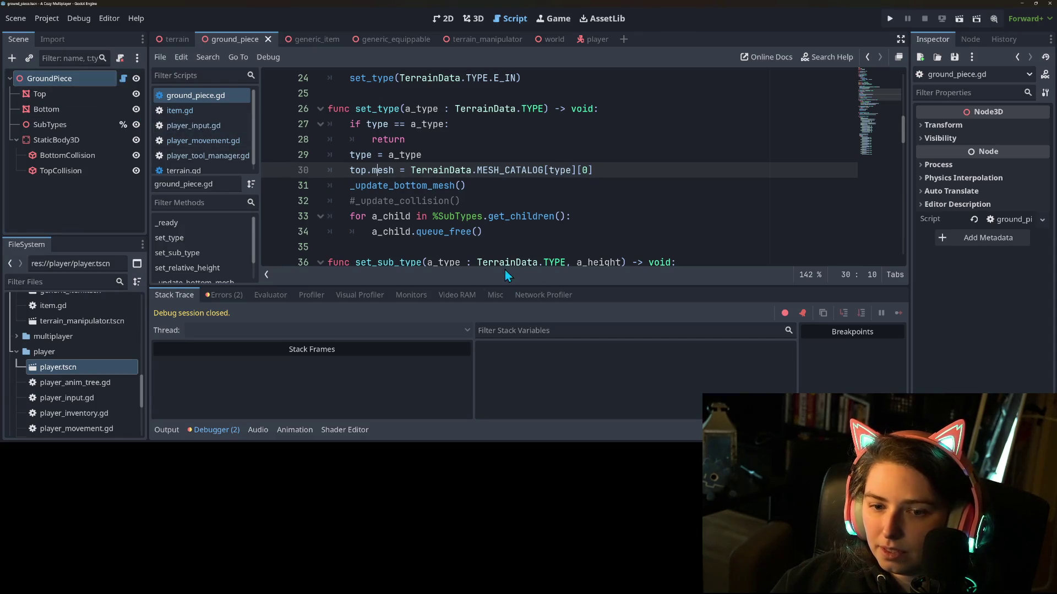
left_click(167, 429)
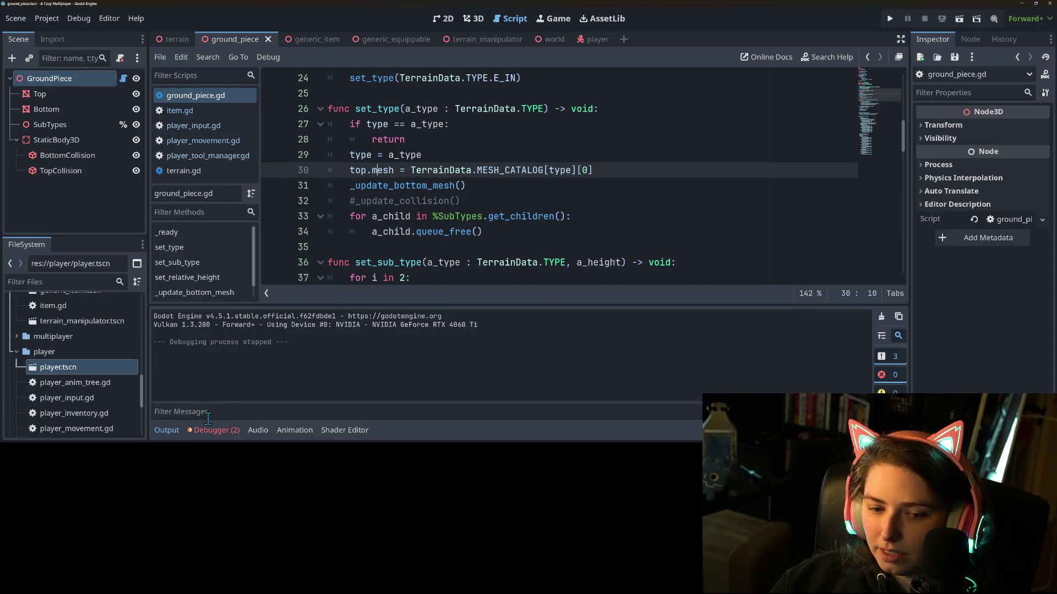
left_click(166, 430)
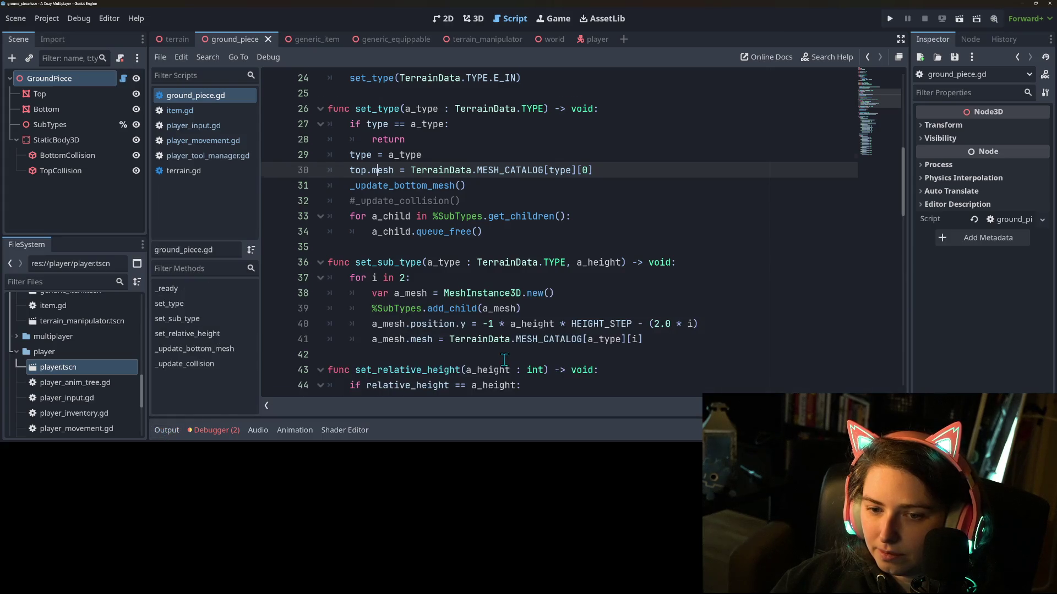
scroll("down", 3)
scroll("down", 3)
scroll("down", 3)
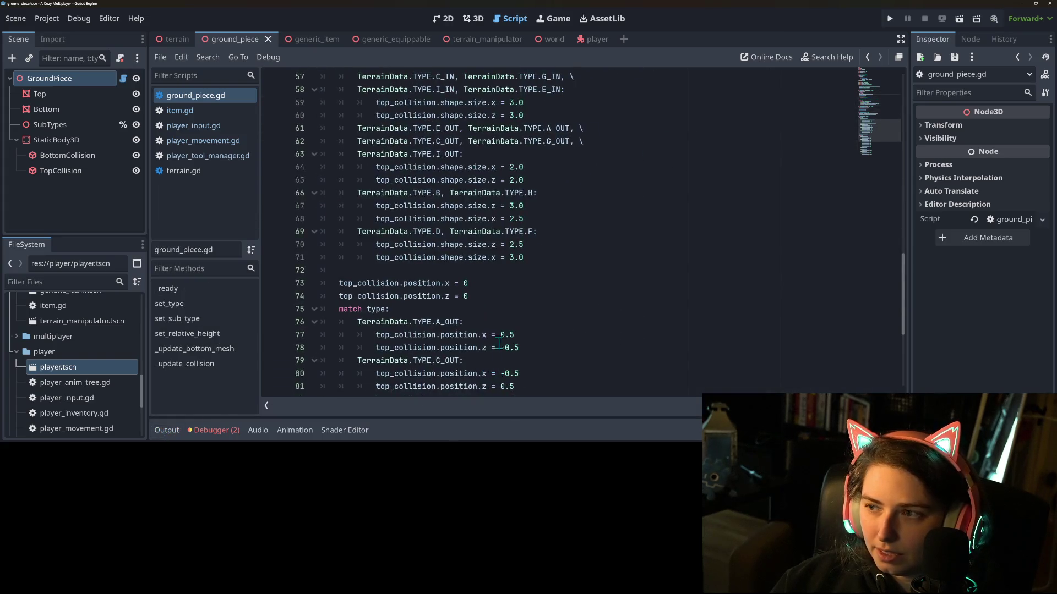
scroll("down", 3)
scroll("up", 3)
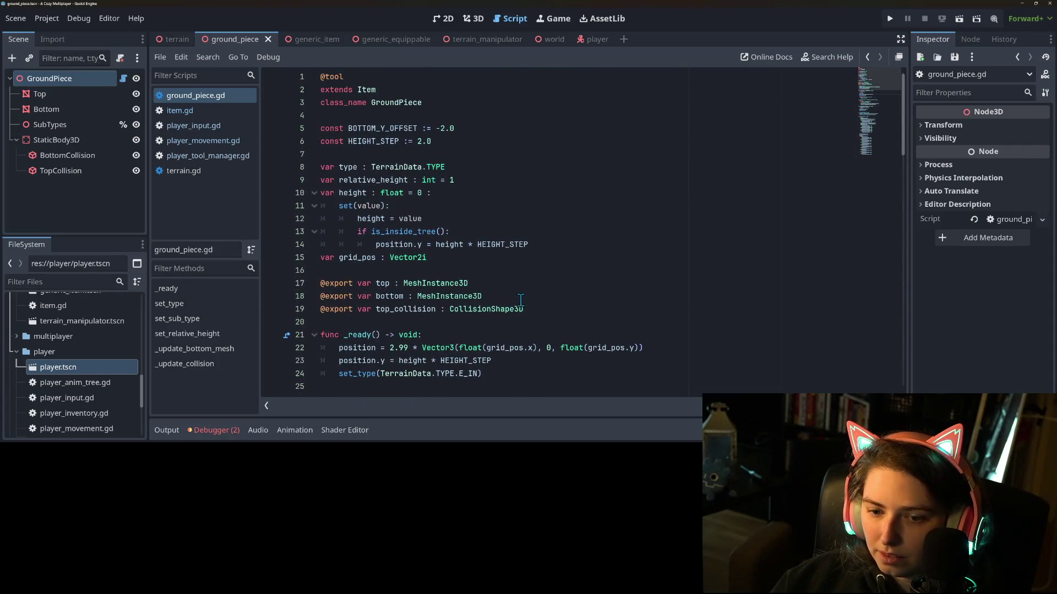
scroll("down", 3)
- Review the type and exported top variables, then inspect the StaticBody3D and GroundPiece nodes
left_click(519, 247)
scroll("up", 3)
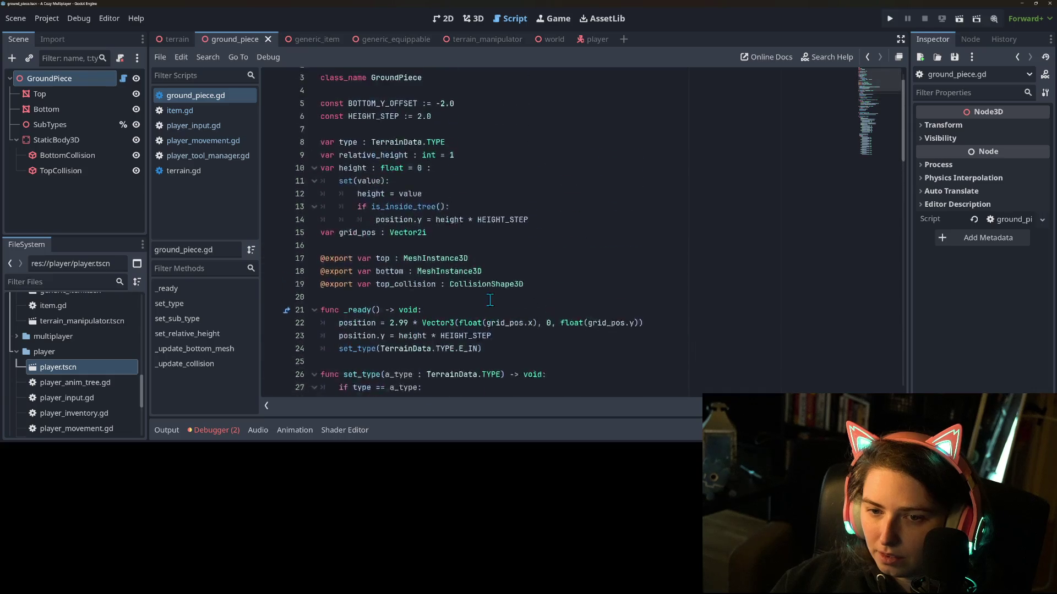
left_click(381, 181)
left_click(410, 284)
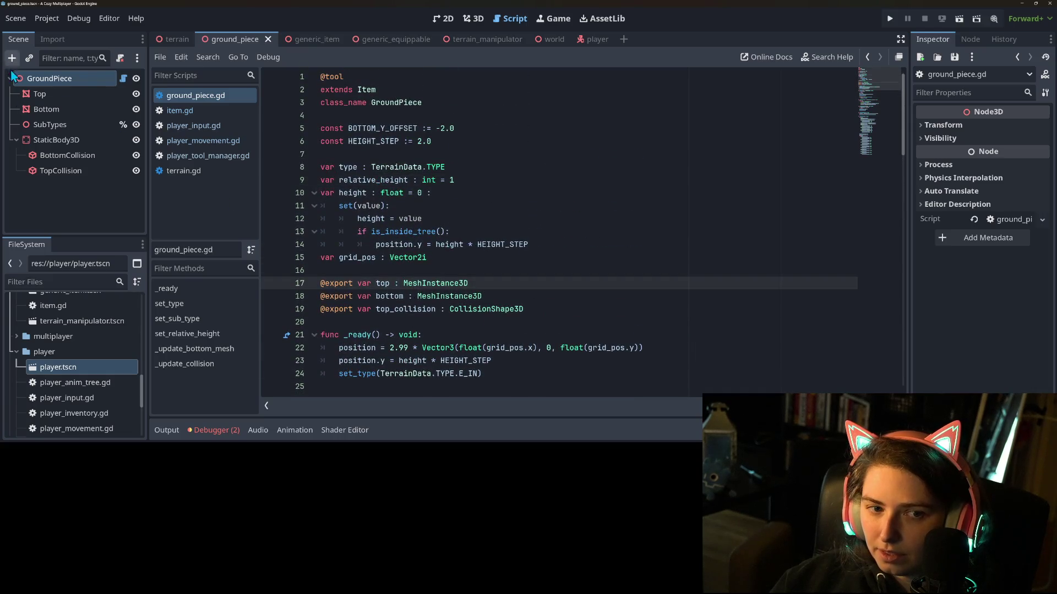
left_click(52, 141)
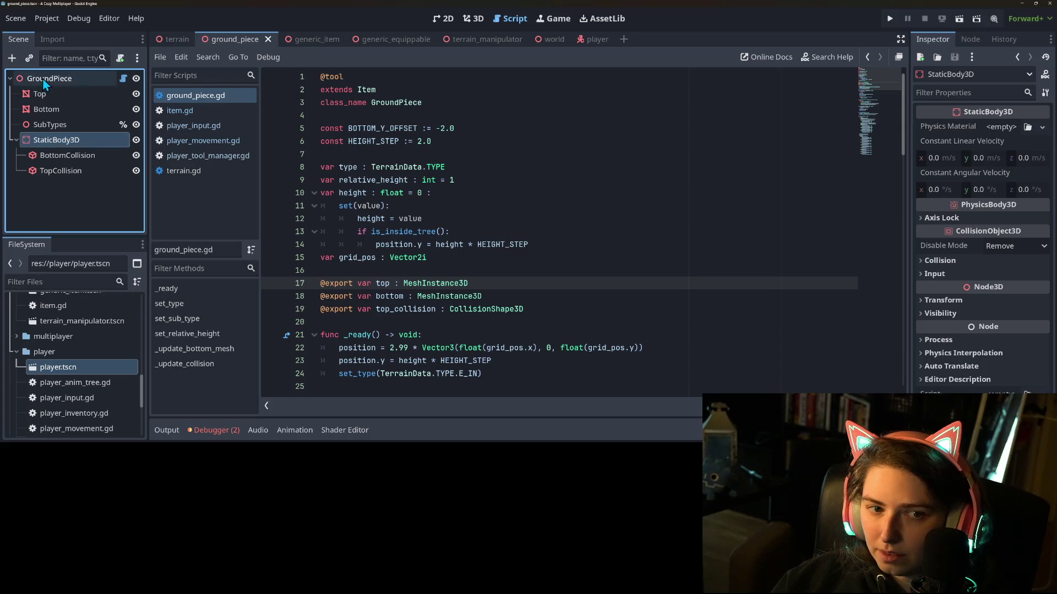
left_click(42, 79)
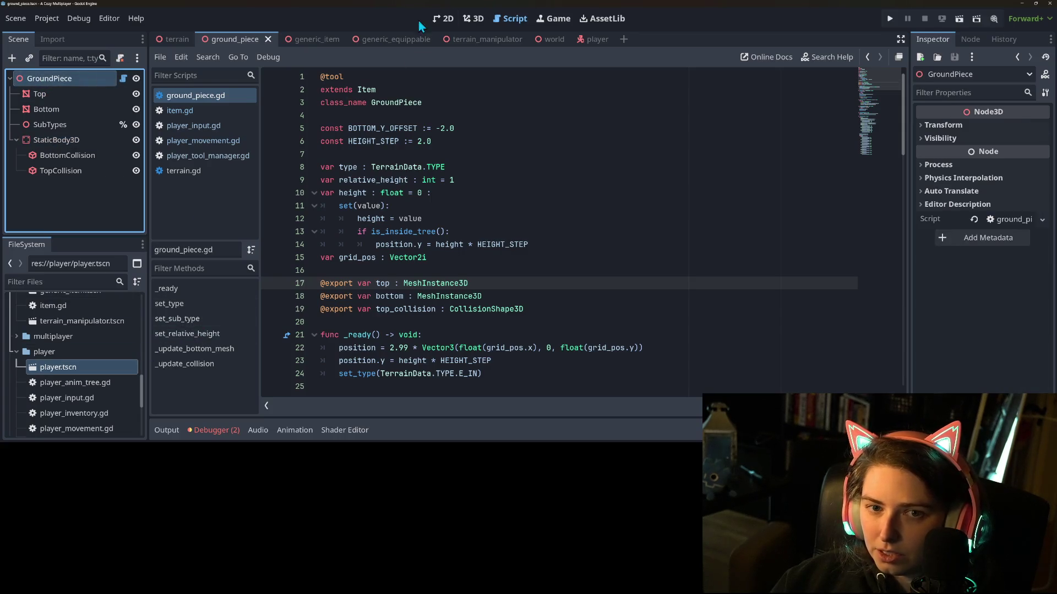
- Close the ground_piece scene and reopen ground_piece.tscn from the FileSystem dock
left_click(268, 40)
left_click(66, 282)
scroll("up", 3)
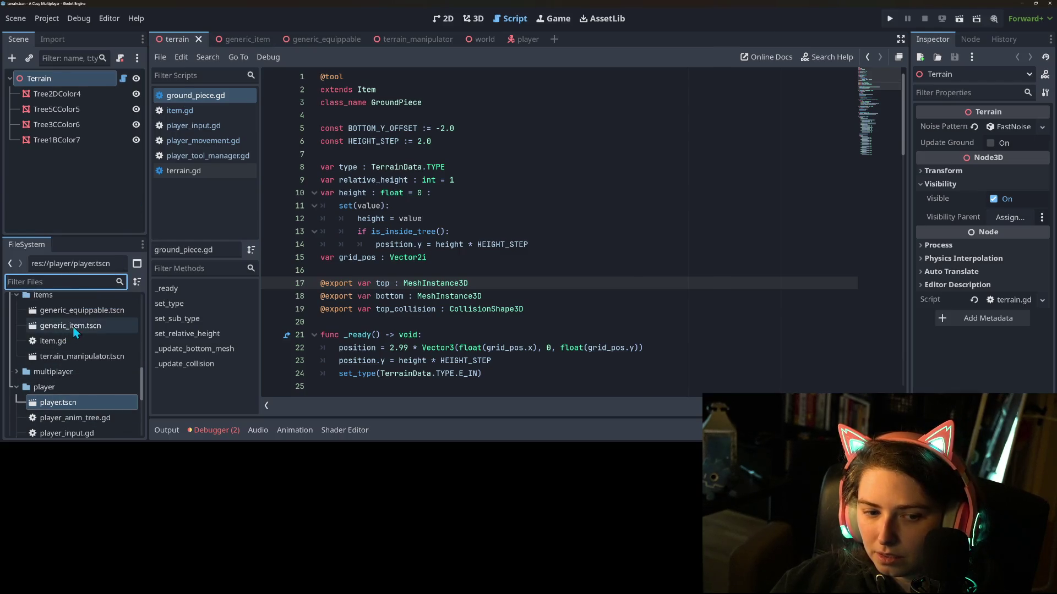
scroll("up", 3)
double_click(65, 334)
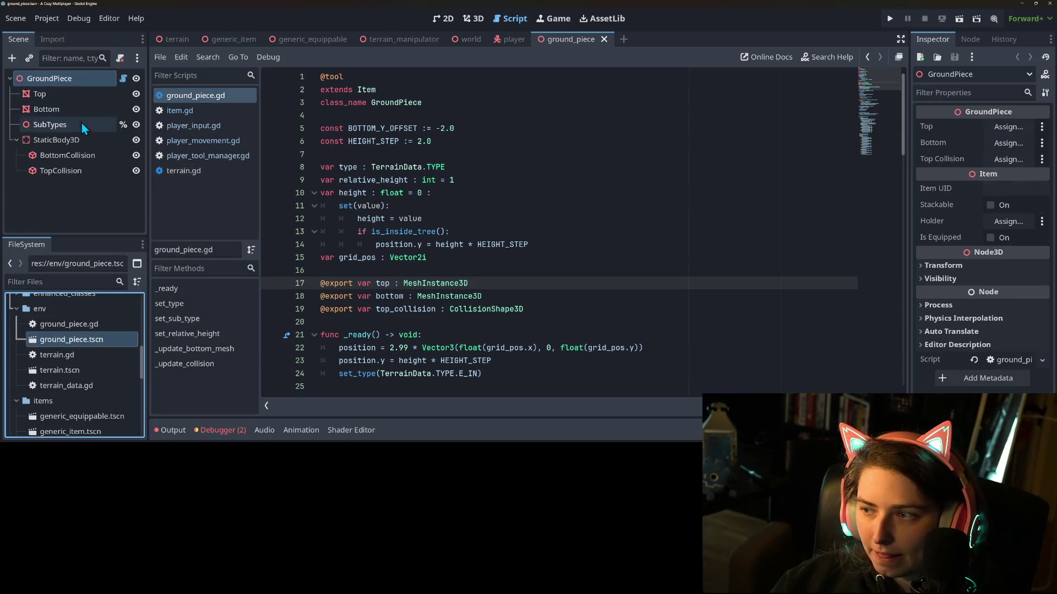
- Drag the Top, Bottom and TopCollision nodes onto GroundPiece's matching exported properties
left_click_drag(52, 94, 1010, 127)
left_click_drag(45, 109, 1009, 143)
left_click_drag(71, 166, 1019, 164)
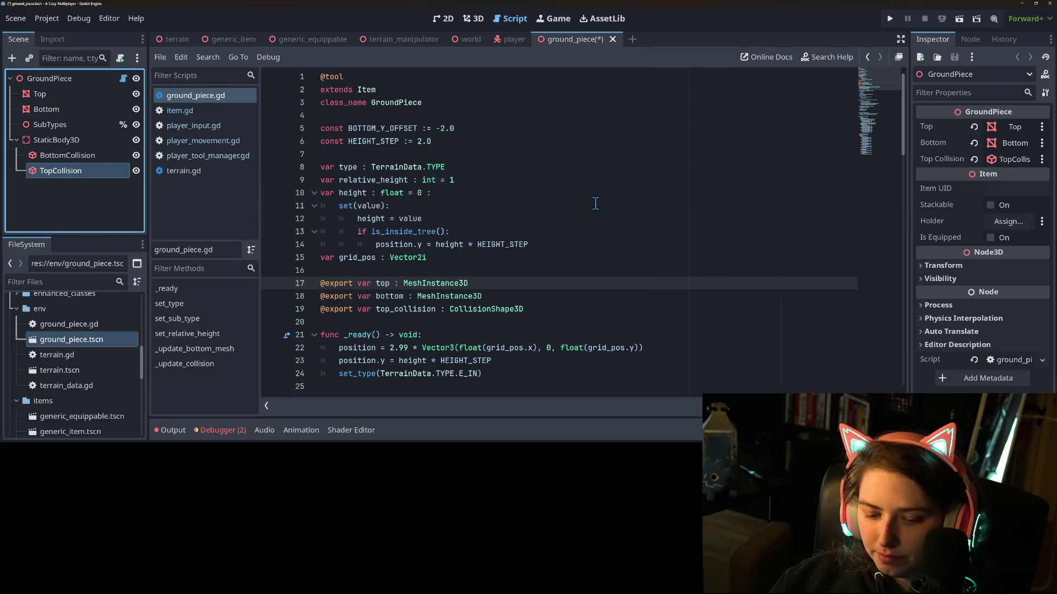
- Save the ground_piece scene and start a test run
left_click(594, 204)
key("ctrl+s")
left_click(891, 19)
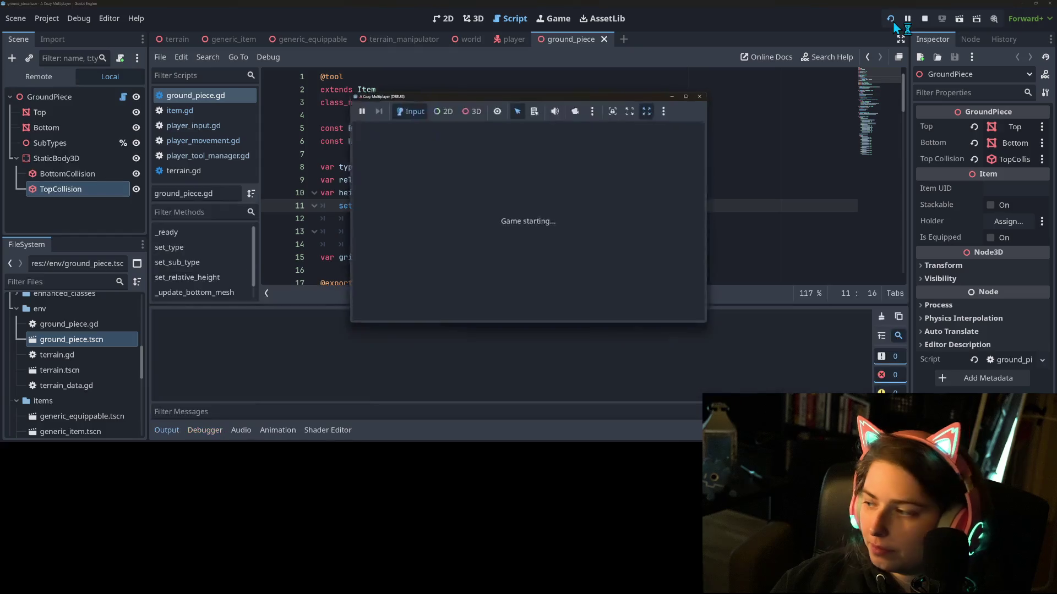
- Walk to the TerrainManipulator broom, interact with it, pick it up and equip it
key("w")
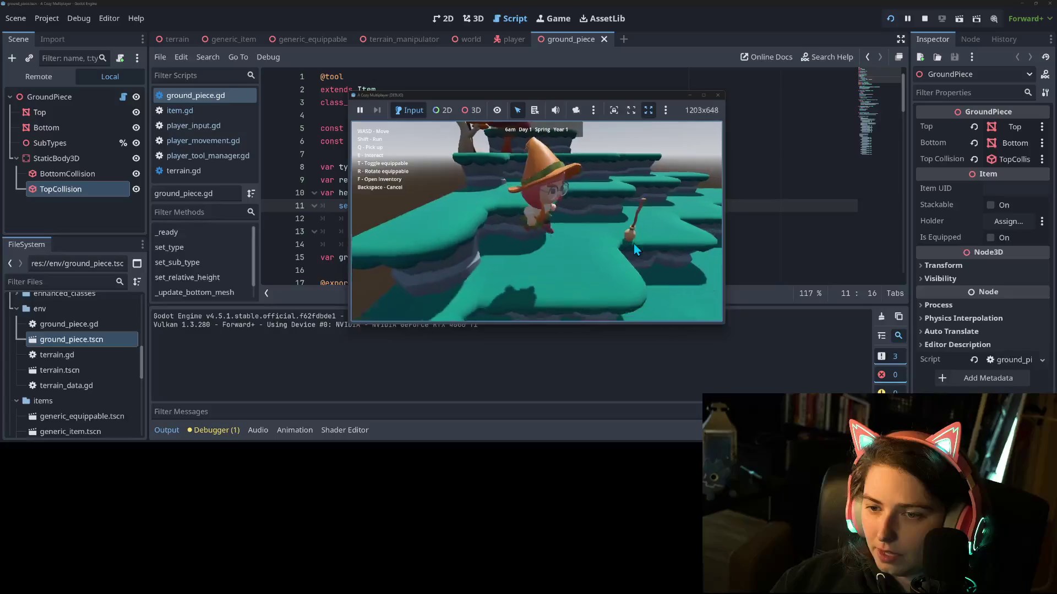
key("w")
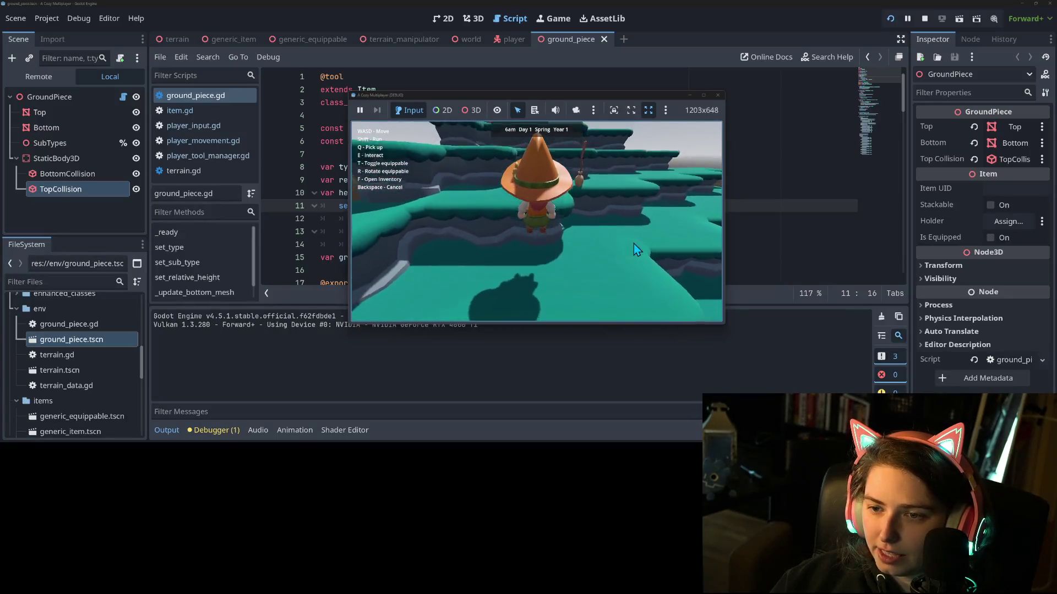
key("w")
key("e")
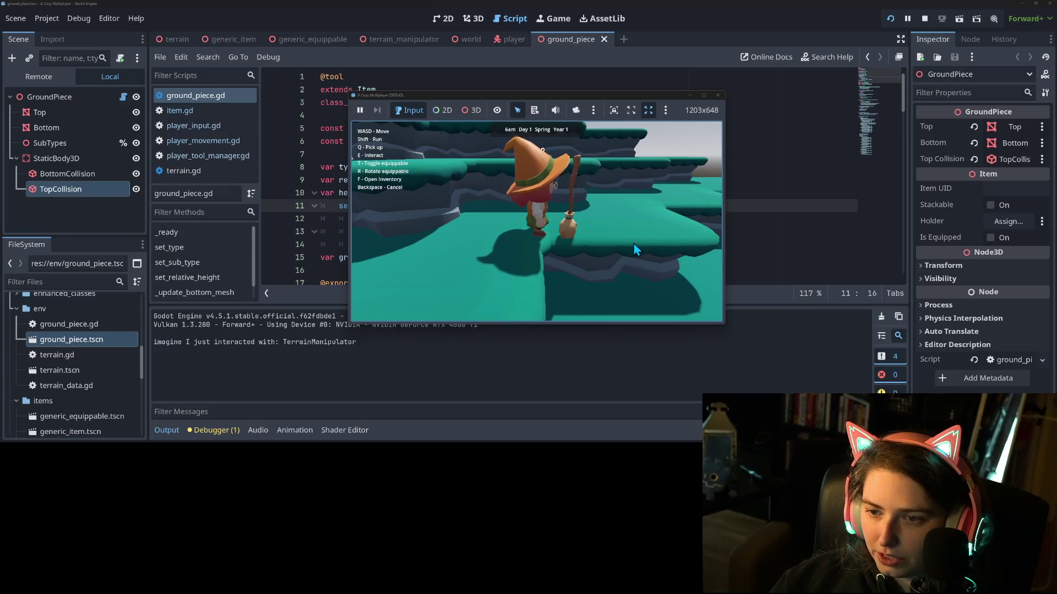
key("q")
key("s")
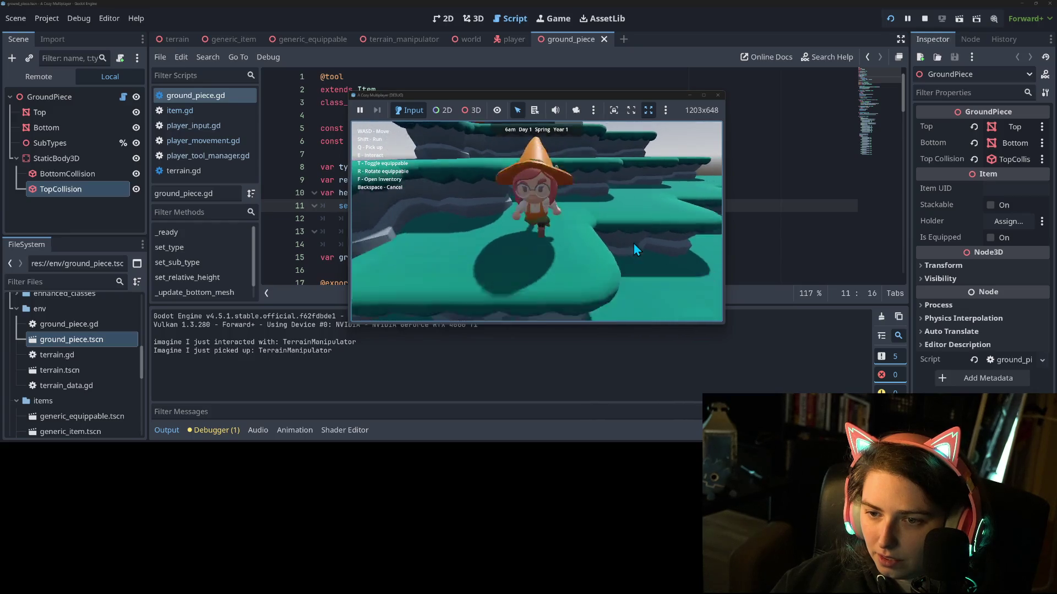
key("t")
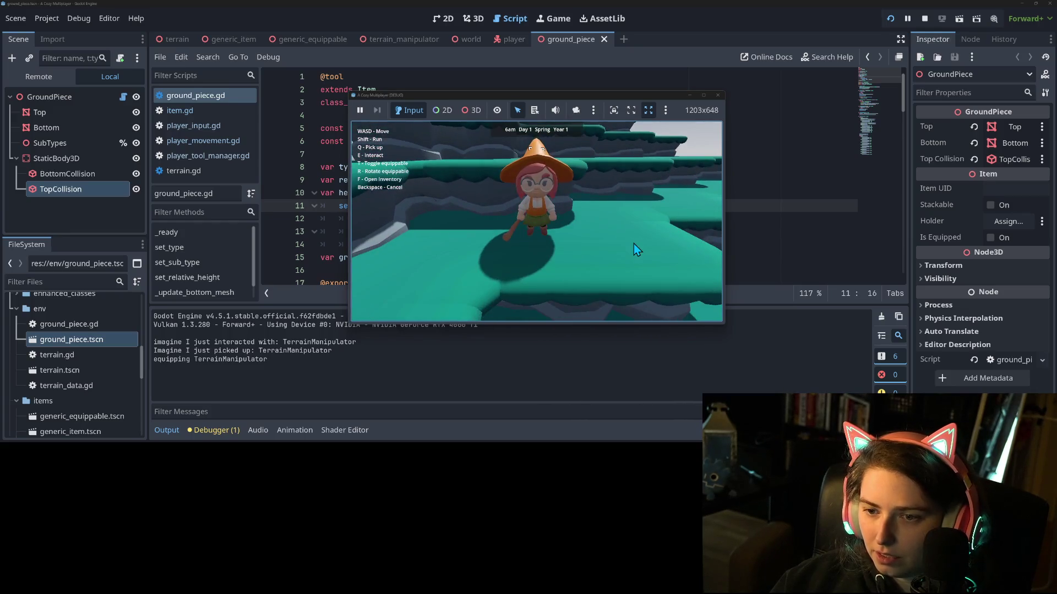
- Use the broom on the ground at two spots, then stop the game
key("w")
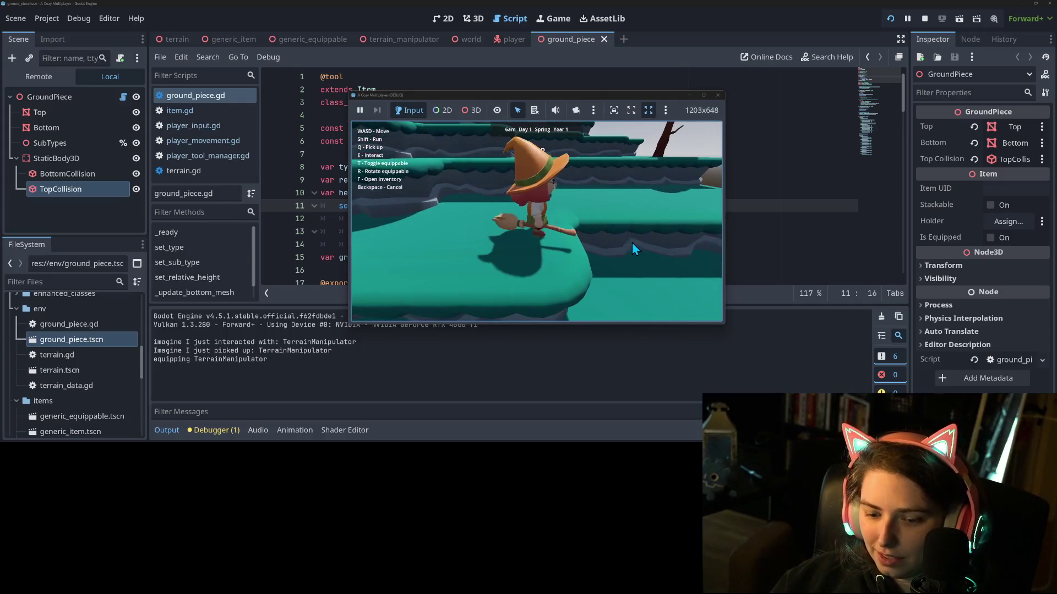
key("e")
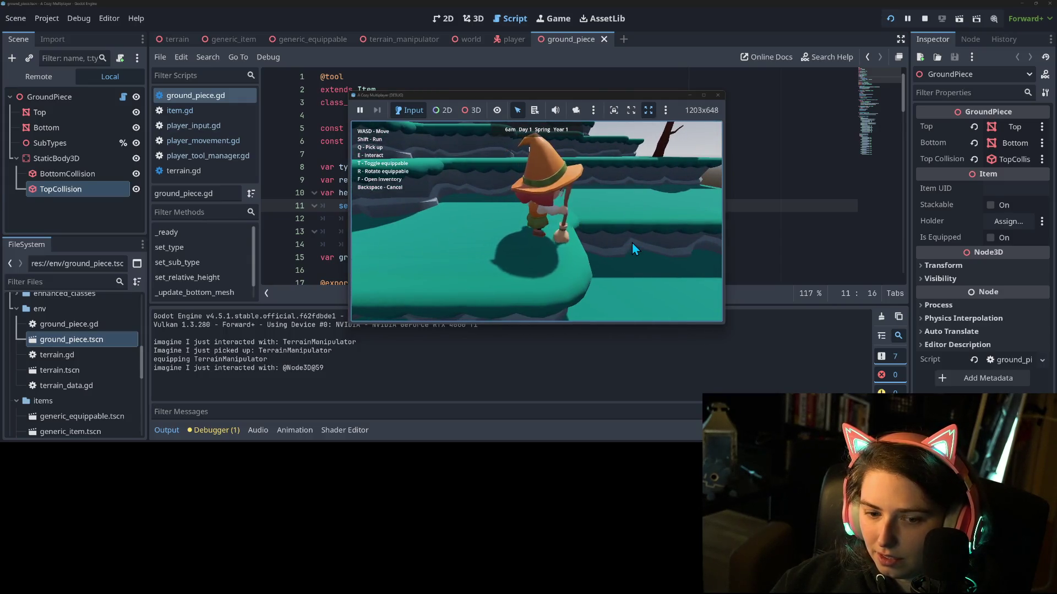
key("a")
key("e")
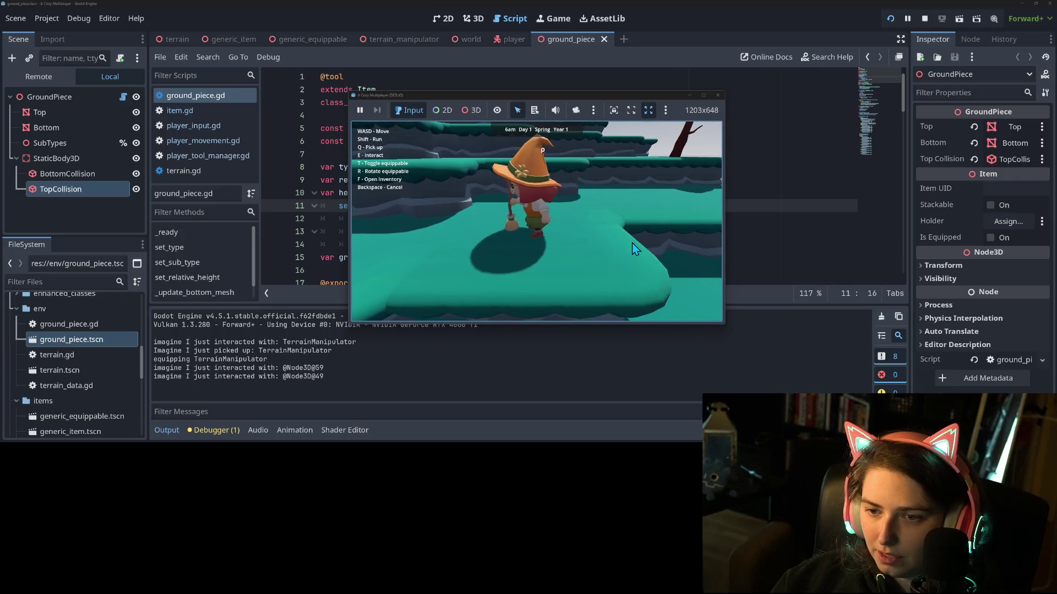
left_click(717, 95)
- Add super._ready() as the first line of _ready() in ground_piece.gd
left_click(463, 217)
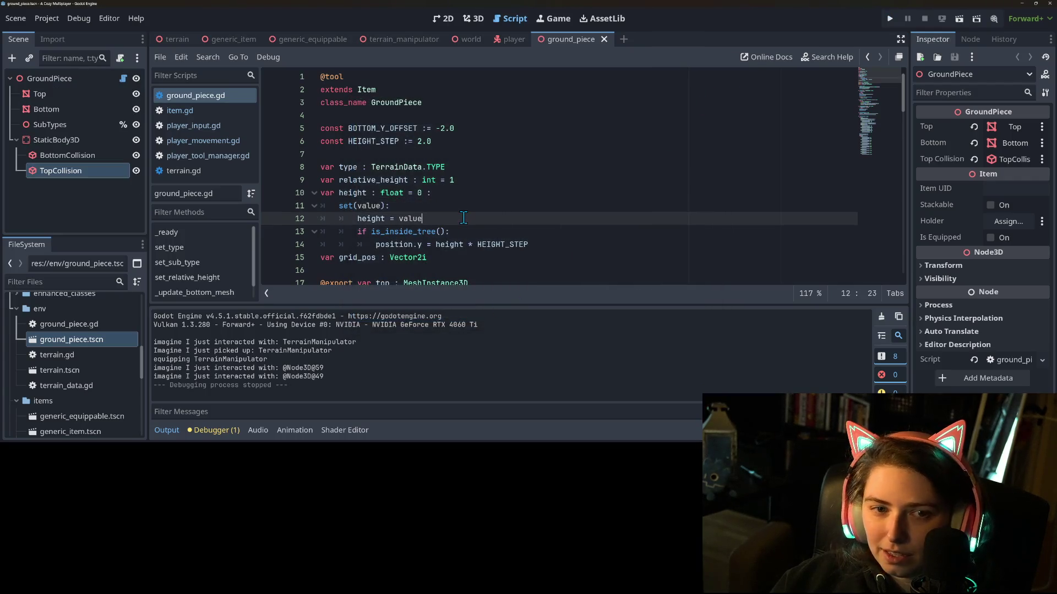
left_click(165, 429)
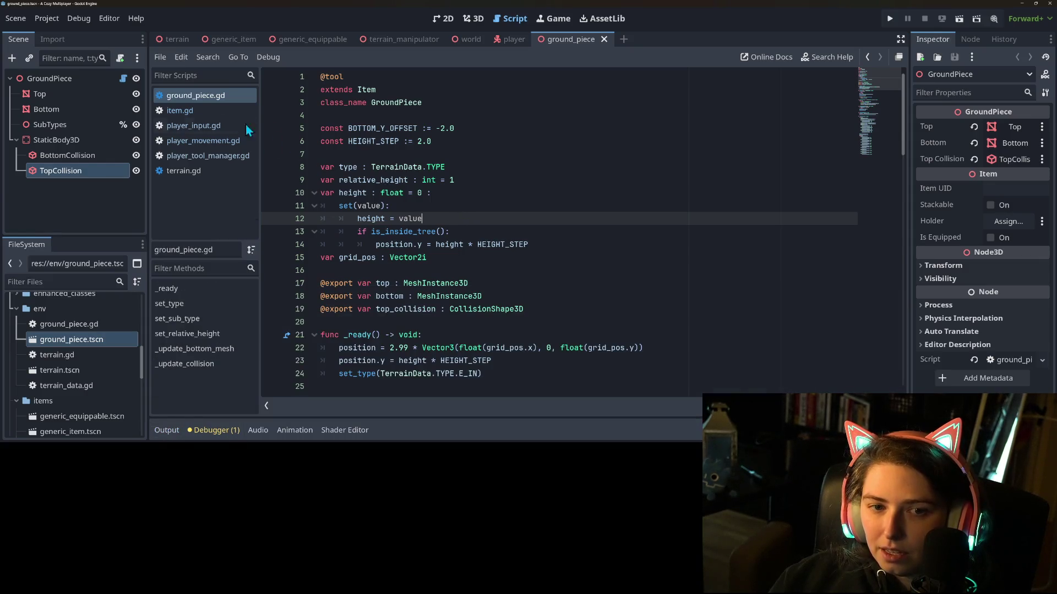
left_click(117, 81)
left_click(124, 78)
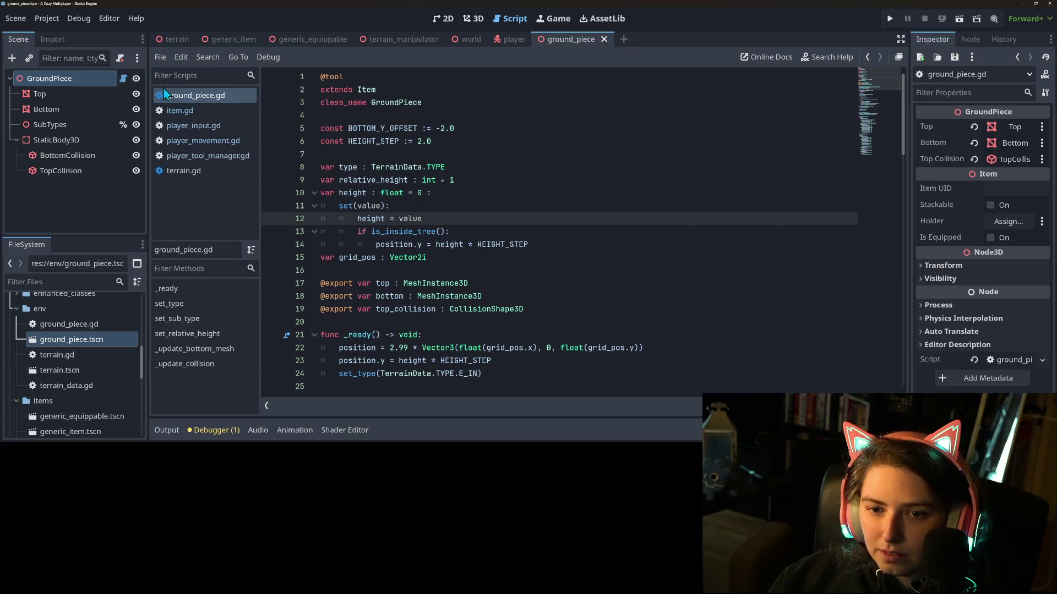
scroll("down", 3)
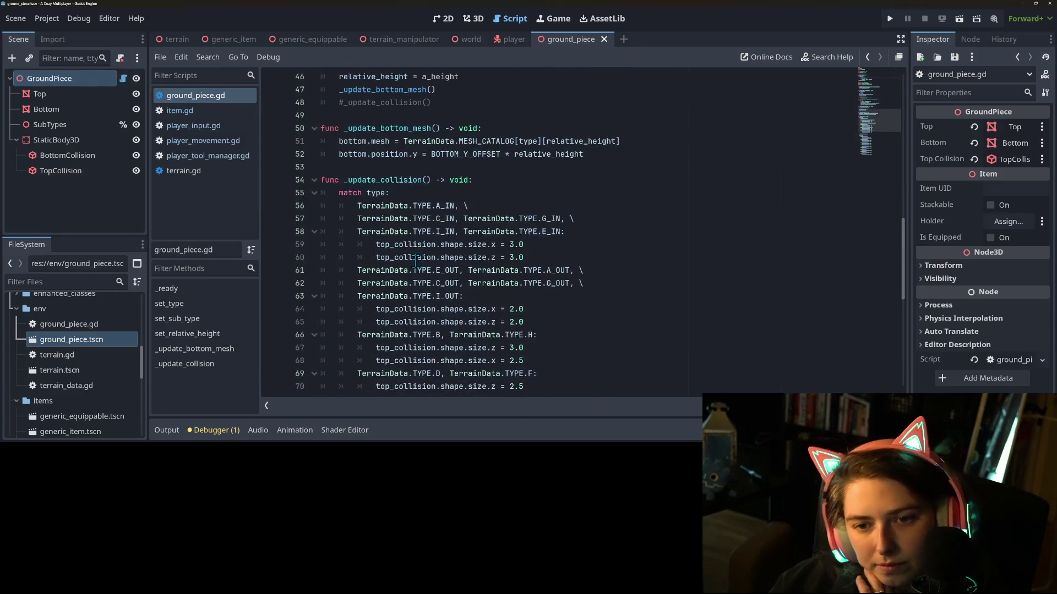
scroll("up", 3)
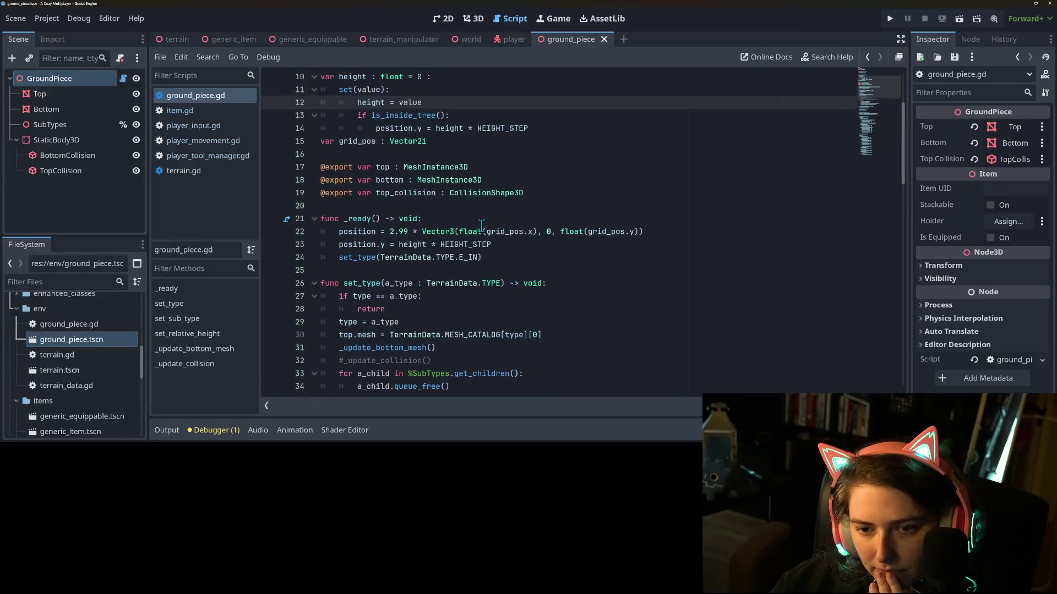
left_click(480, 220)
key("Return")
type("per.")
type("_rea")
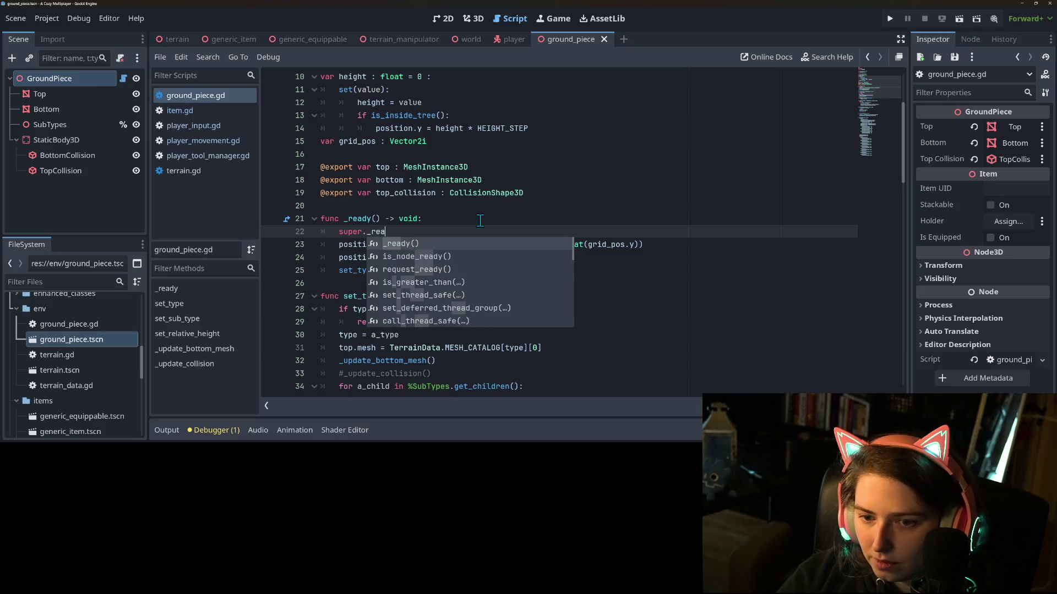
key("Return")
- Inspect the Placeable and Equippable has_node checks in item.gd
left_click(195, 109)
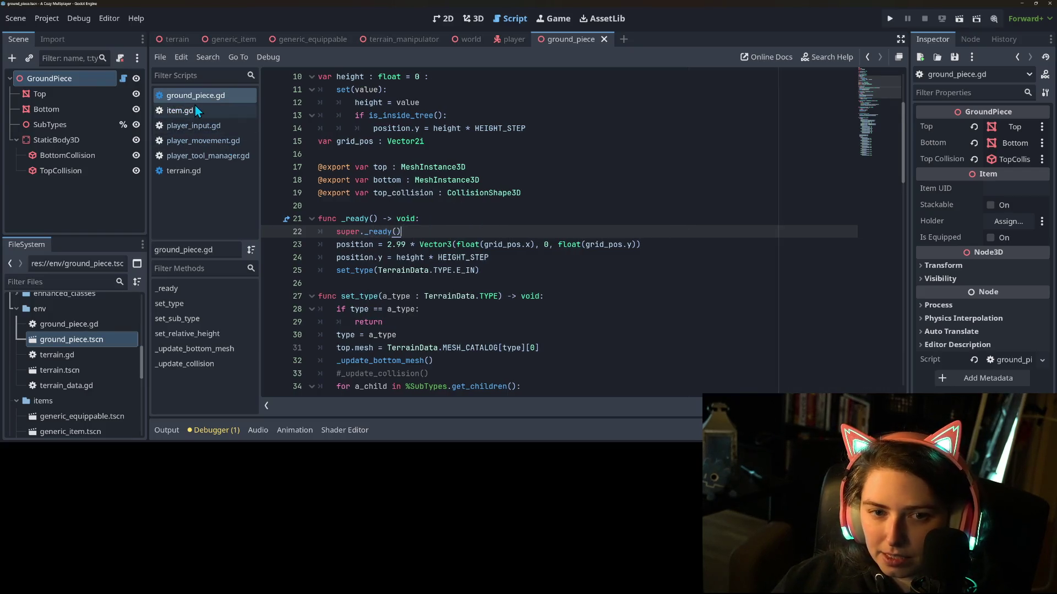
scroll("down", 3)
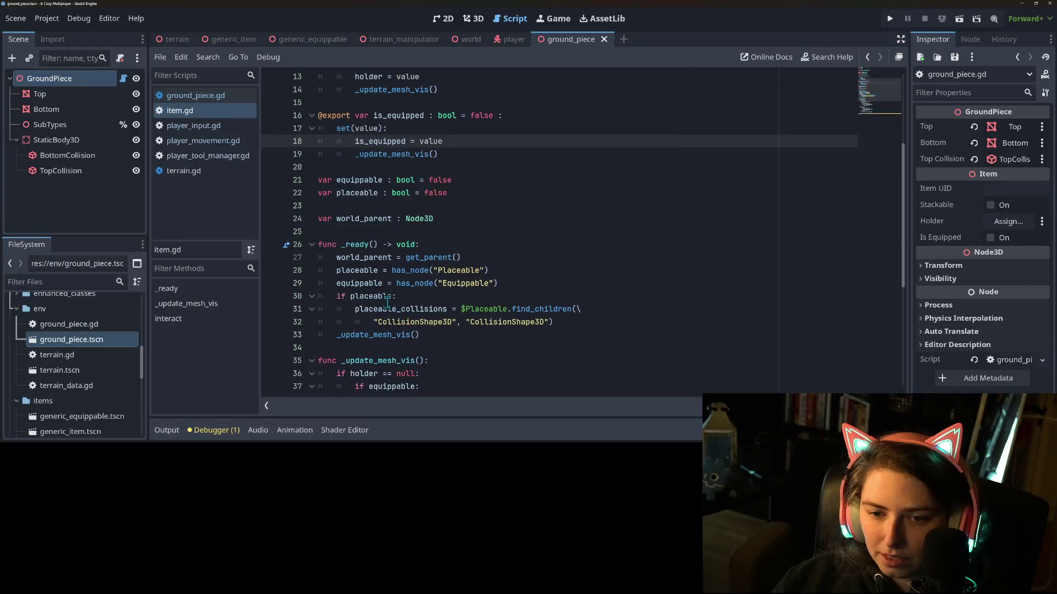
left_click(407, 282)
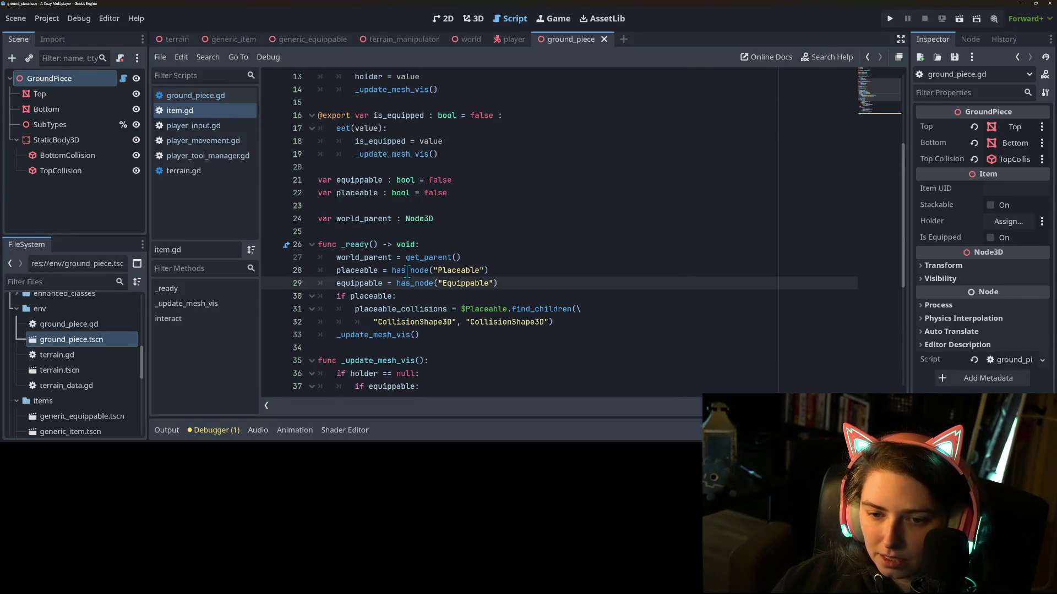
left_click(408, 270)
left_click(407, 283)
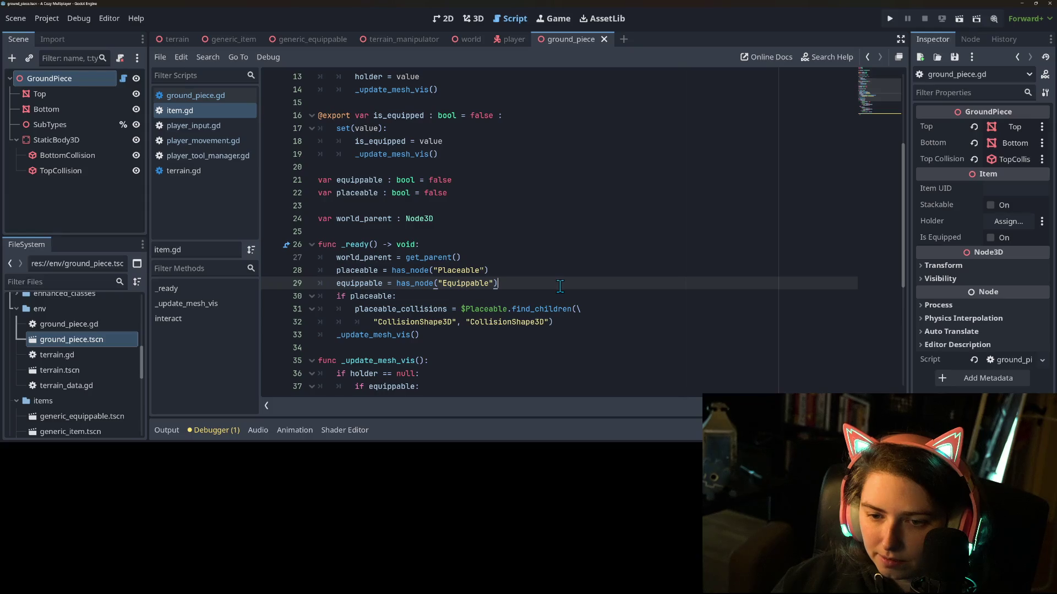
left_click(509, 258)
left_click(512, 272)
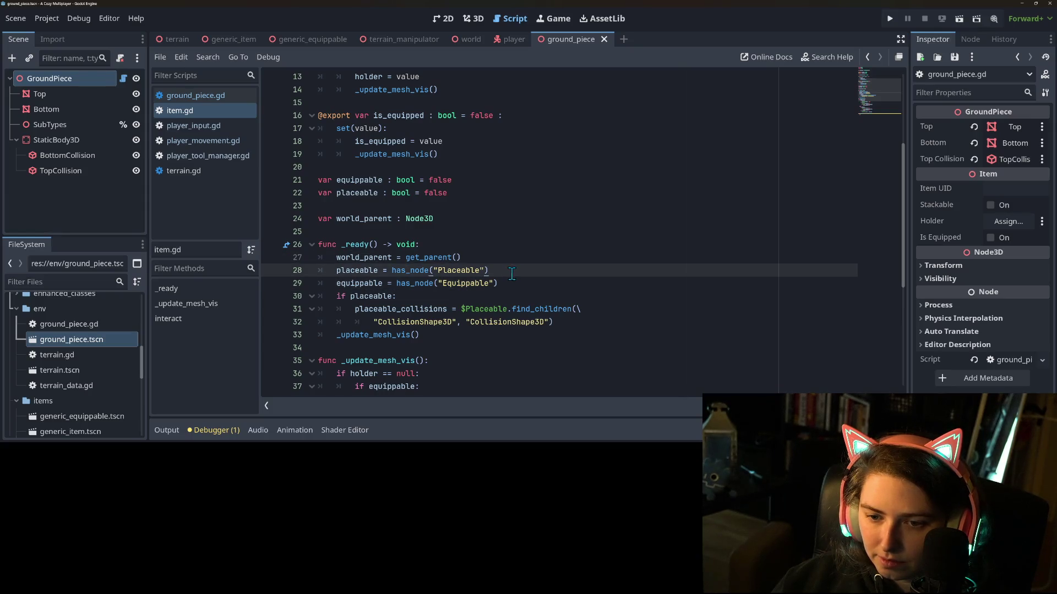
double_click(374, 270)
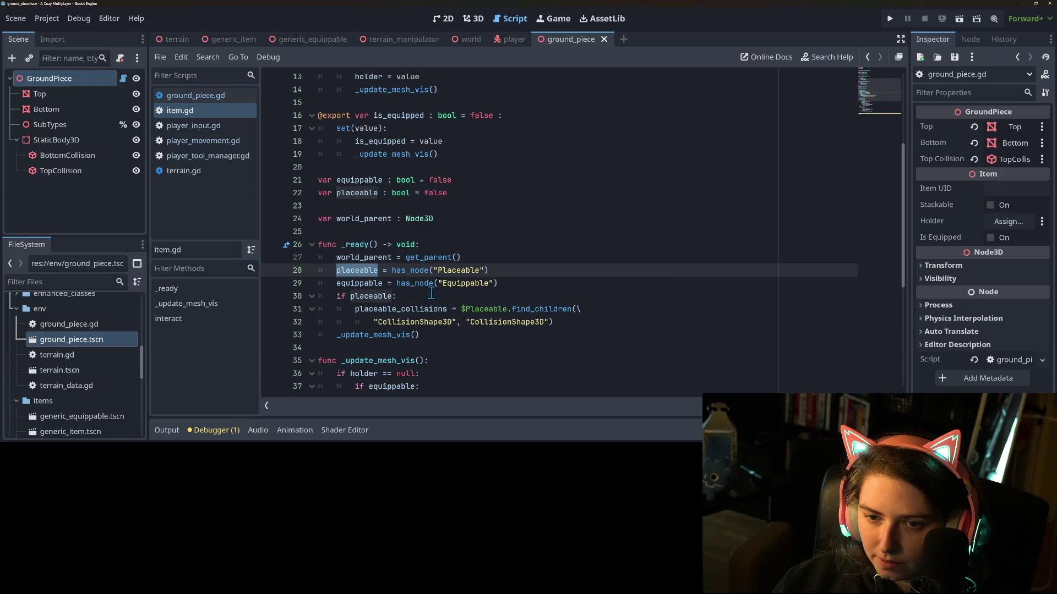
- Trace the placeable variable's uses and declaration in item.gd, then run the game
scroll("down", 3)
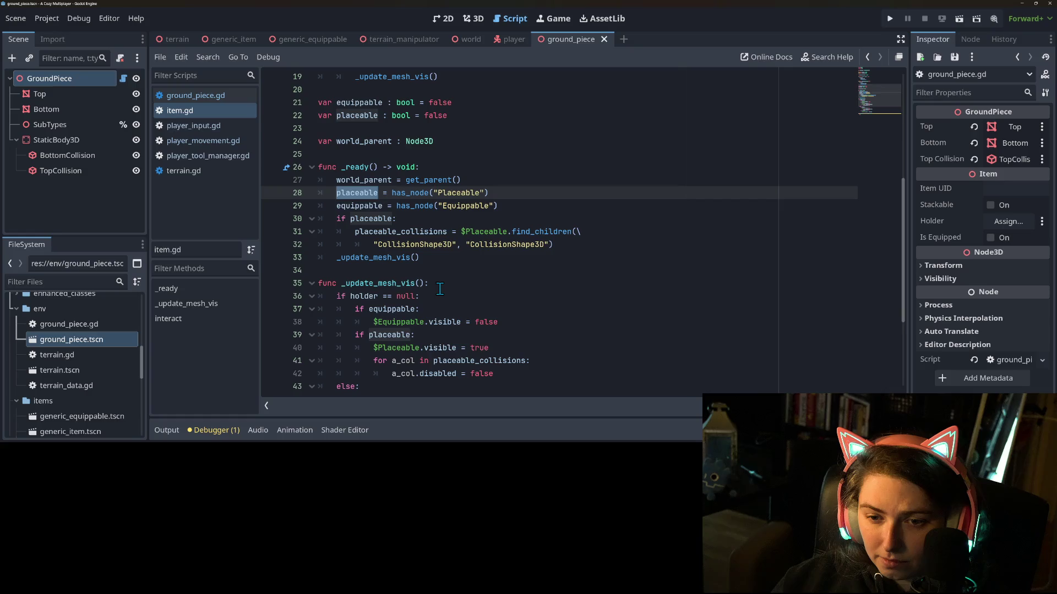
double_click(402, 334)
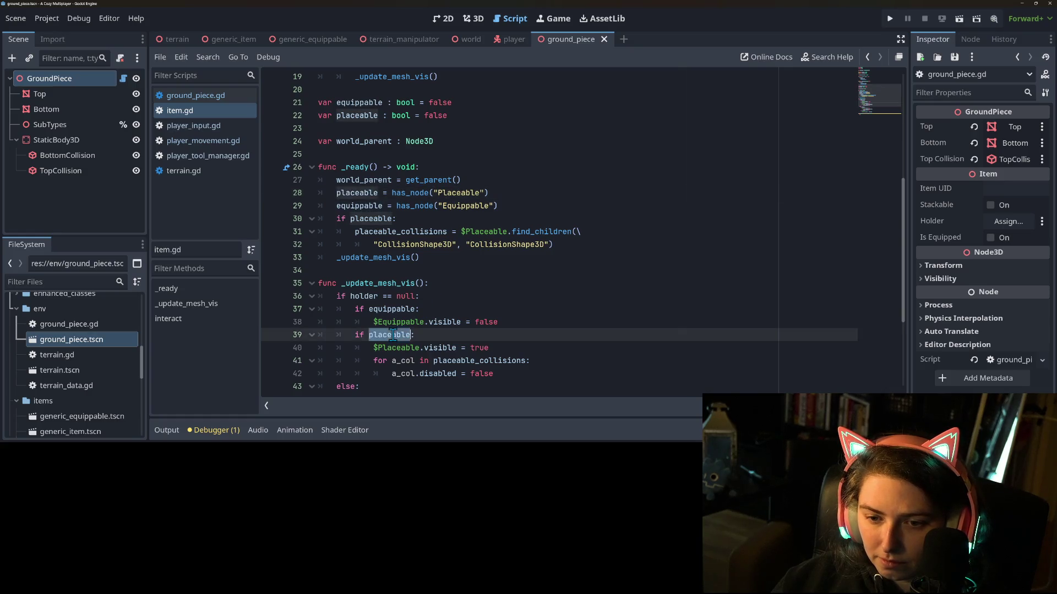
scroll("down", 3)
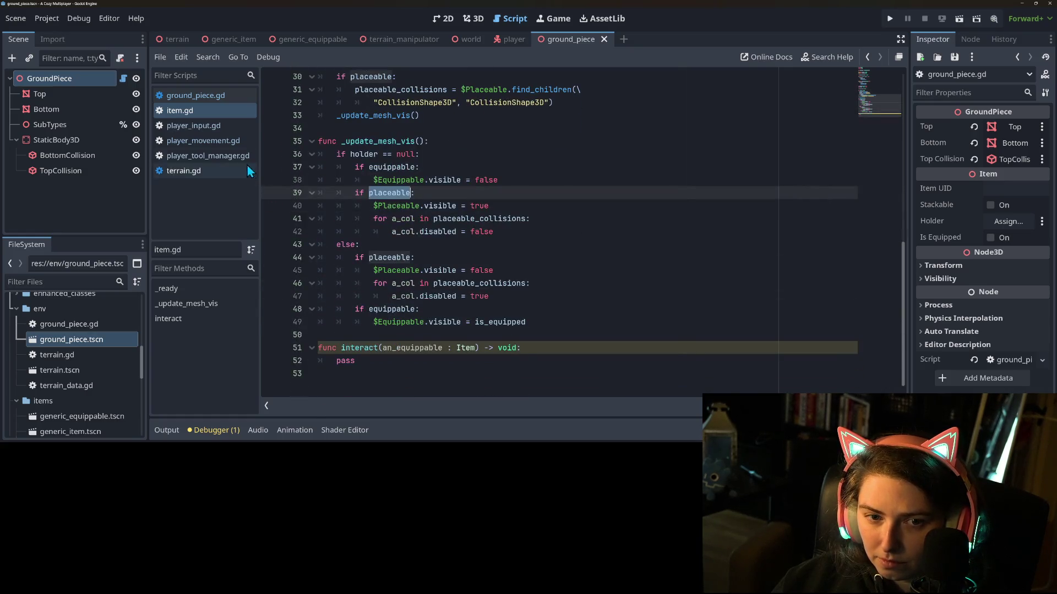
scroll("up", 3)
scroll("up", 3)
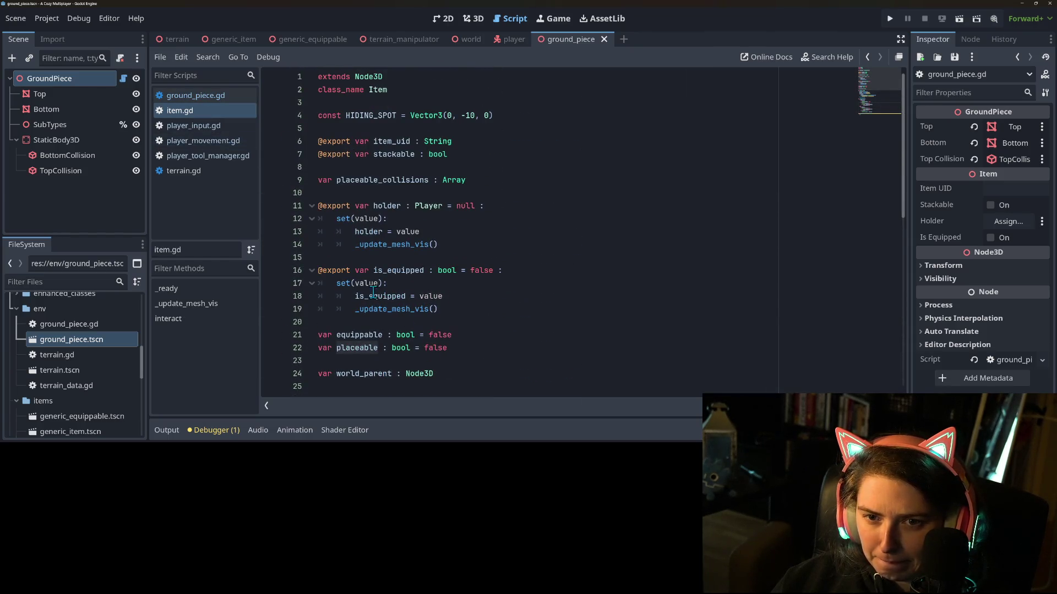
double_click(362, 349)
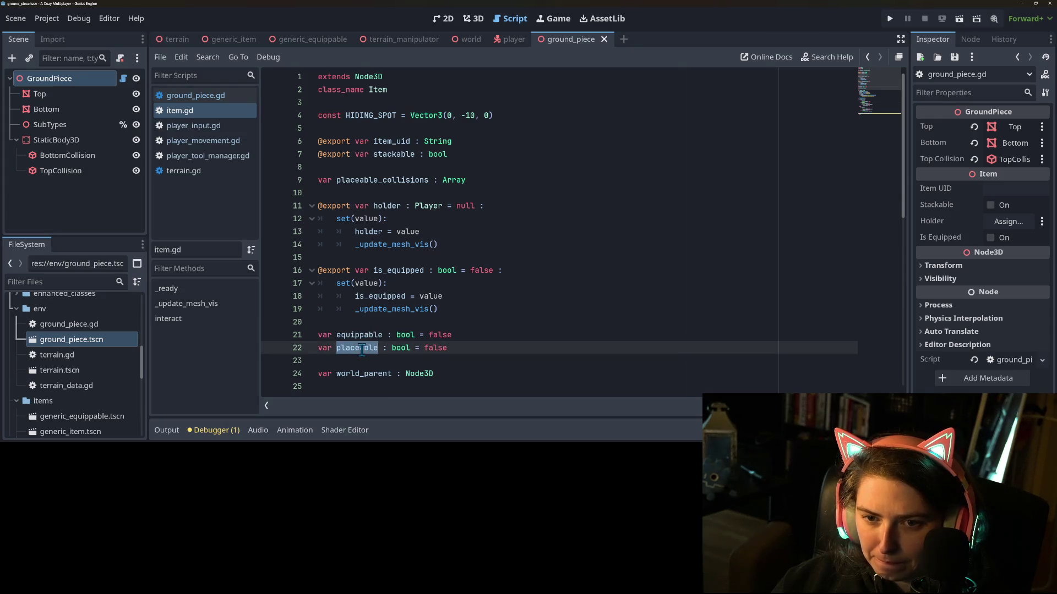
left_click(890, 18)
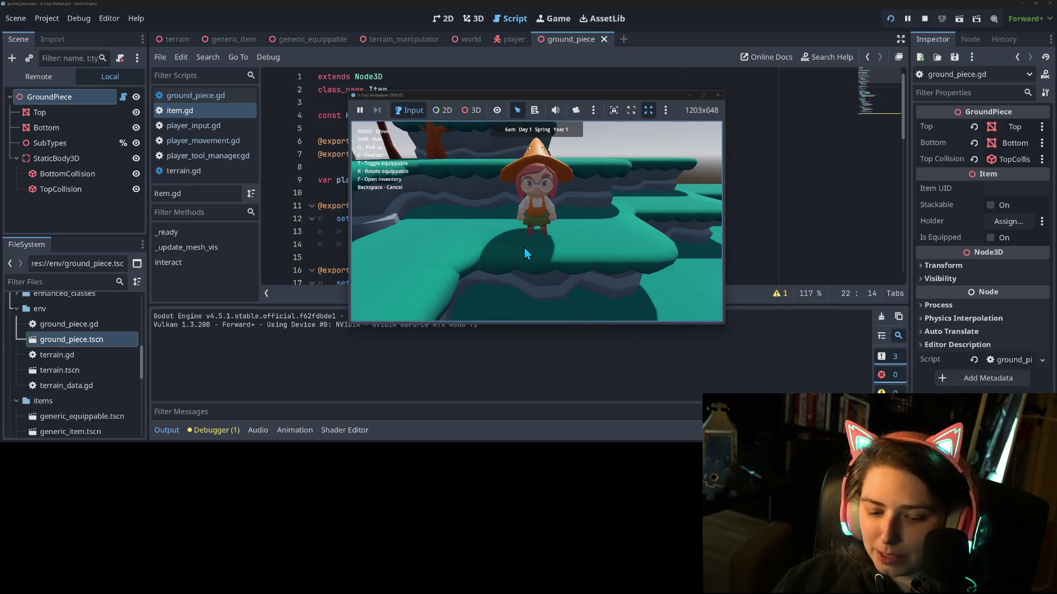
- Try picking up and interacting with the ground piece under the character, then stop the game
key("q")
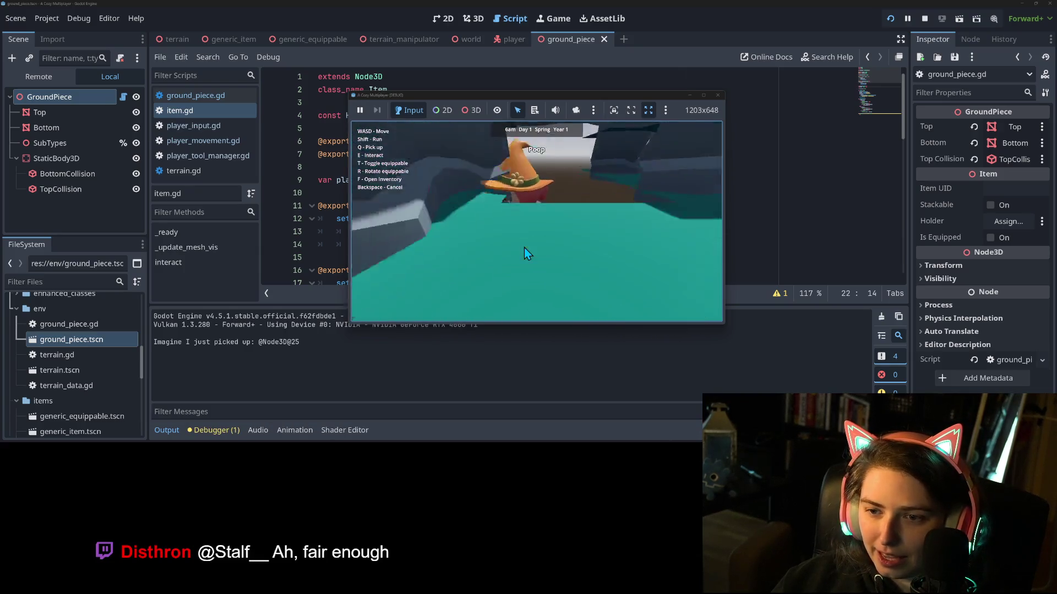
key("s")
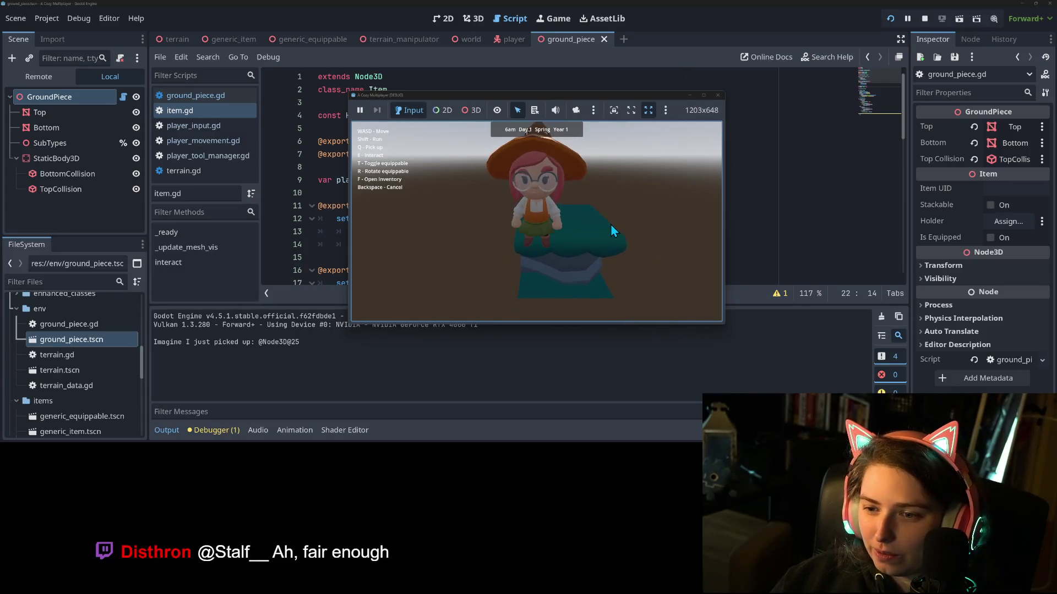
key("w")
key("s")
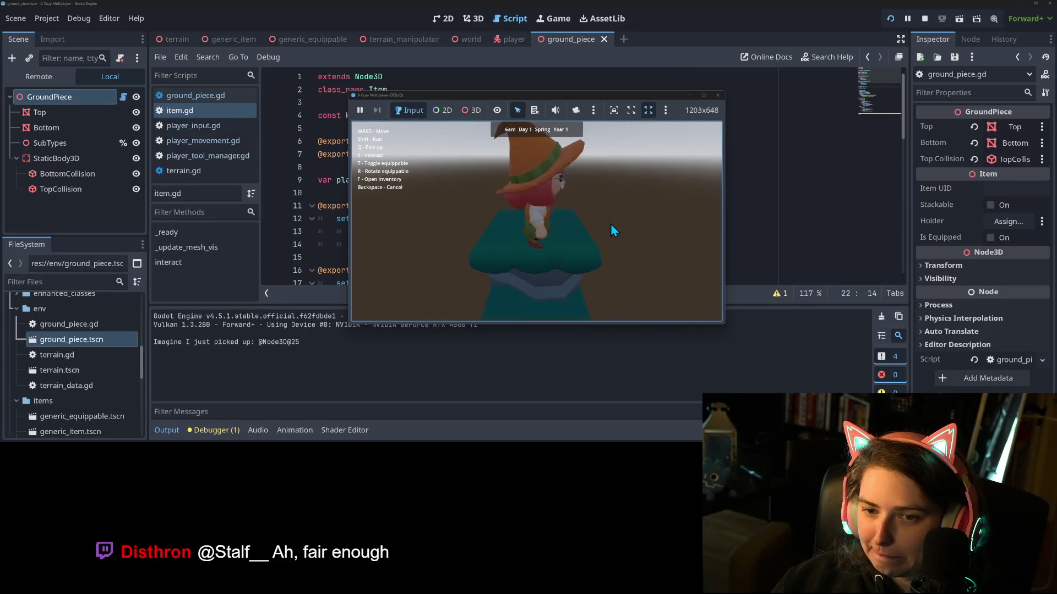
key("w")
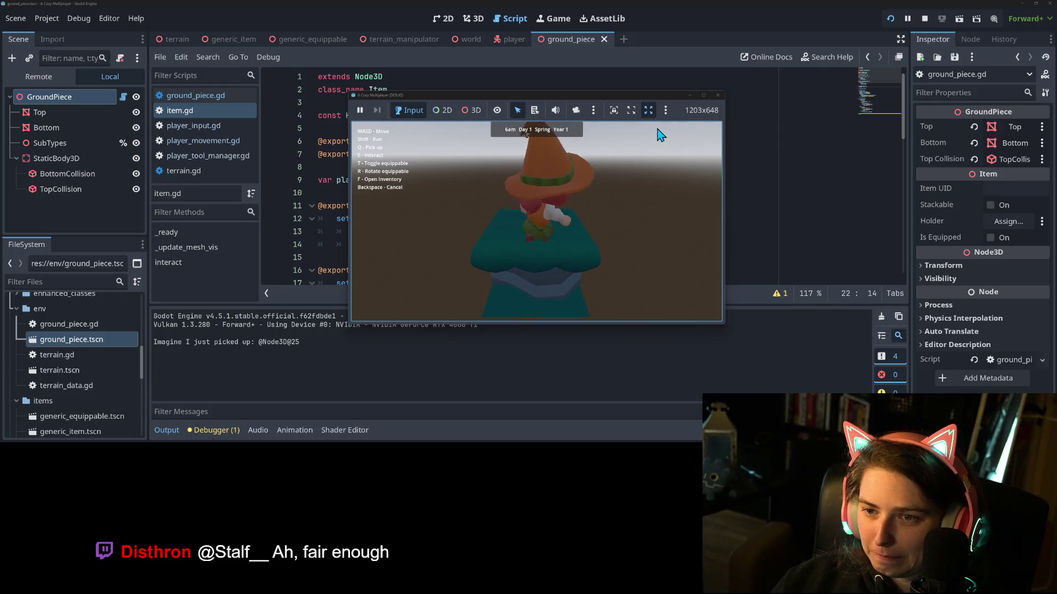
key("q")
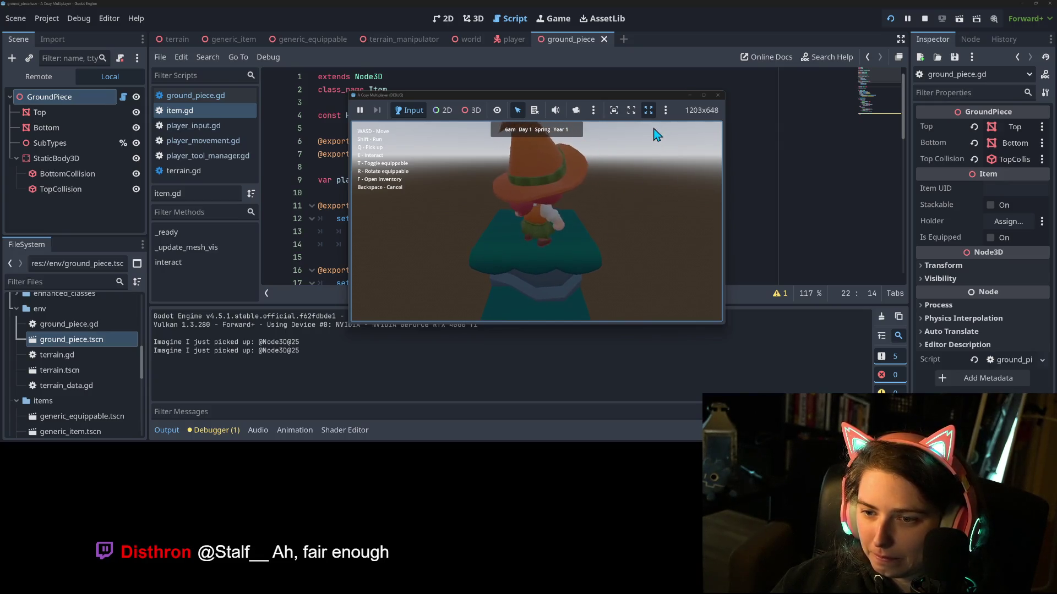
key("q")
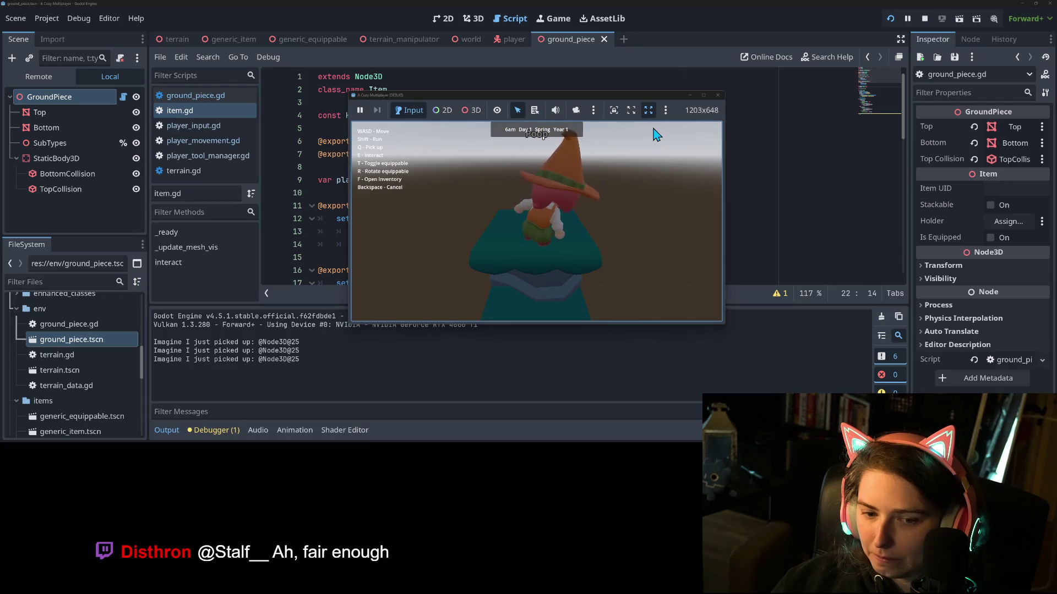
key("e")
key("s")
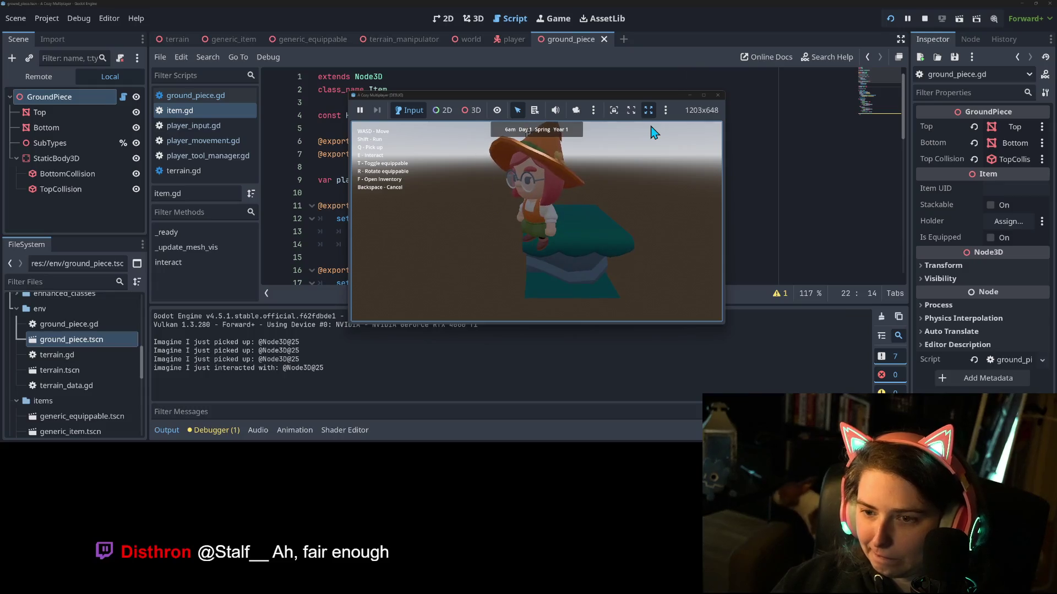
key("w")
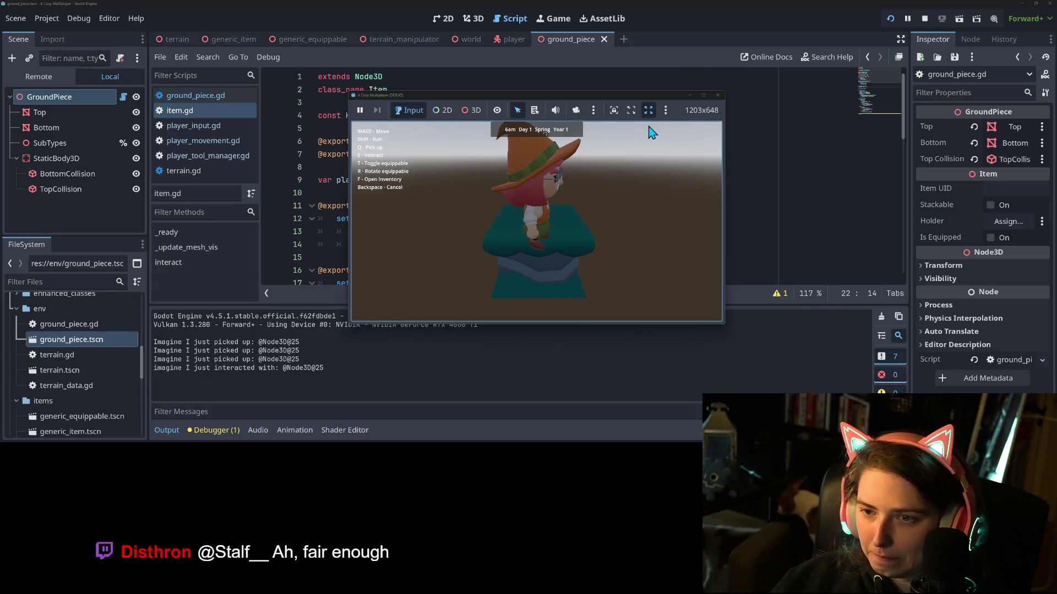
left_click(716, 96)
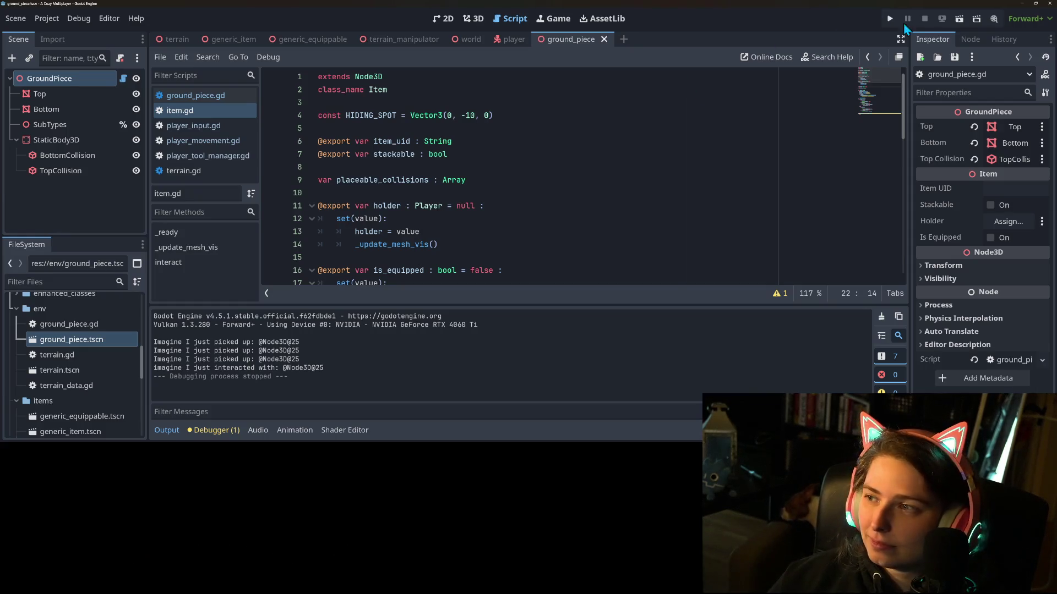
- Rerun the game, pick up three ground pieces exposing dirt, and stop it
left_click(889, 20)
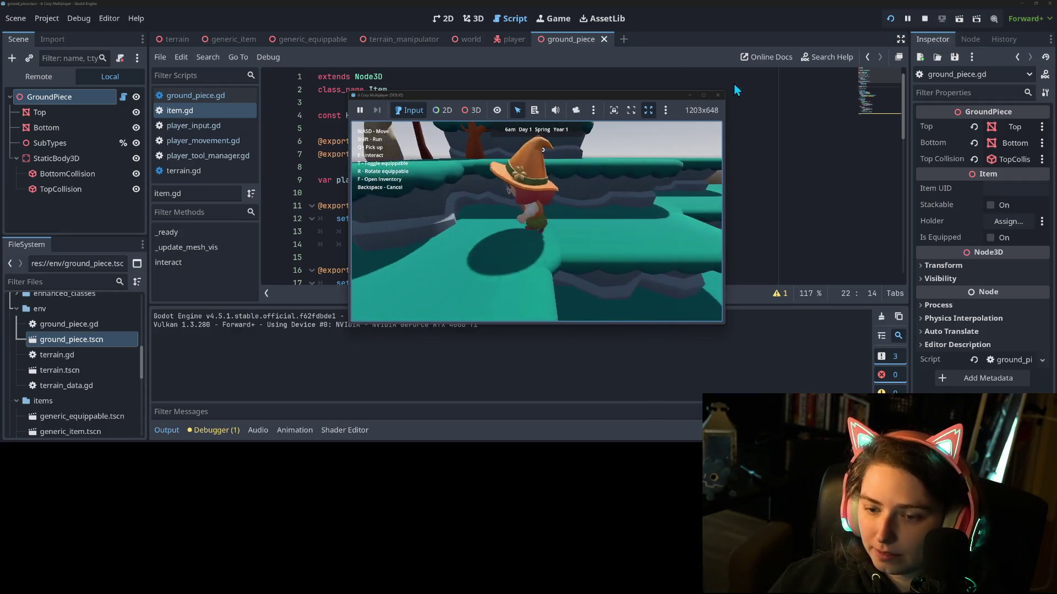
key("q")
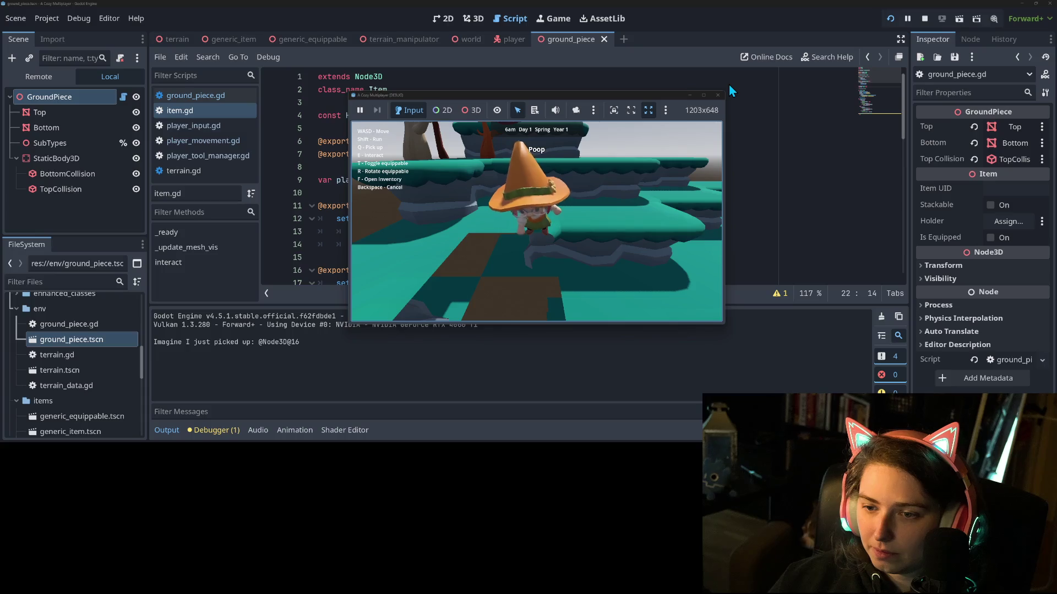
key("s")
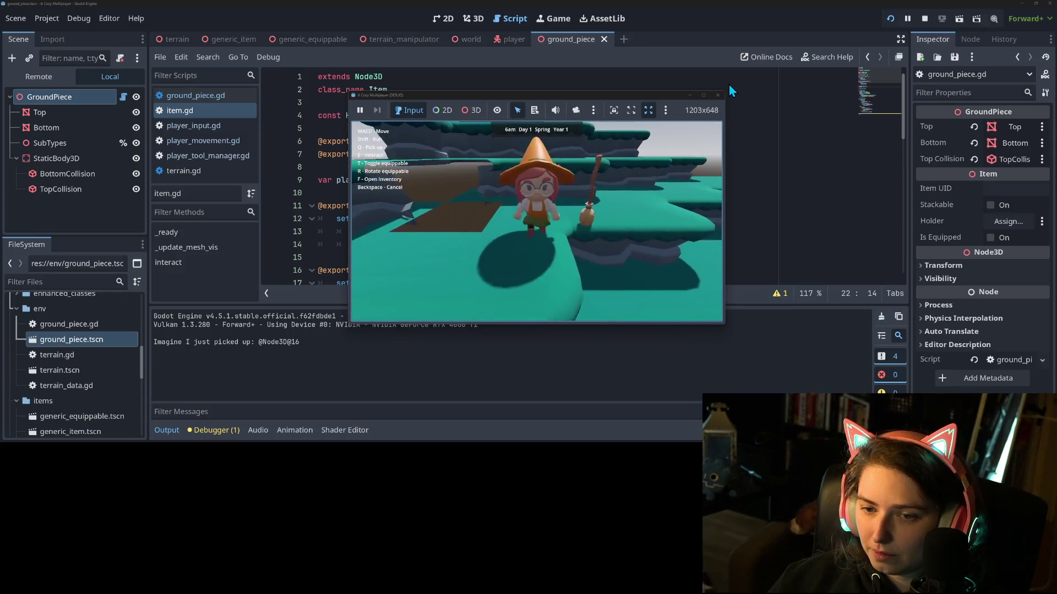
key("w")
key("q")
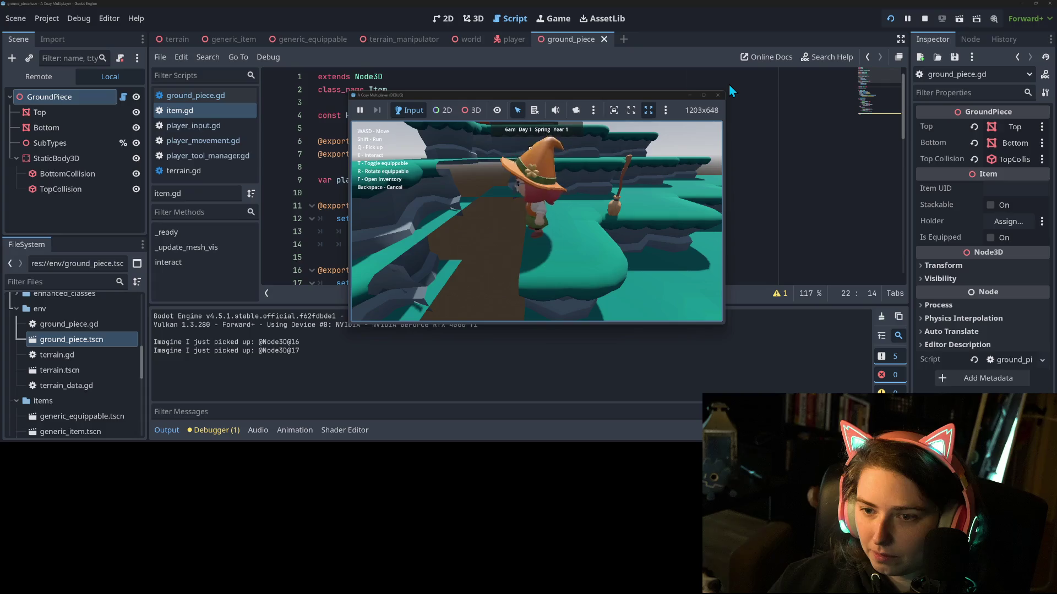
key("s")
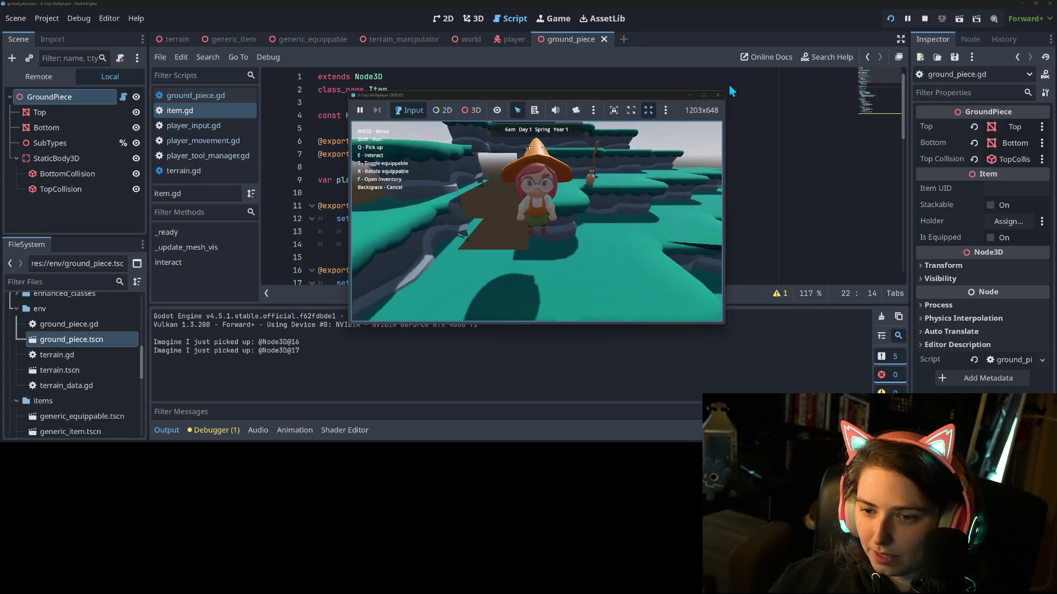
key("w")
key("q")
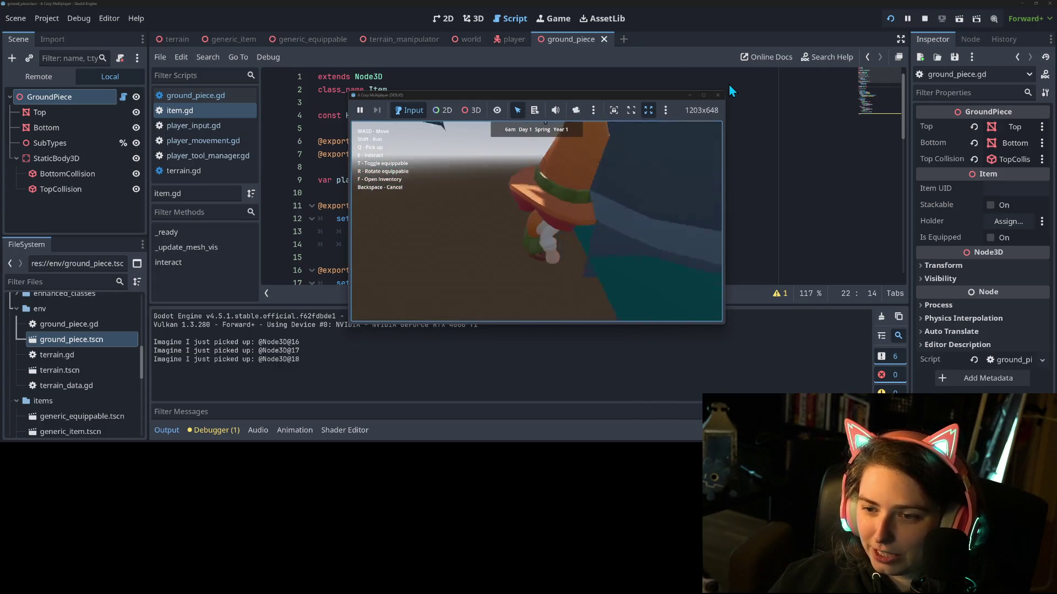
key("w")
left_click(717, 95)
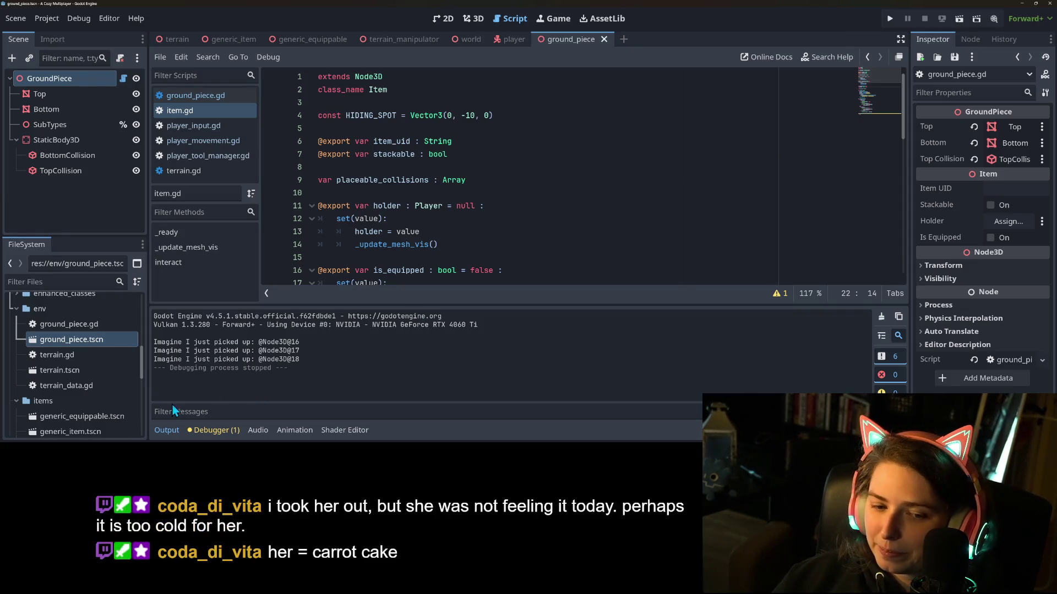
left_click(159, 427)
left_click(462, 308)
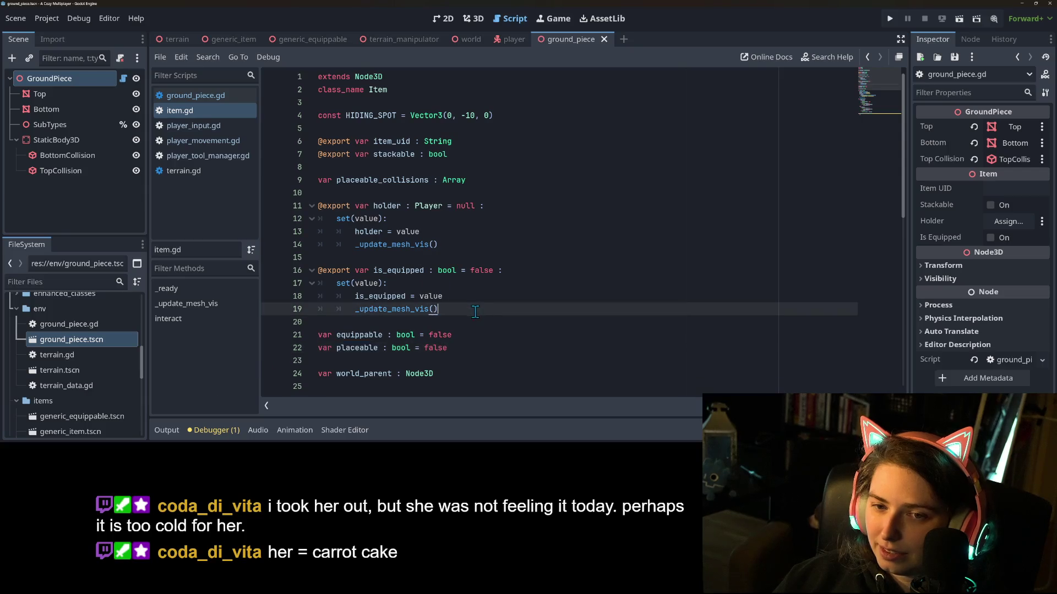
scroll("down", 3)
left_click(457, 220)
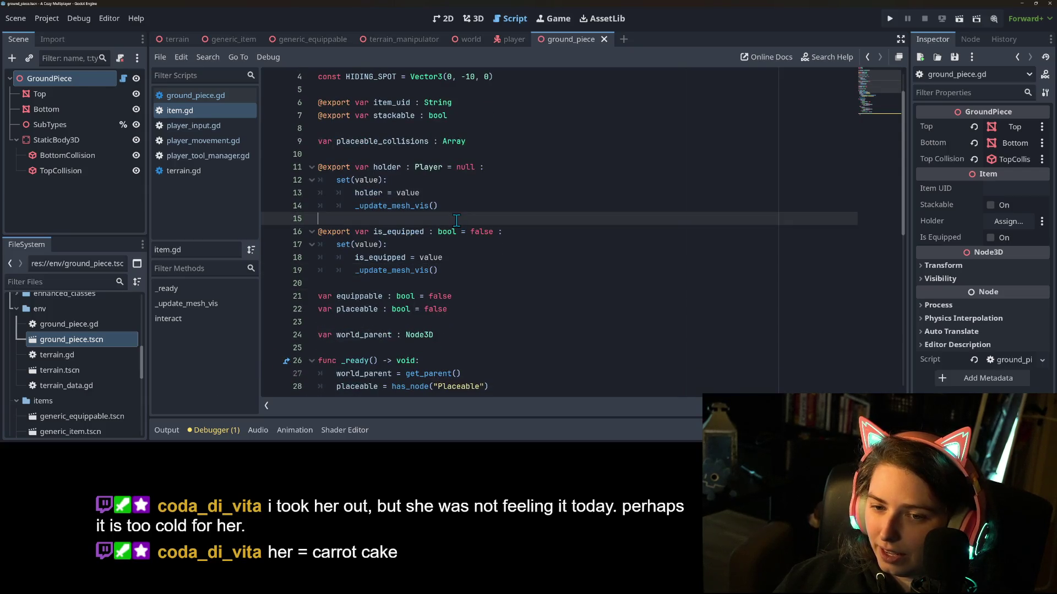
scroll("down", 3)
left_click(503, 282)
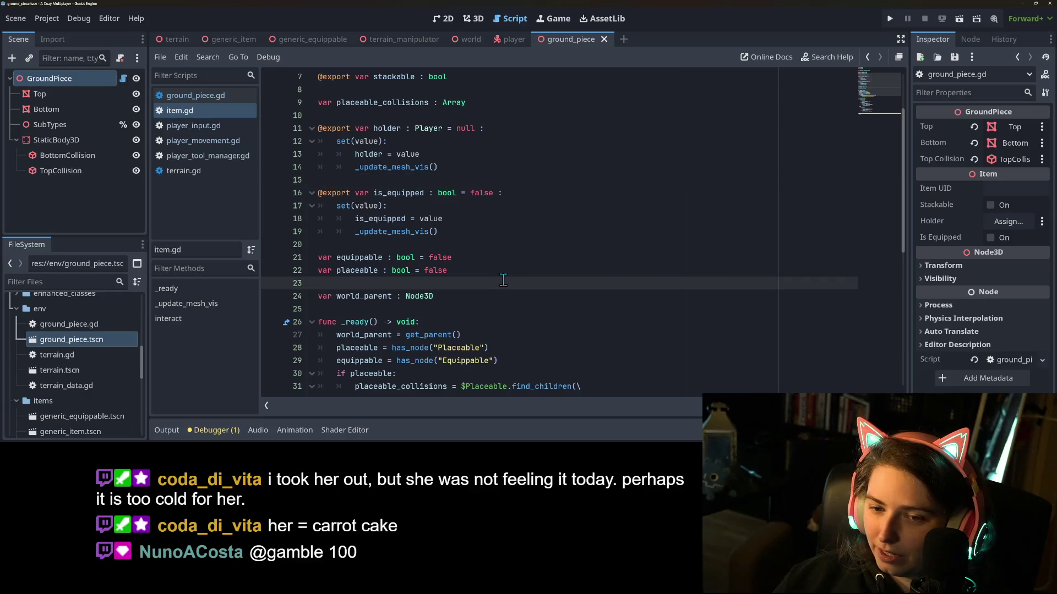
key("Return")
key("Up")
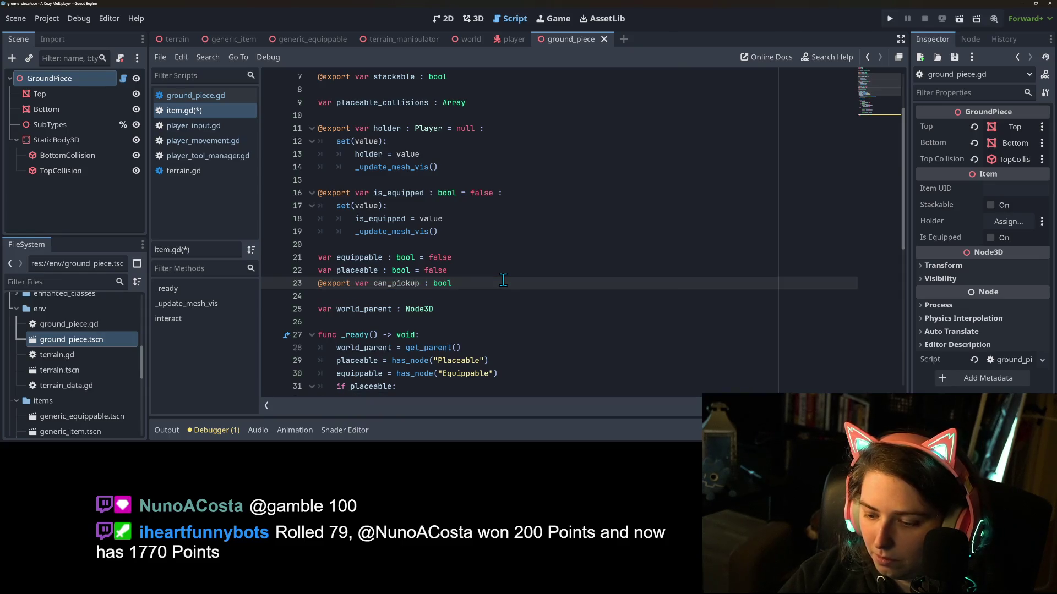
type("true")
key("ctrl+s")
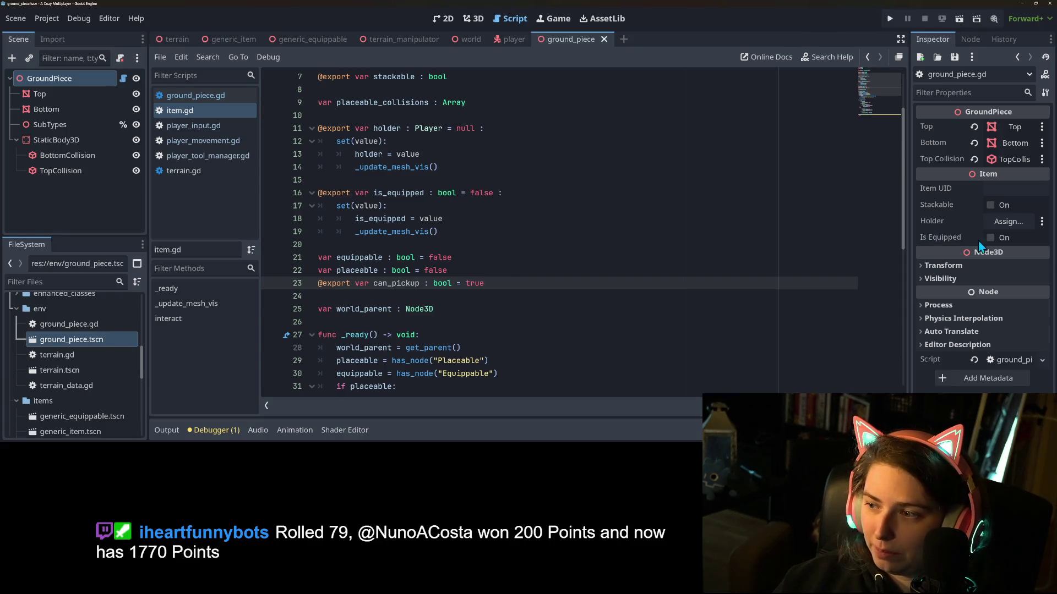
- Turn off Can Pickup on the GroundPiece root and save the scene
left_click(66, 107)
left_click(49, 78)
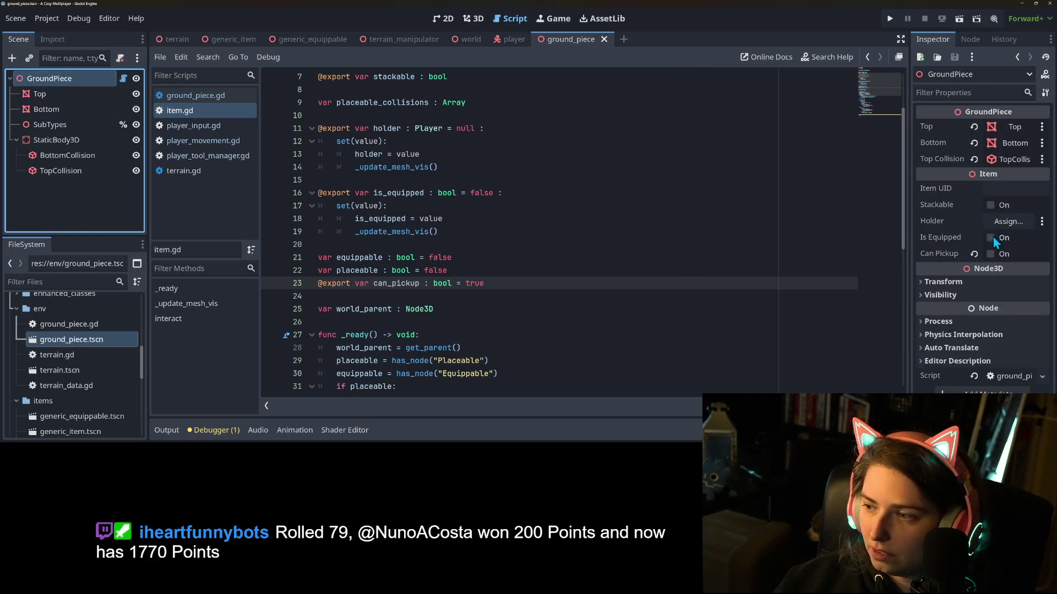
left_click(991, 255)
key("ctrl+s")
left_click(388, 39)
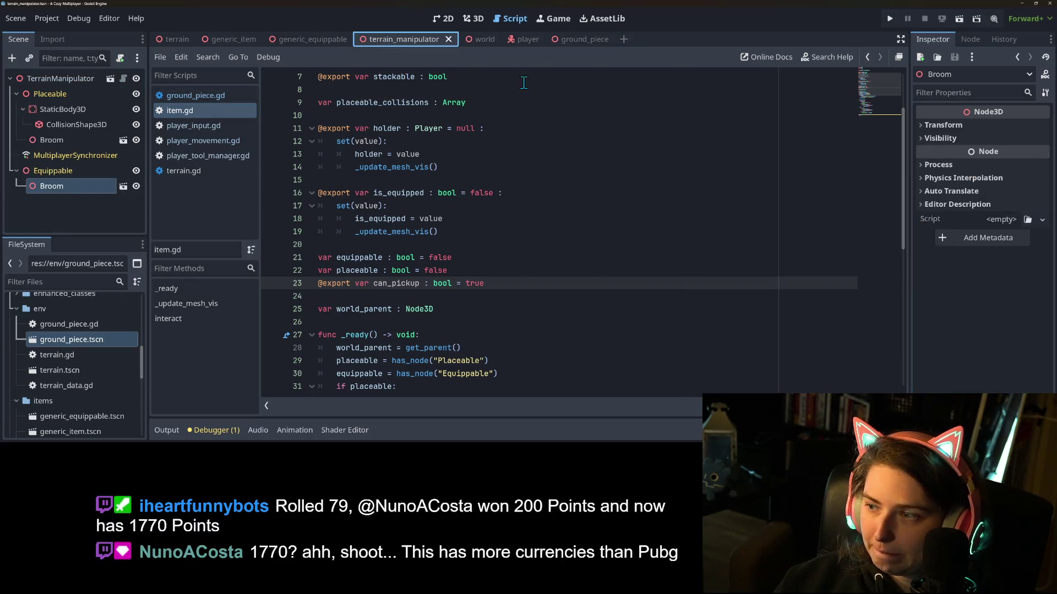
- Check Can Pickup on the TerrainManipulator and GenericEquippable roots, then bring up generic_item
left_click(16, 78)
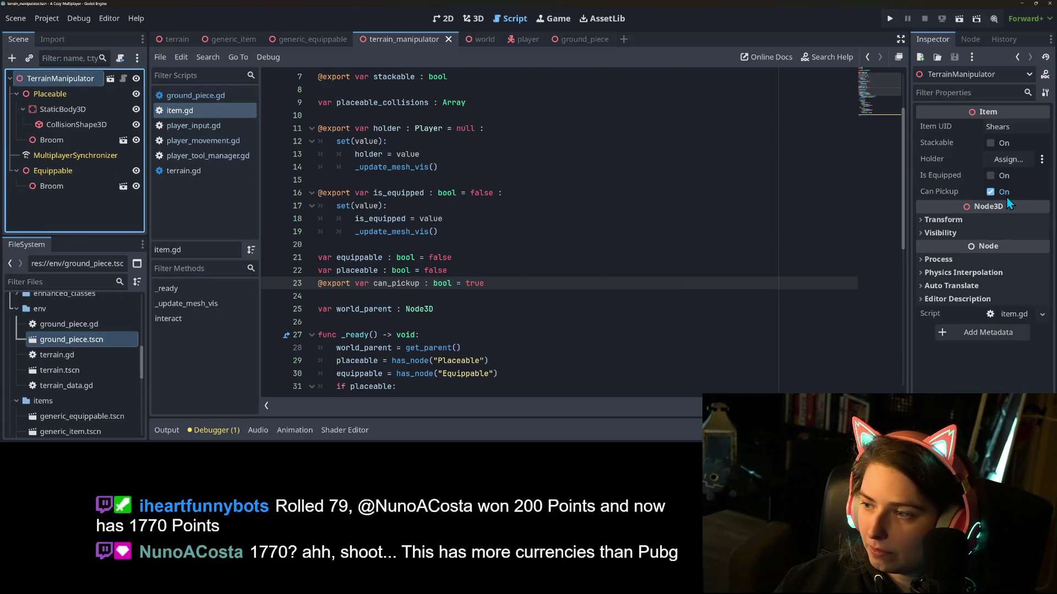
left_click(313, 40)
left_click(85, 73)
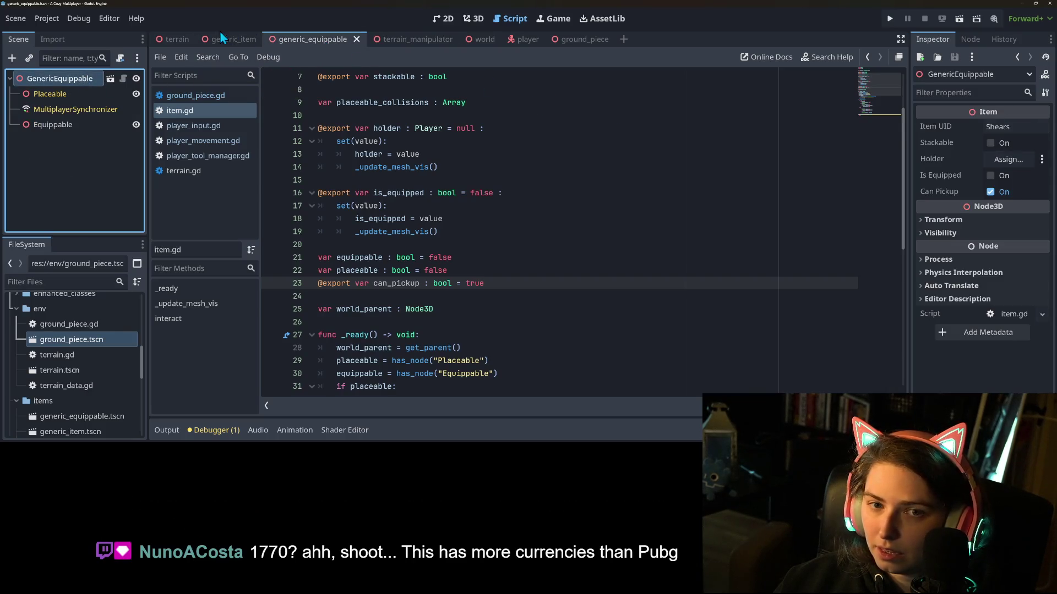
left_click(221, 37)
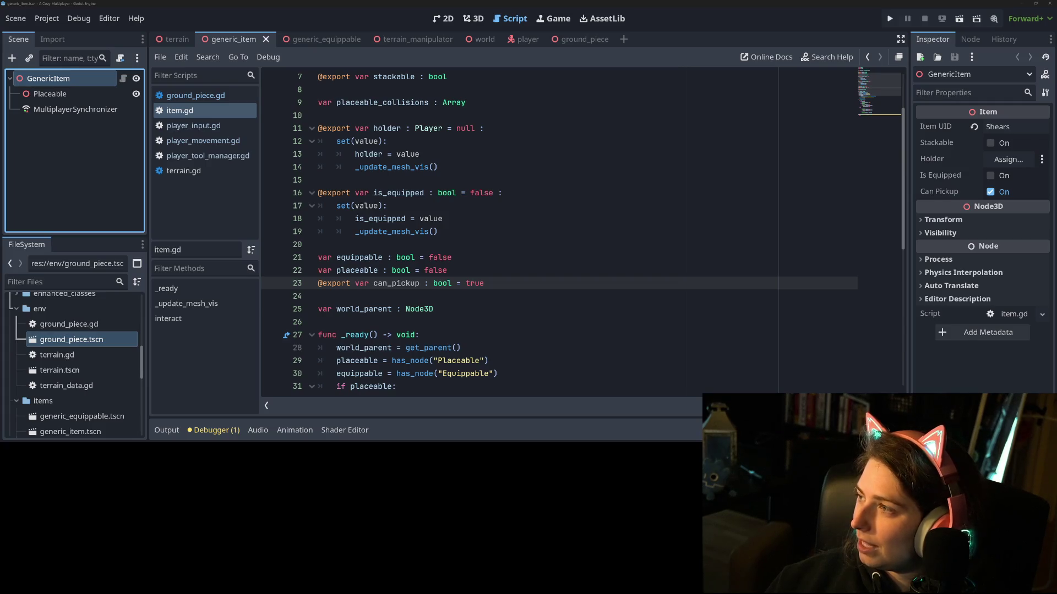
- Save item.gd with can_pickup defaulting to true and scroll down to the interact function
scroll("down", 3)
scroll("up", 3)
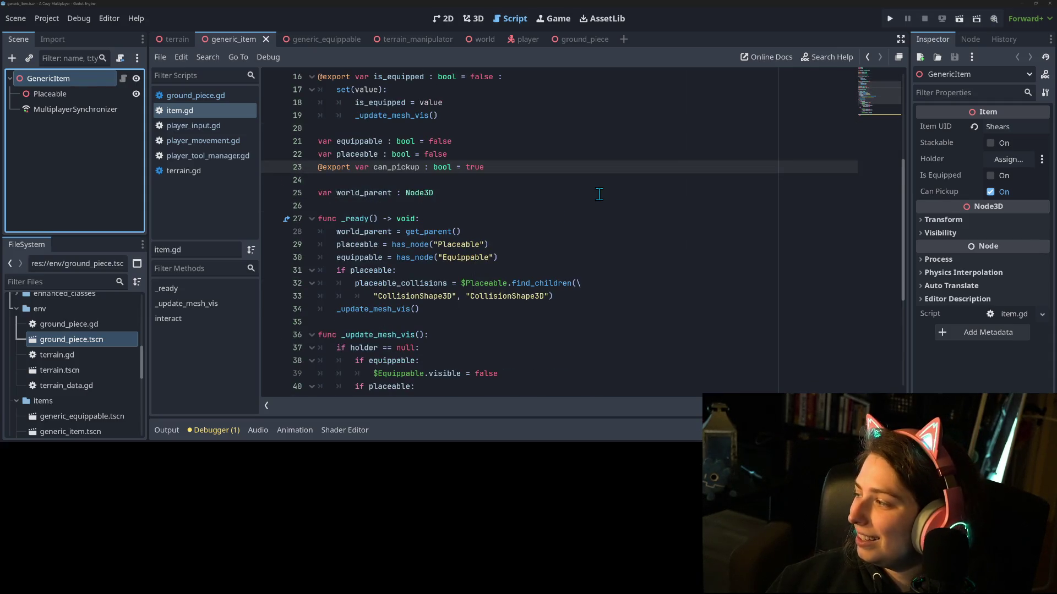
left_click(538, 191)
left_click(558, 167)
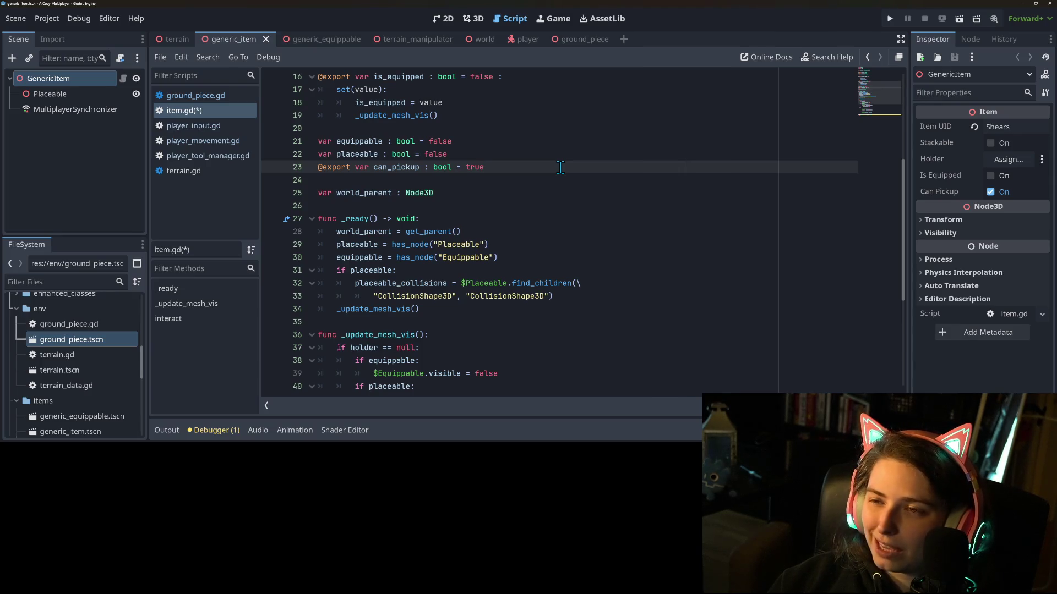
key("ctrl+s")
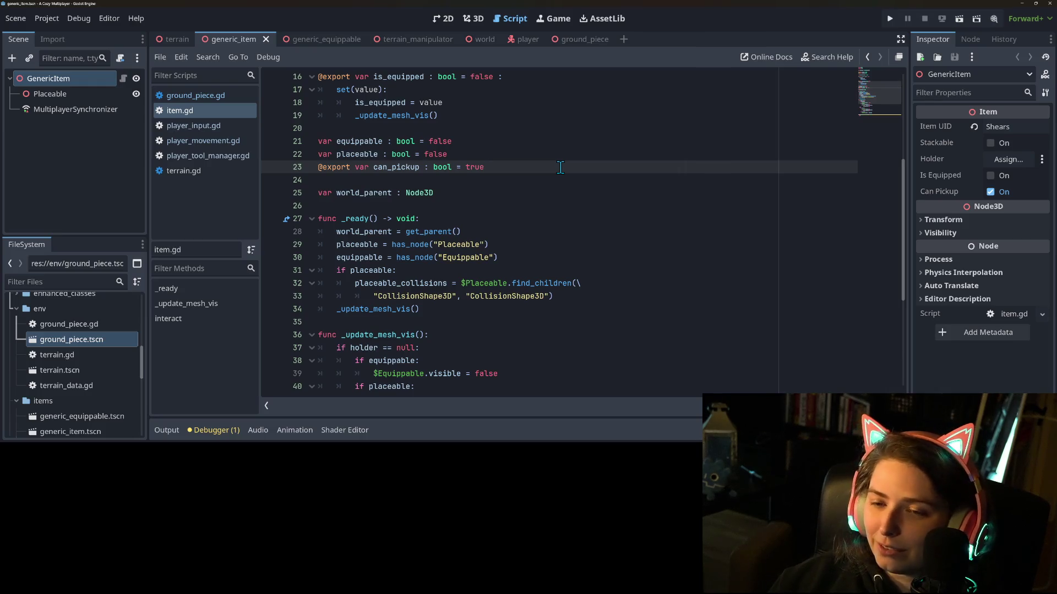
left_click(520, 204)
scroll("down", 3)
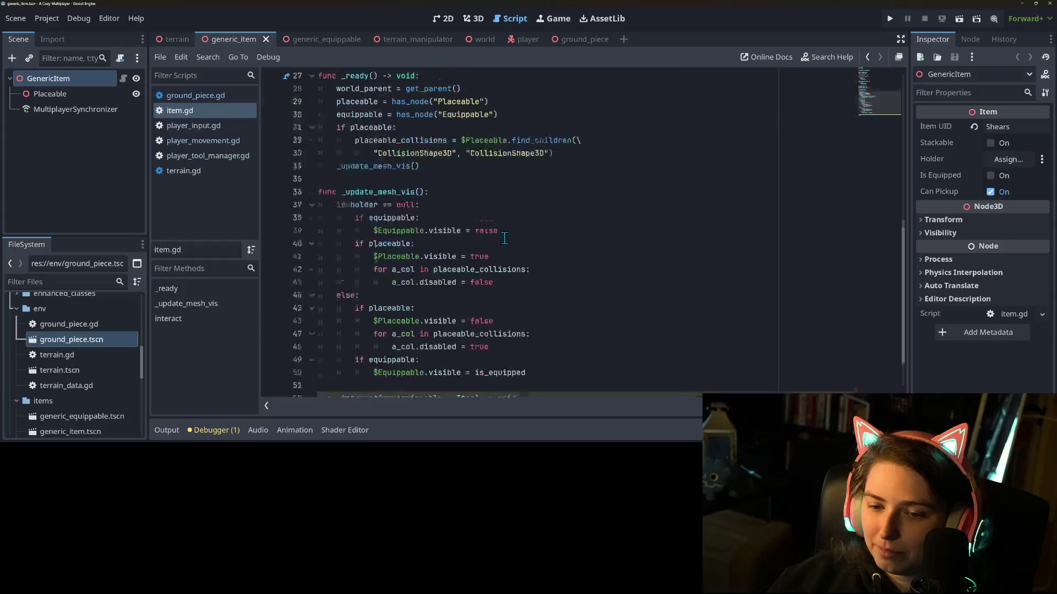
left_click(562, 371)
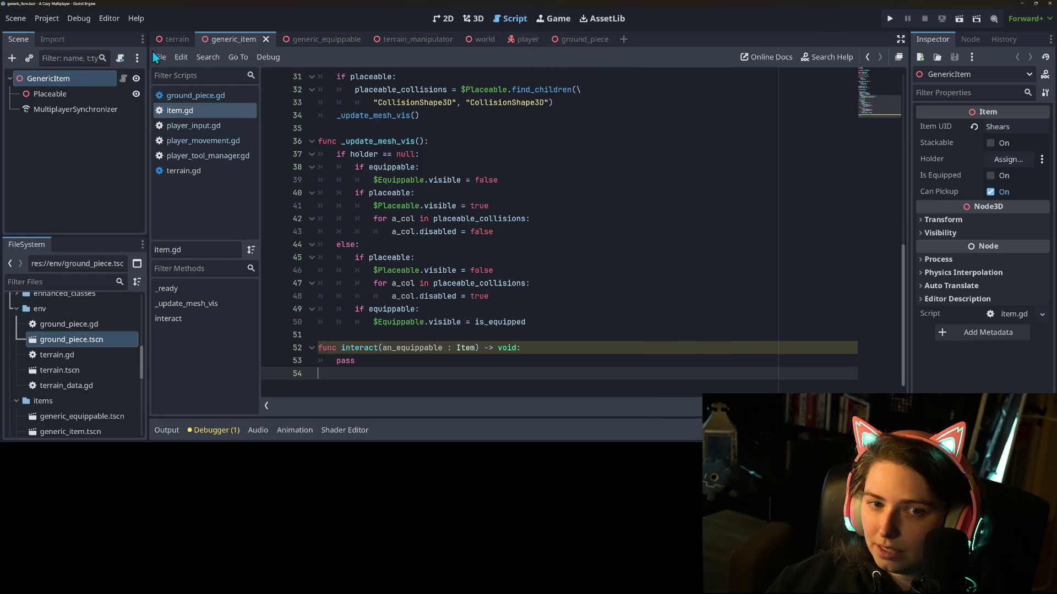
- In player_movement.gd's pickup(), start an obj.can_pickup check under 'if obj is Item:'
left_click(213, 141)
left_click(440, 333)
scroll("down", 3)
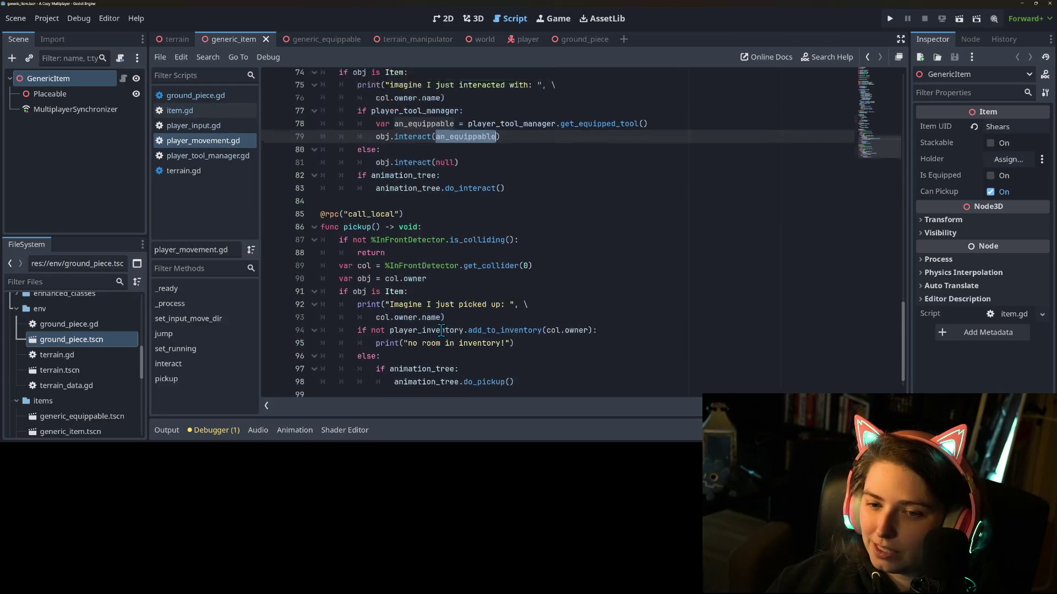
left_click(436, 283)
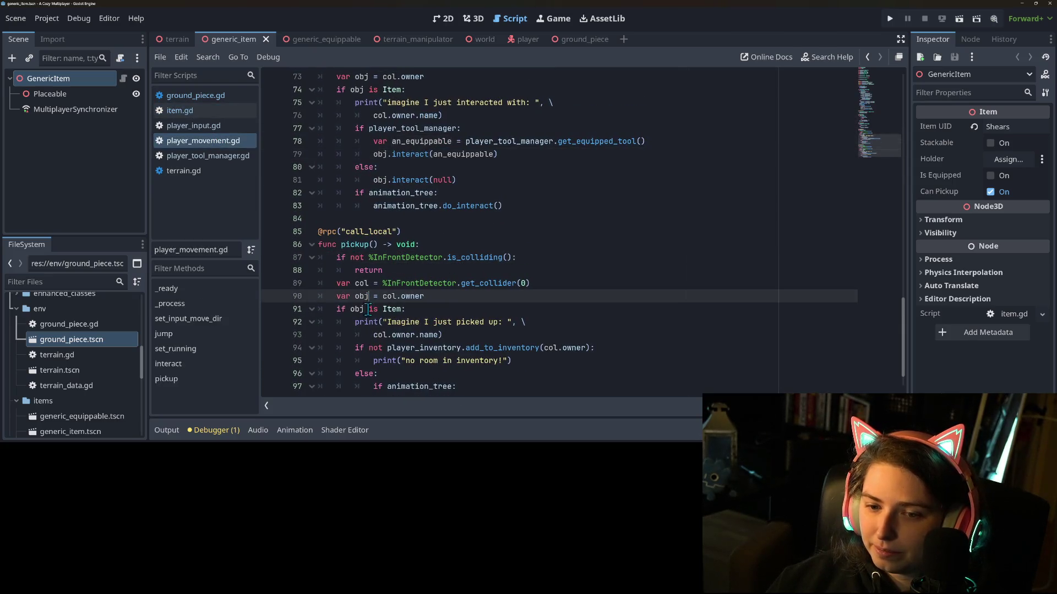
key("Down")
key("Down")
key("Return")
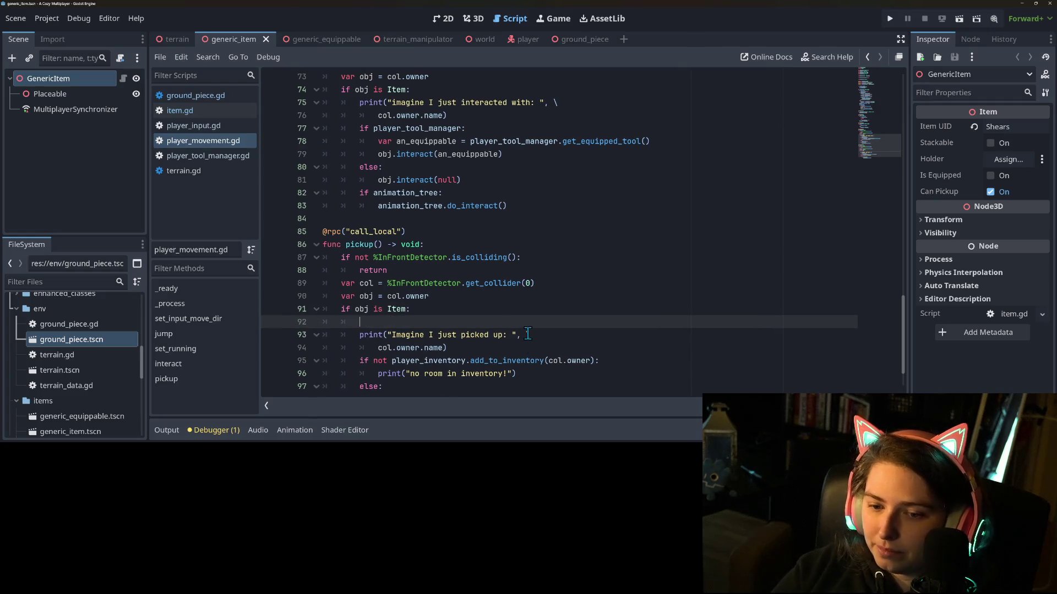
type("if ")
type("obj.")
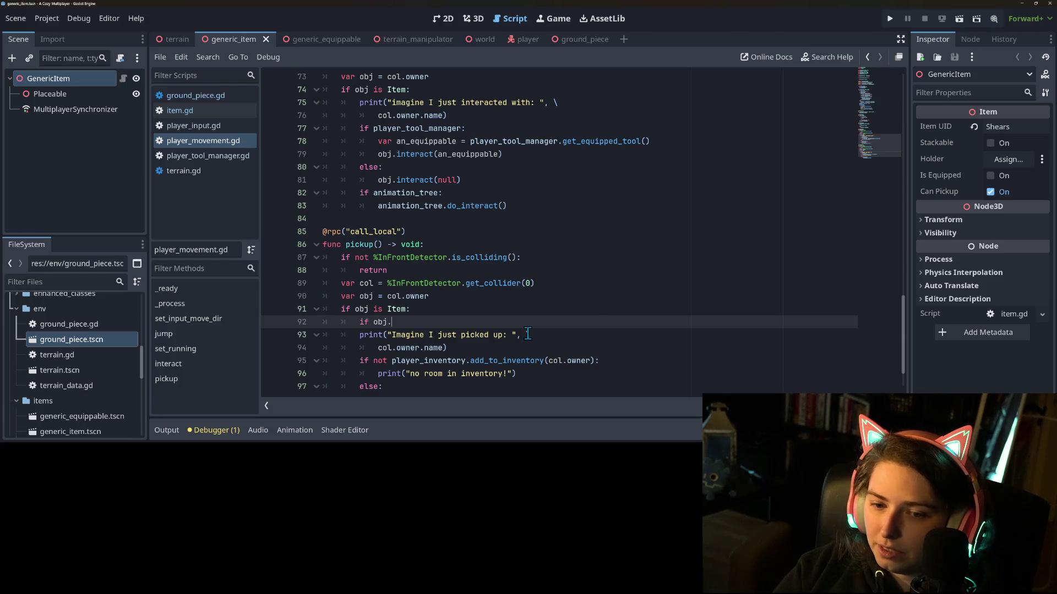
key("Return")
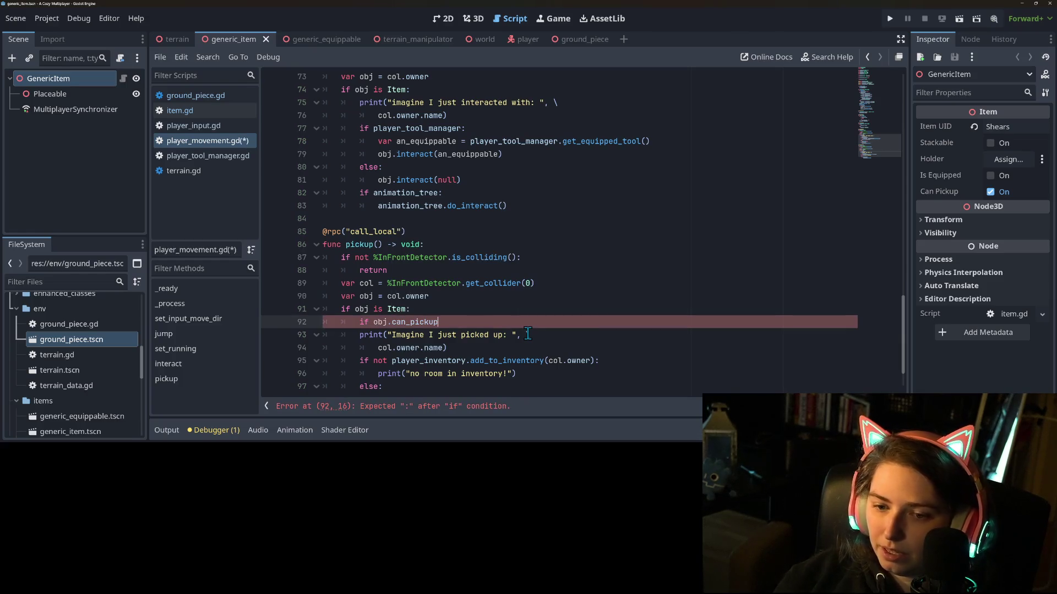
- Complete it as 'if not obj.can_pickup: return', save, and run the game
left_click(373, 322)
type("not")
key("End")
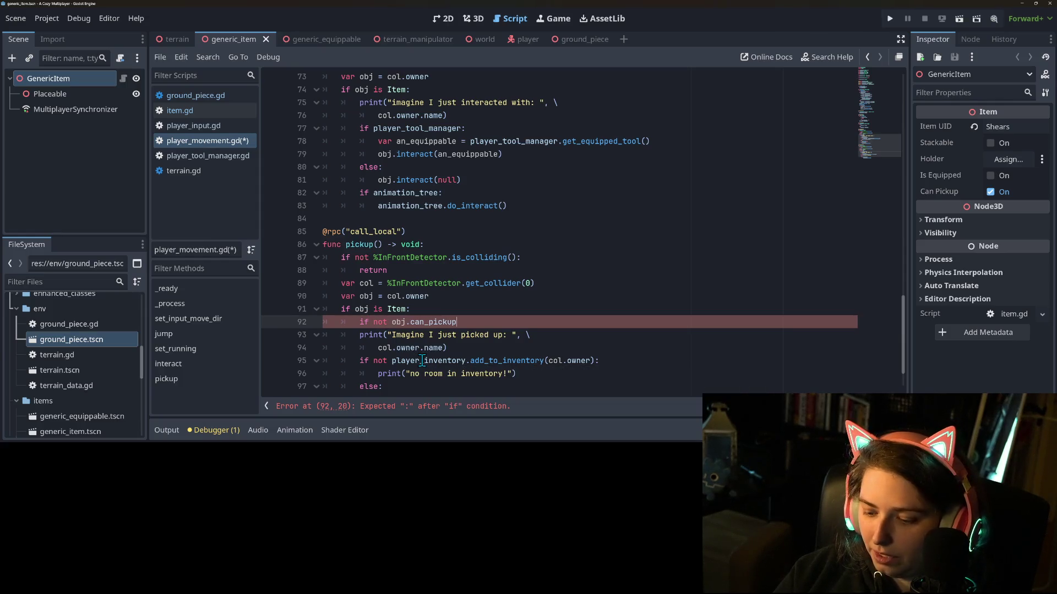
type(":")
key("Return")
type("return")
key("ctrl+s")
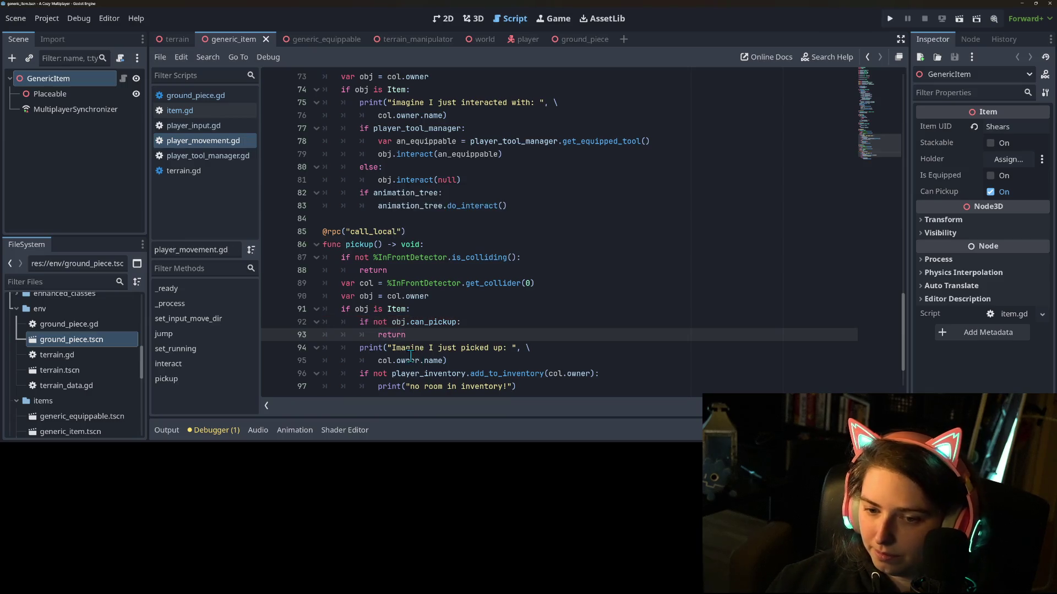
scroll("down", 3)
left_click(890, 20)
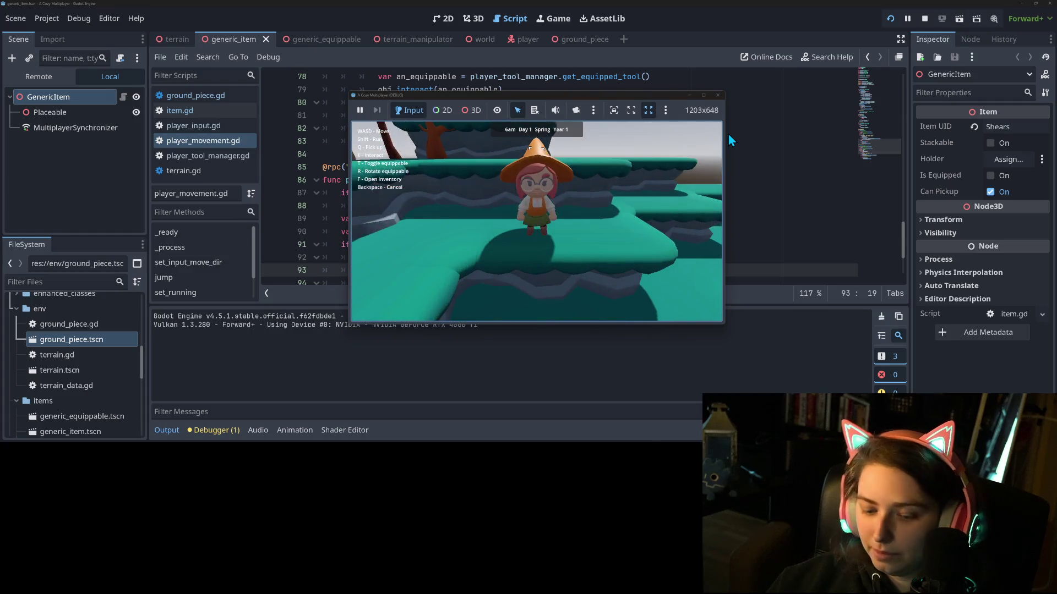
- In the running game, interact with E, pick up the broom with Q, equip it with T, then interact again
key("w")
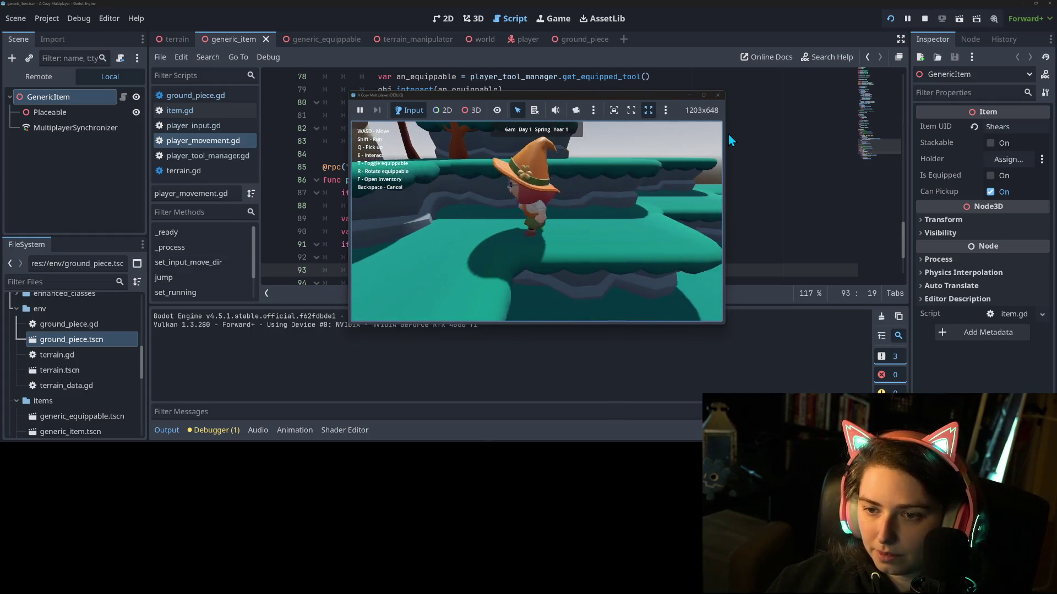
key("w")
key("e")
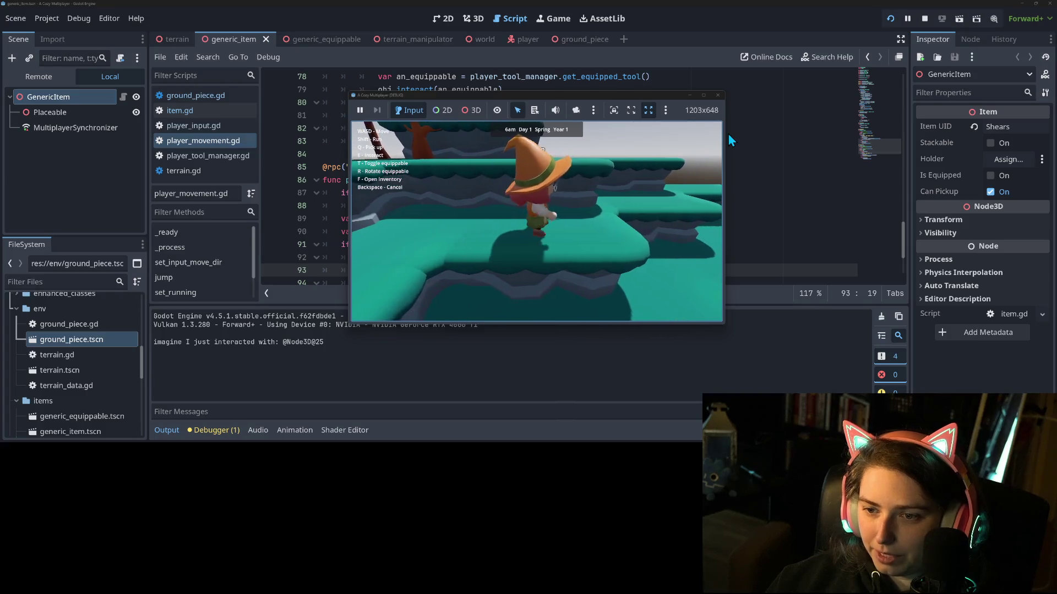
key("s")
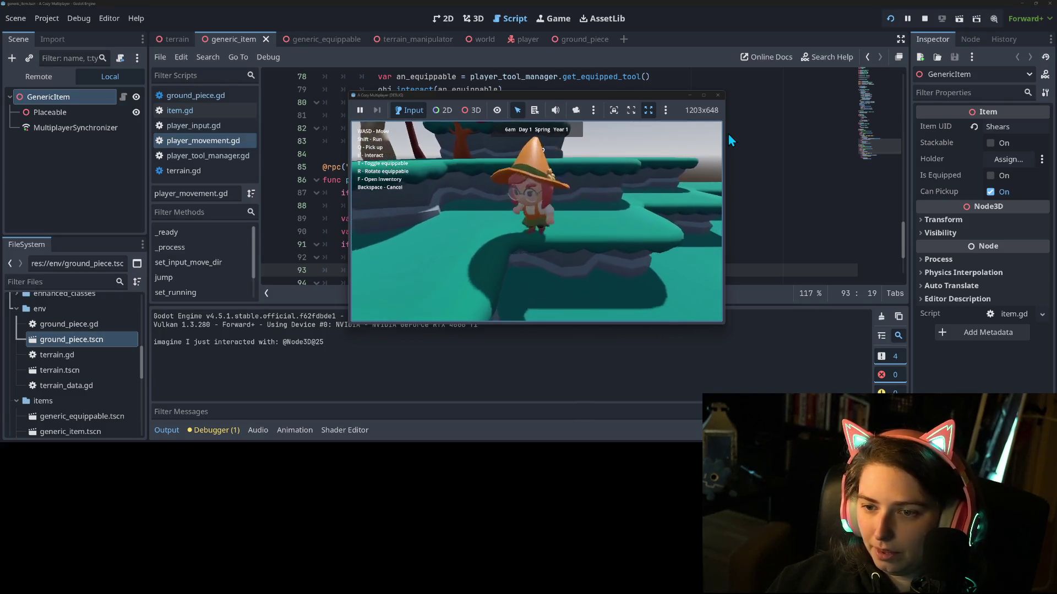
key("w")
key("q")
key("t")
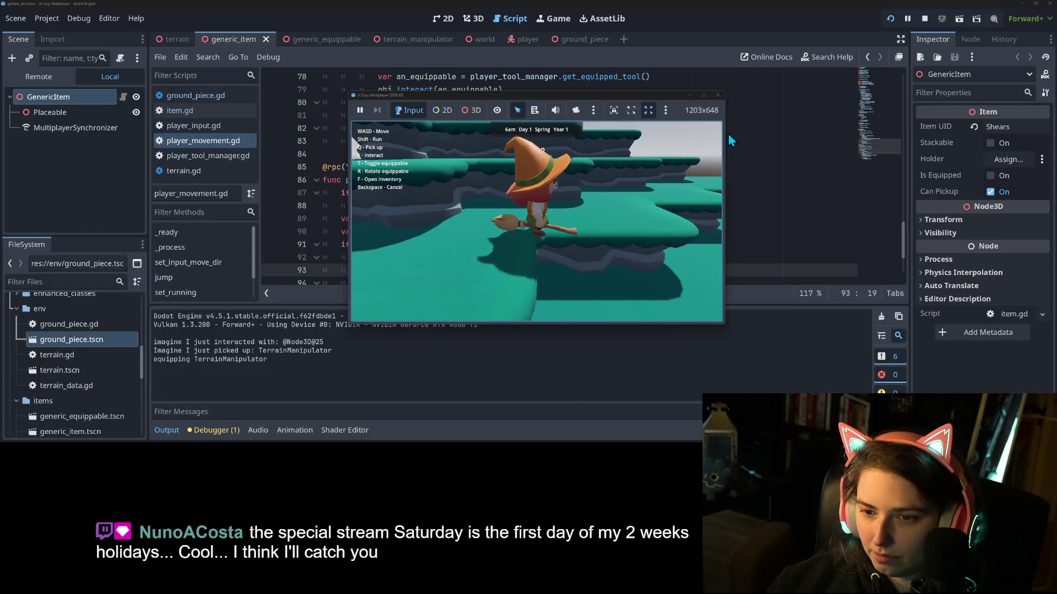
key("s")
key("s")
key("e")
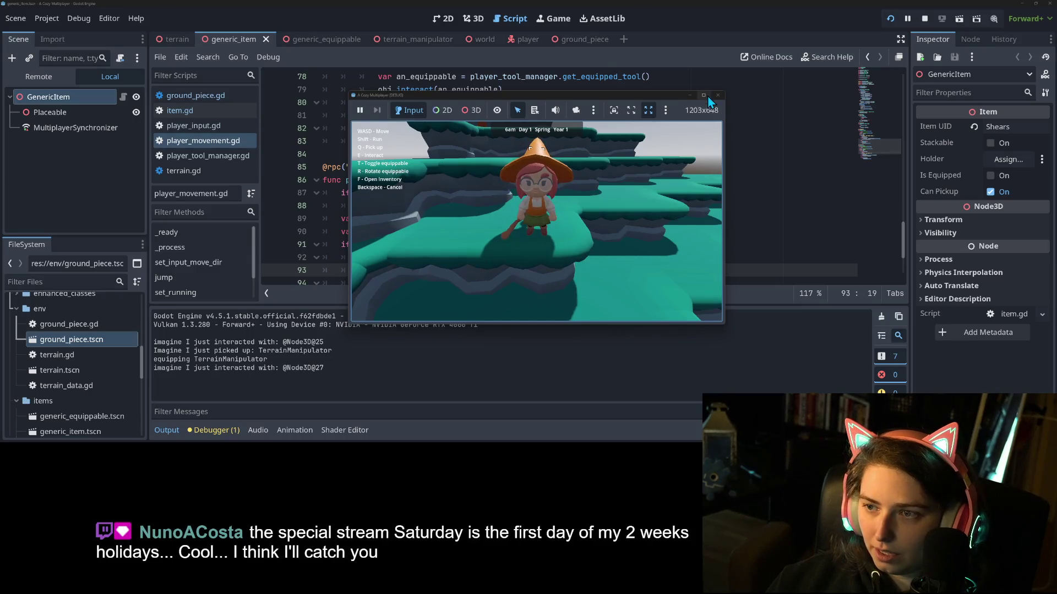
- Stop the running game and bring item.gd up in the script editor
left_click(717, 95)
scroll("down", 3)
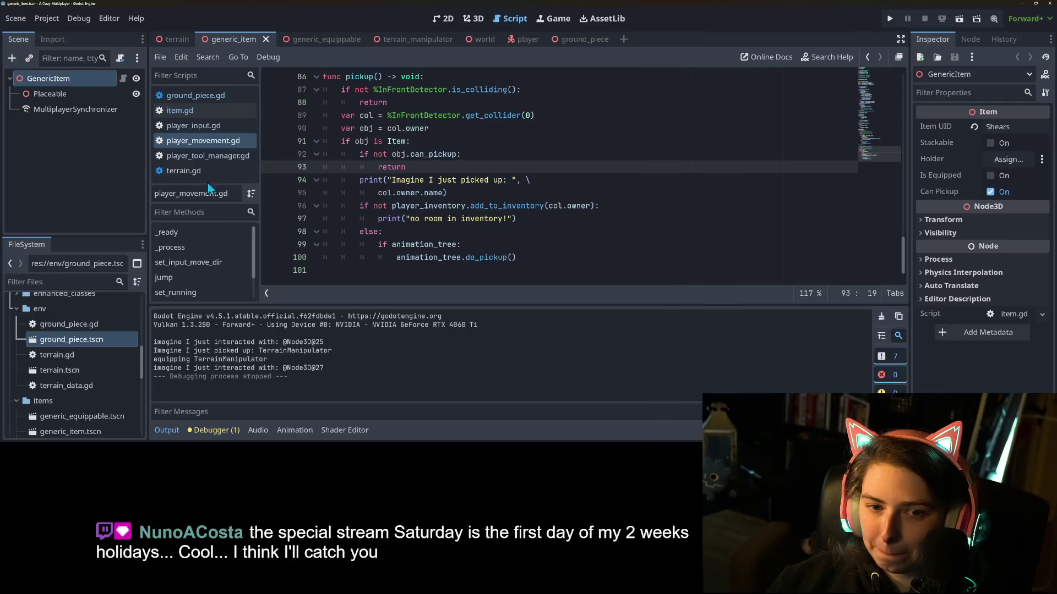
left_click(199, 112)
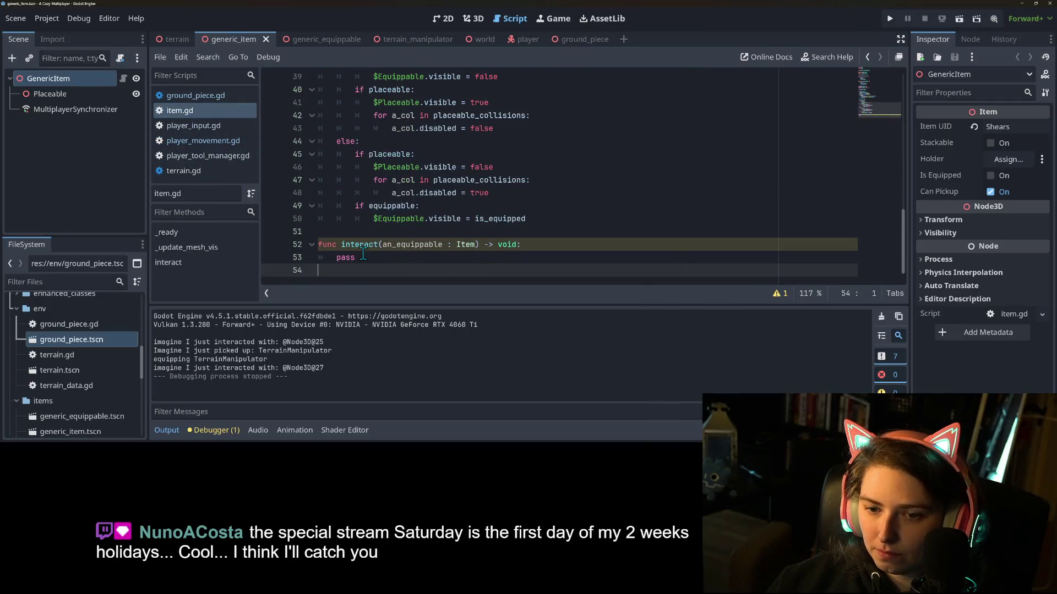
- Replace pass in interact() with print(name + " just interacted with by " + an_equippable.name) and run the project
double_click(351, 257)
type("print(")
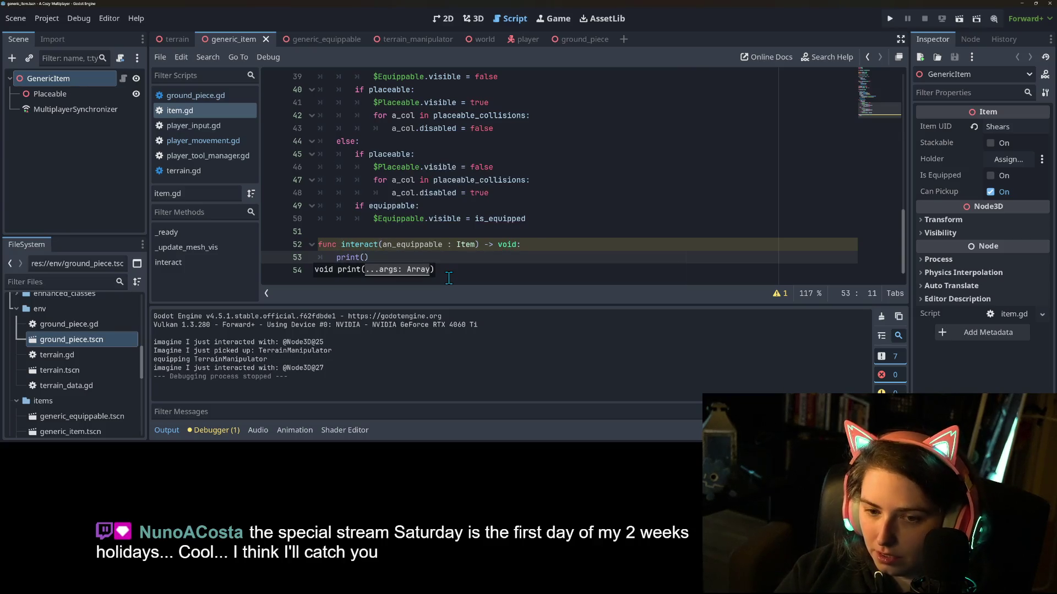
type("name")
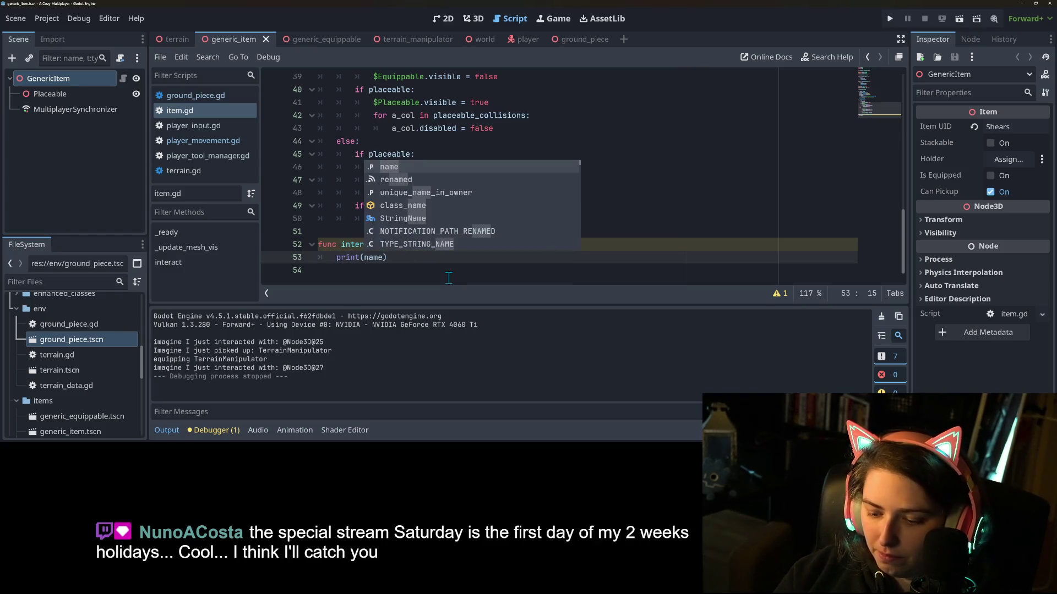
type(" + \" ")
type("just interacte")
type("d with by \"")
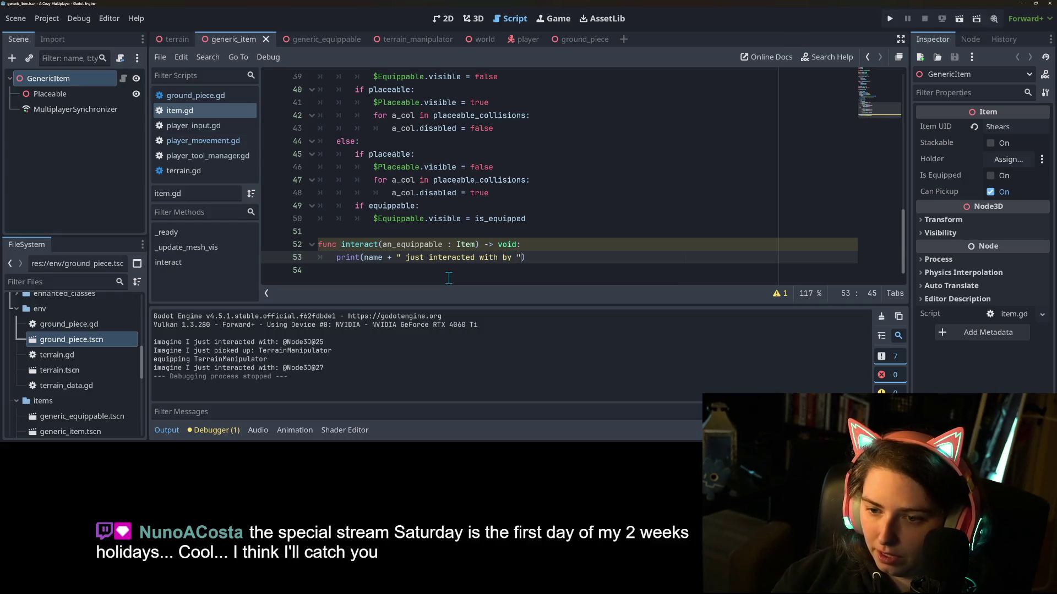
type(" + an")
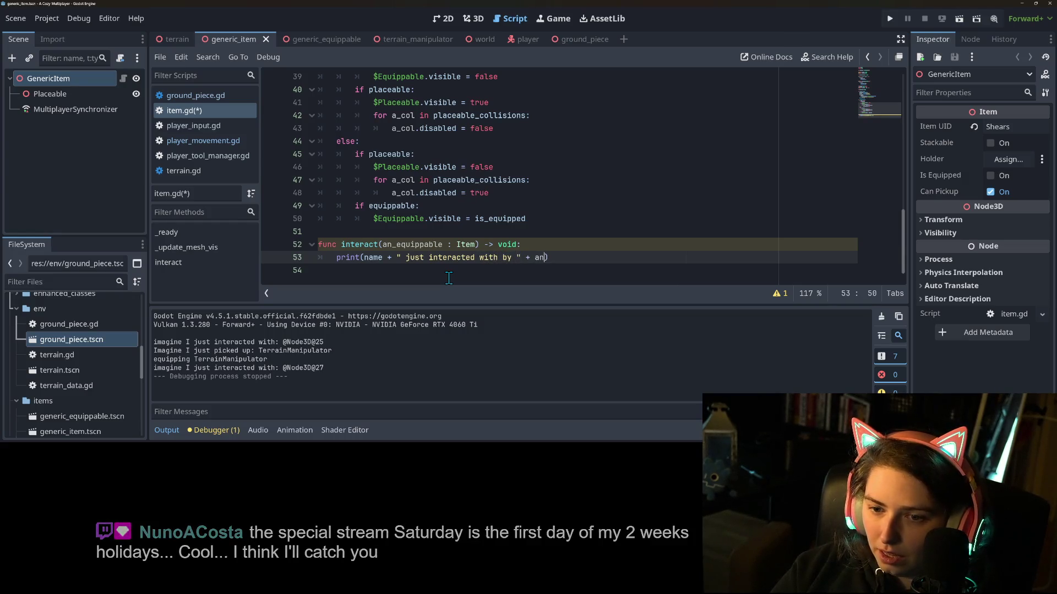
key("Return")
type(".name")
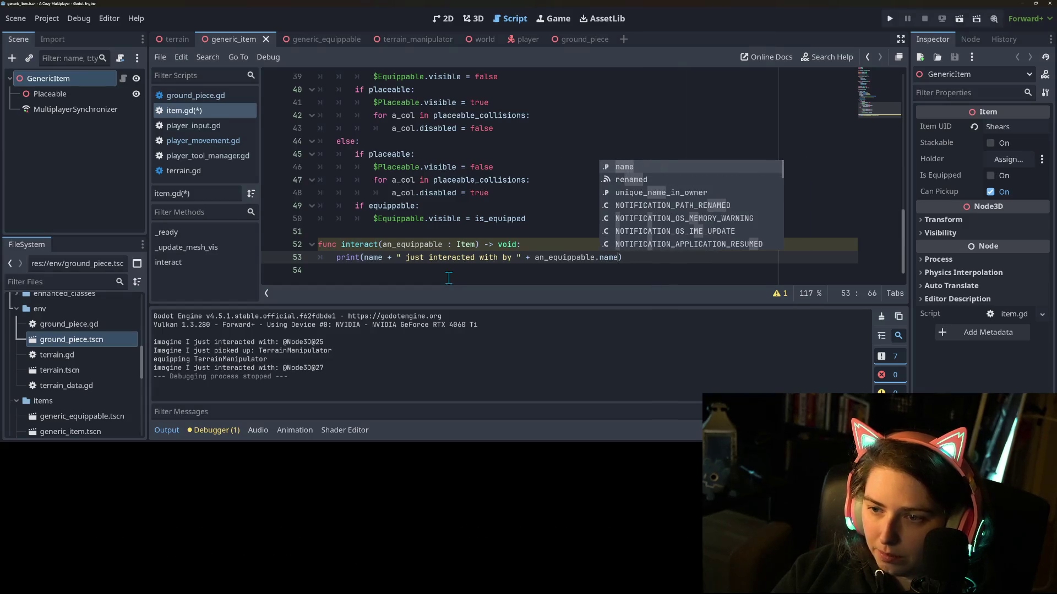
left_click(890, 18)
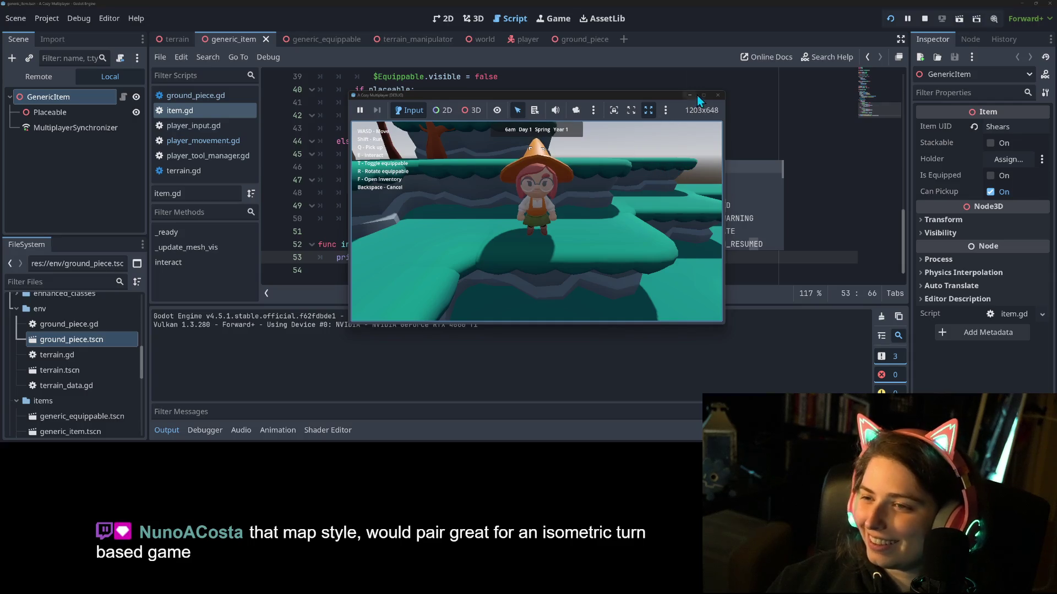
- Maximize the game window, walk to the broom, restore the window, and trigger the interaction error
mouse_move(704, 97)
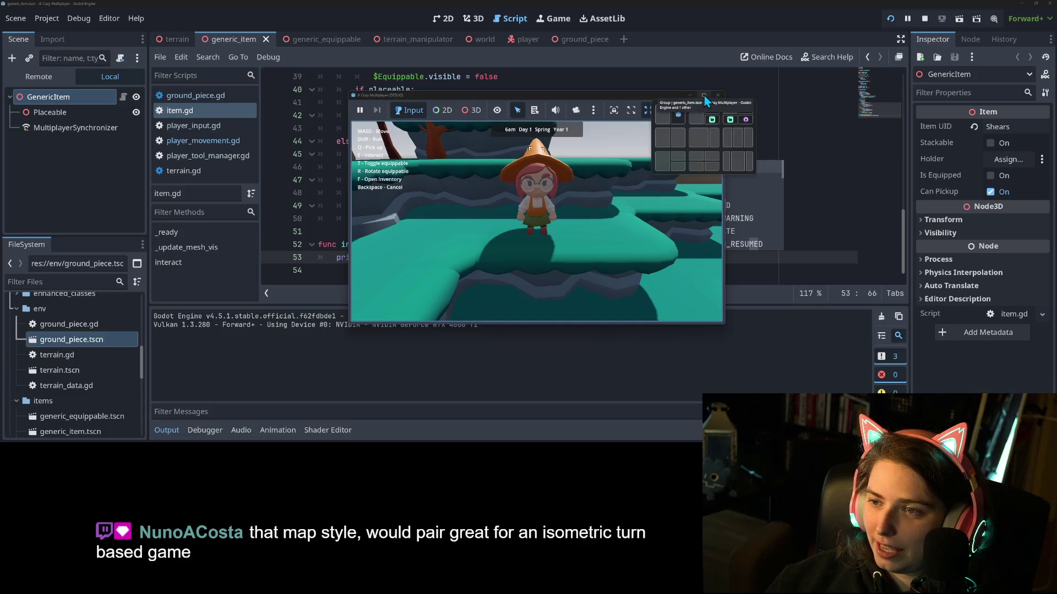
left_click(705, 96)
key("a")
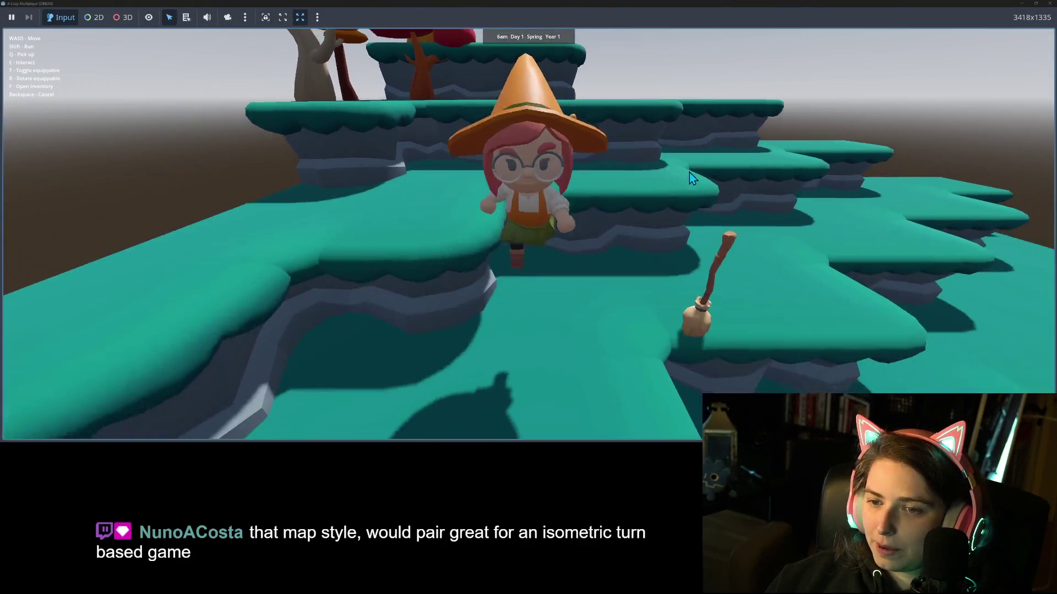
left_click_drag(771, 3, 655, 52)
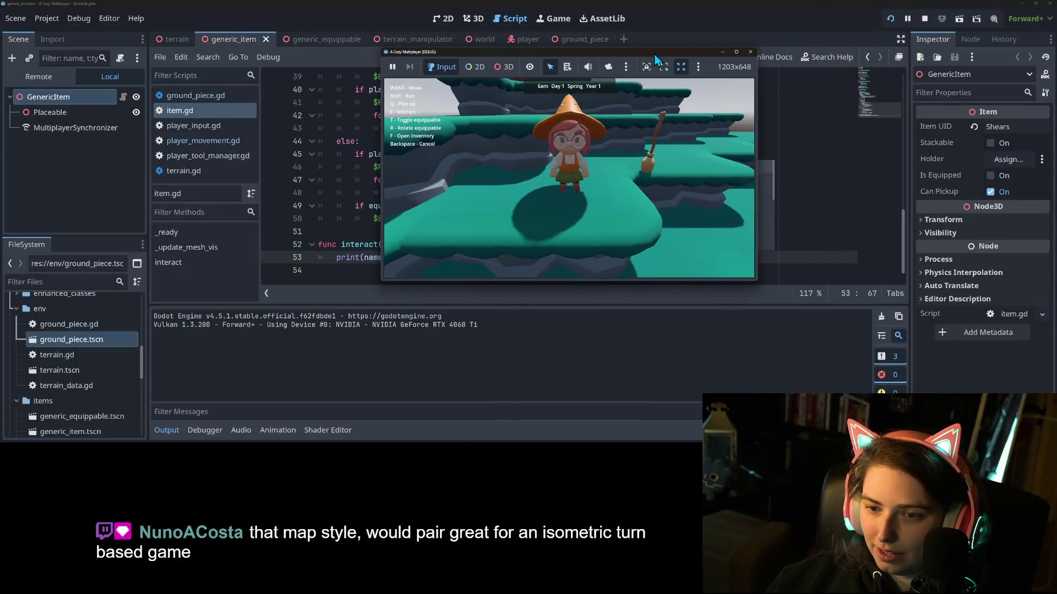
key("e")
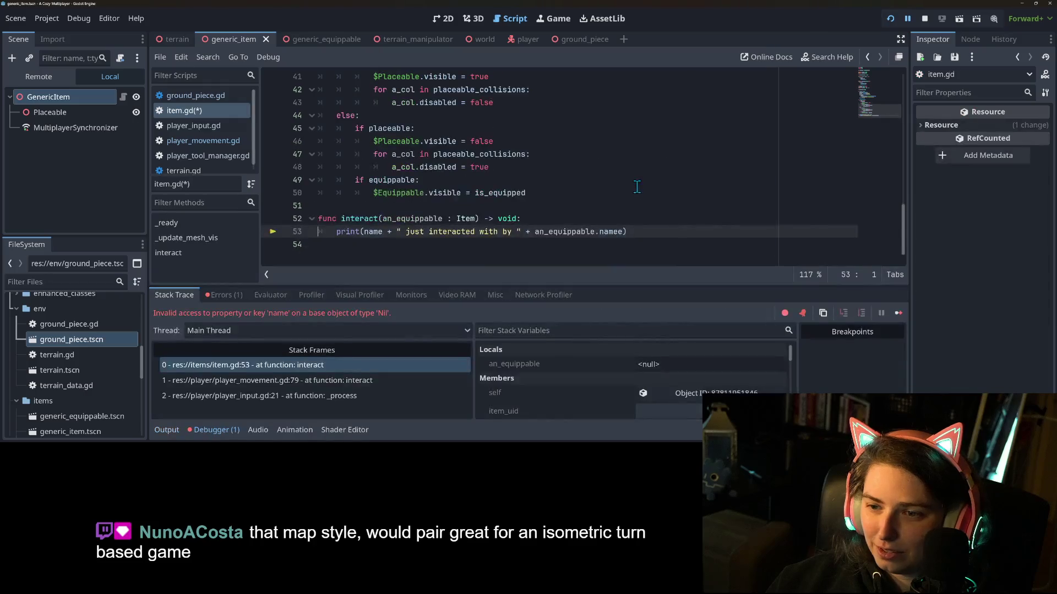
- Correct 'namee' to 'name' on line 53, save item.gd, rerun and test the game, then stop it
left_click(622, 231)
key("BackSpace")
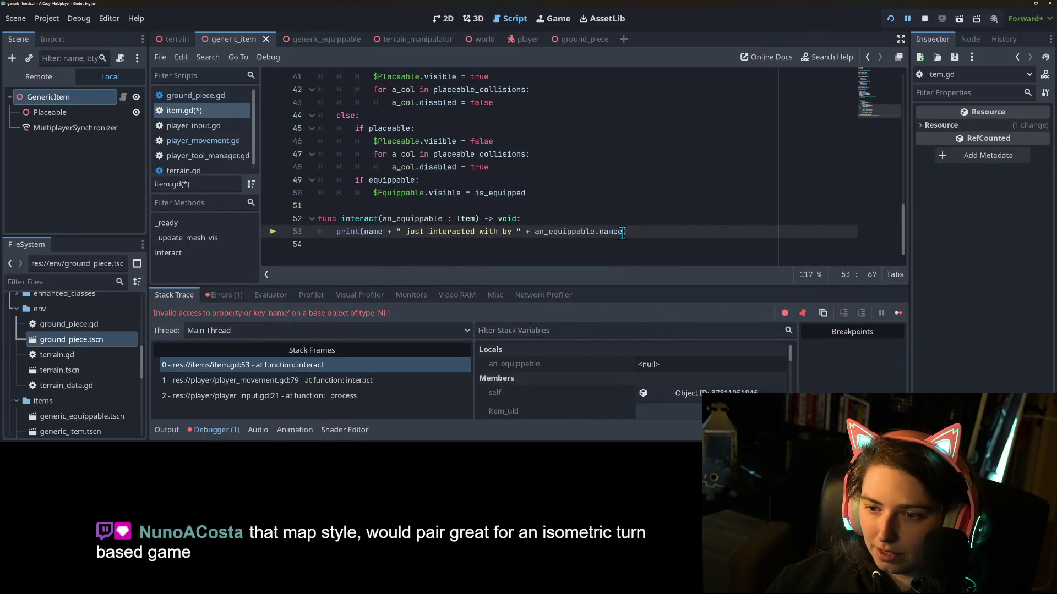
key("ctrl+s")
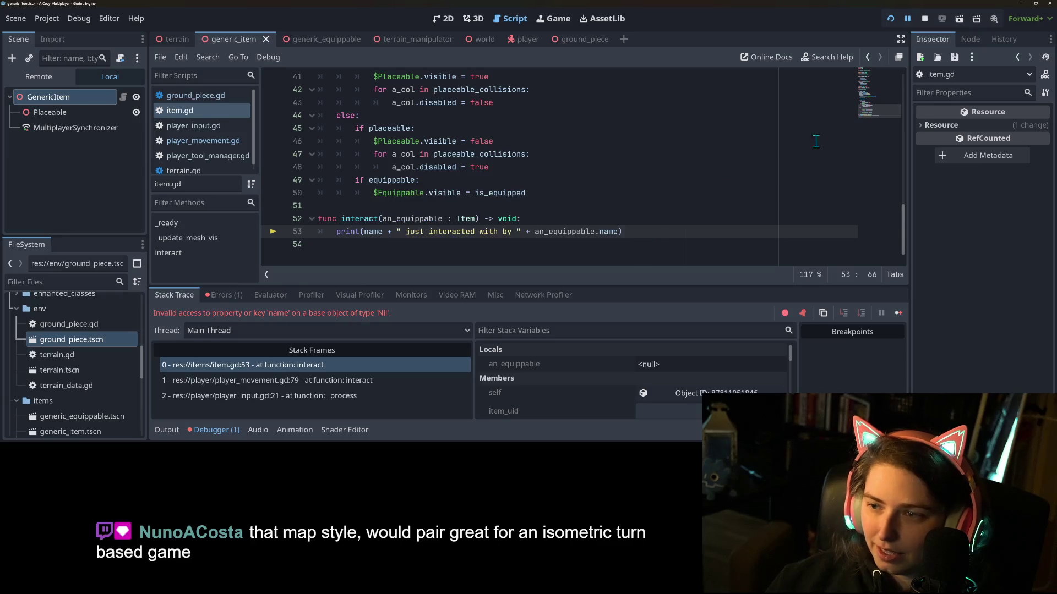
left_click(889, 20)
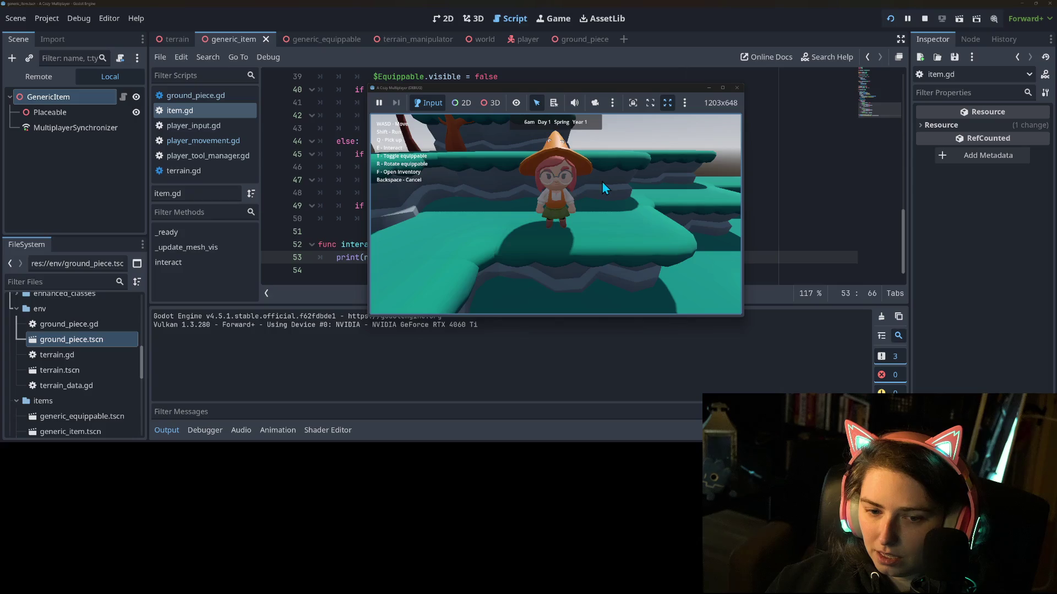
key("d")
key("s")
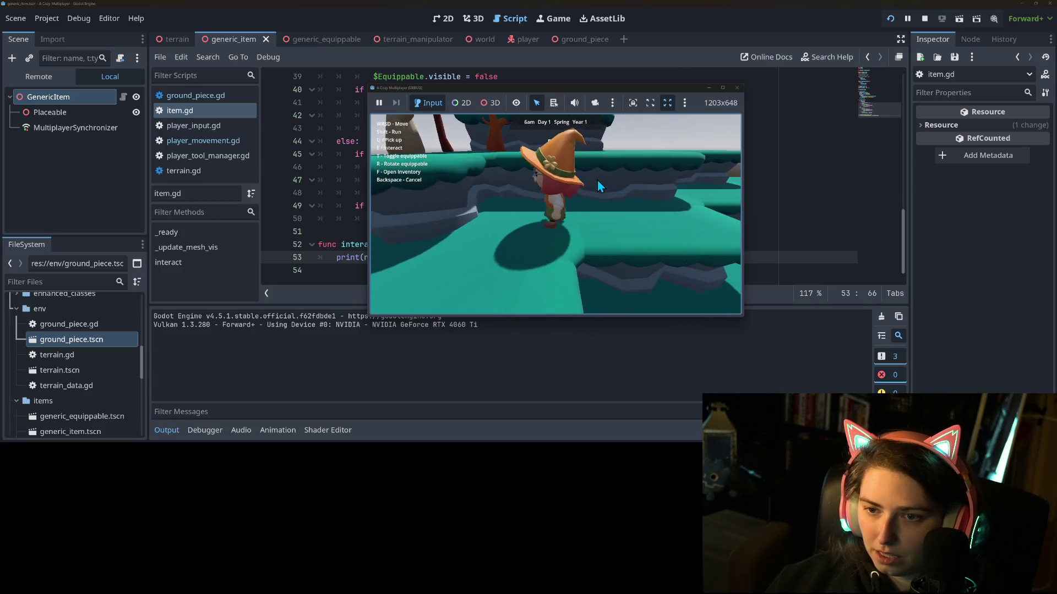
left_click(736, 89)
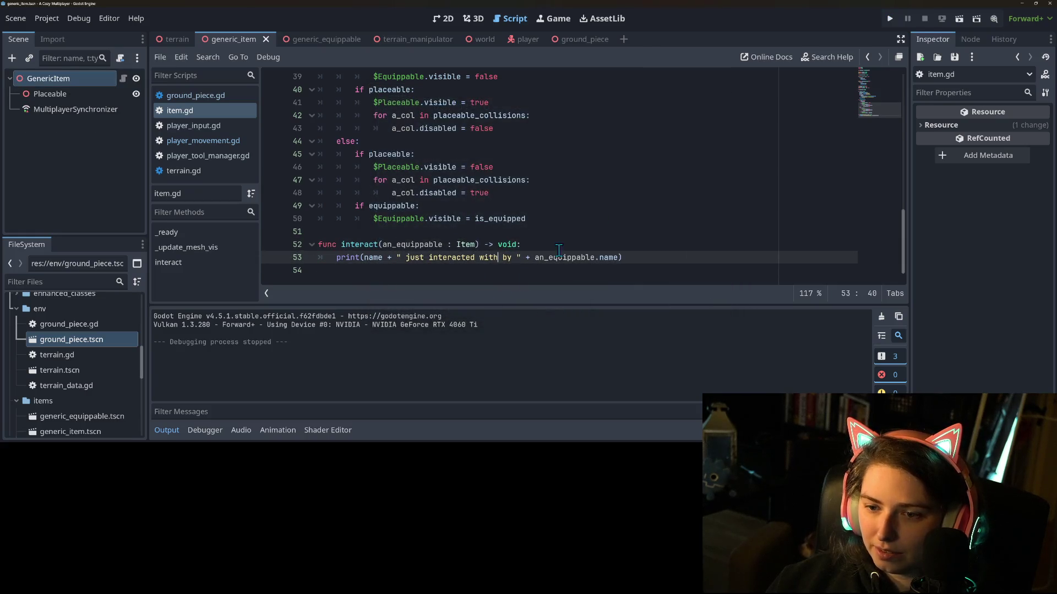
- Wrap the interact() print line in an 'if an_equippable:' check, indenting it underneath
left_click(547, 244)
key("Return")
type("if ")
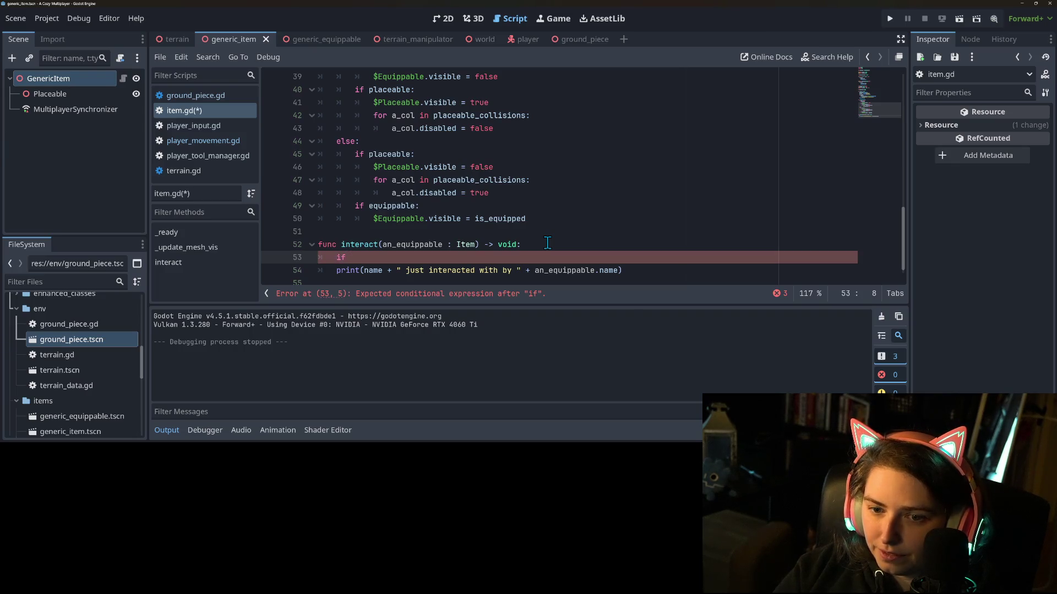
type("a")
key("BackSpace")
key("Return")
type(":")
key("Down")
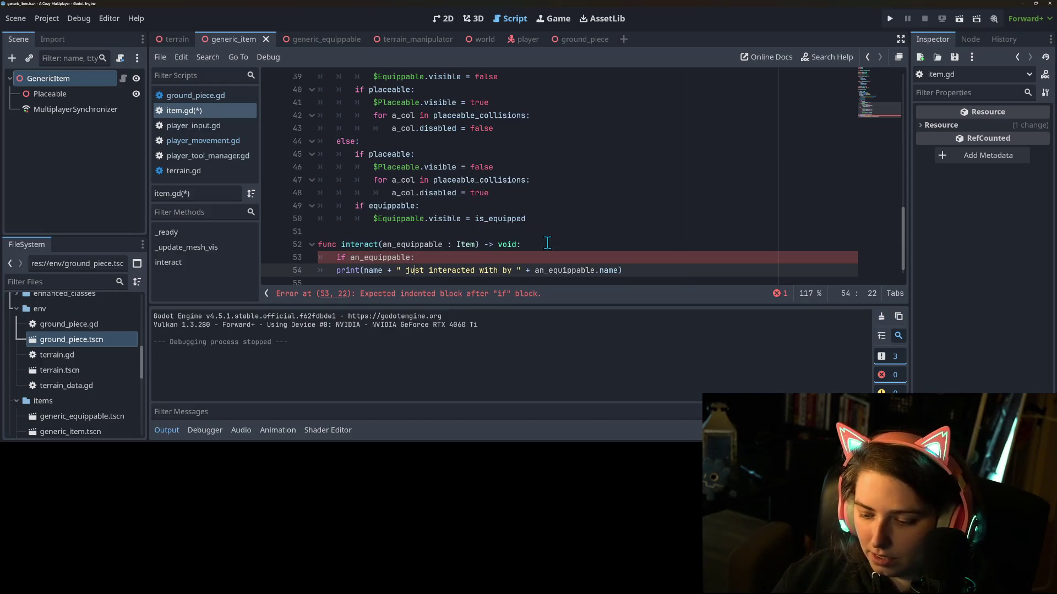
key("Tab")
key("BackSpace")
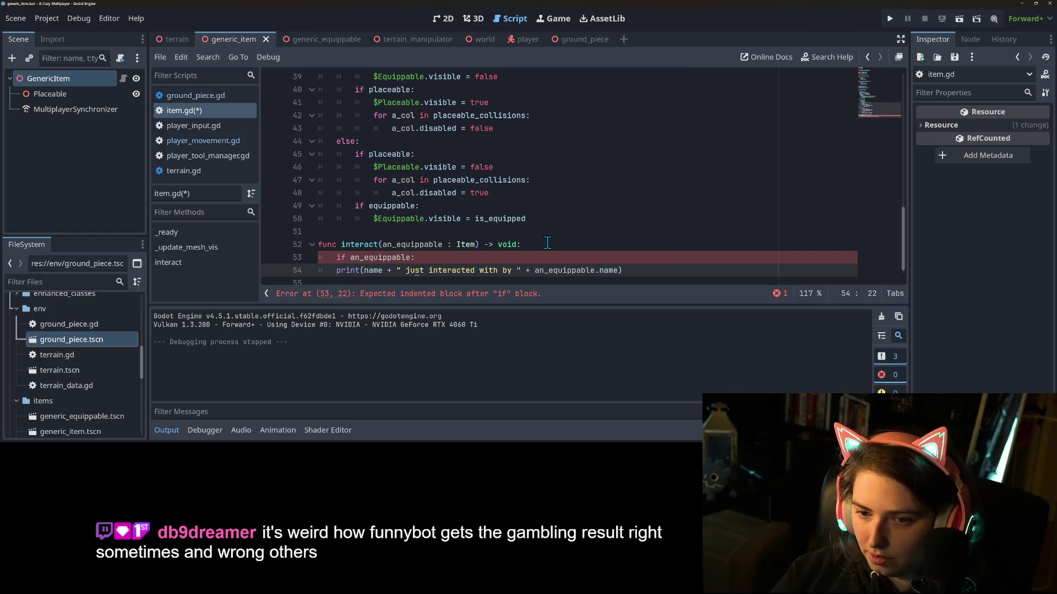
key("Home")
key("Tab")
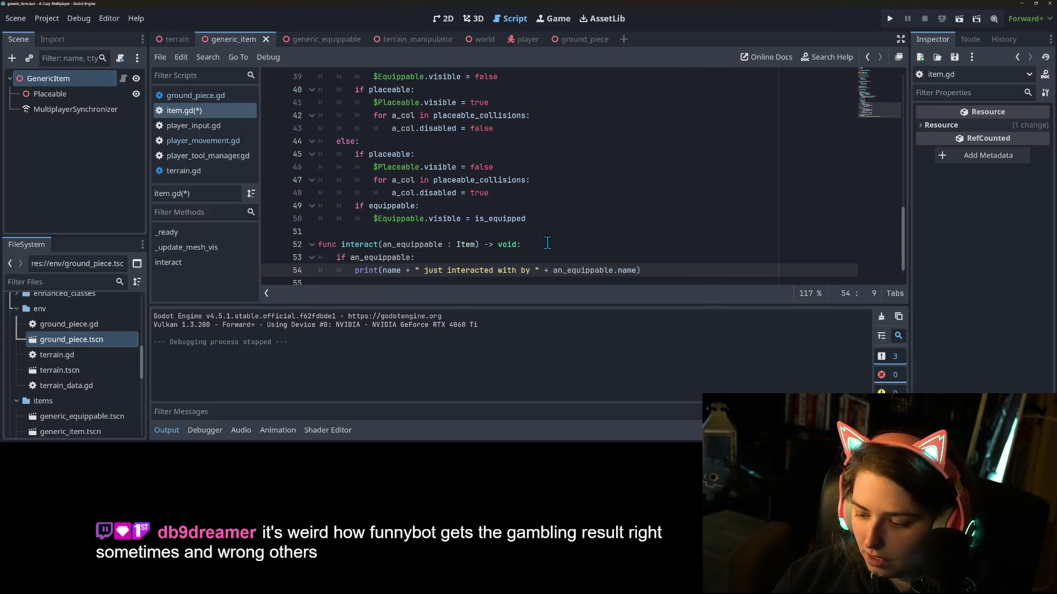
- Add an else branch printing 'just interacted with by nothing', save item.gd, and run the game
key("ctrl+shift+d")
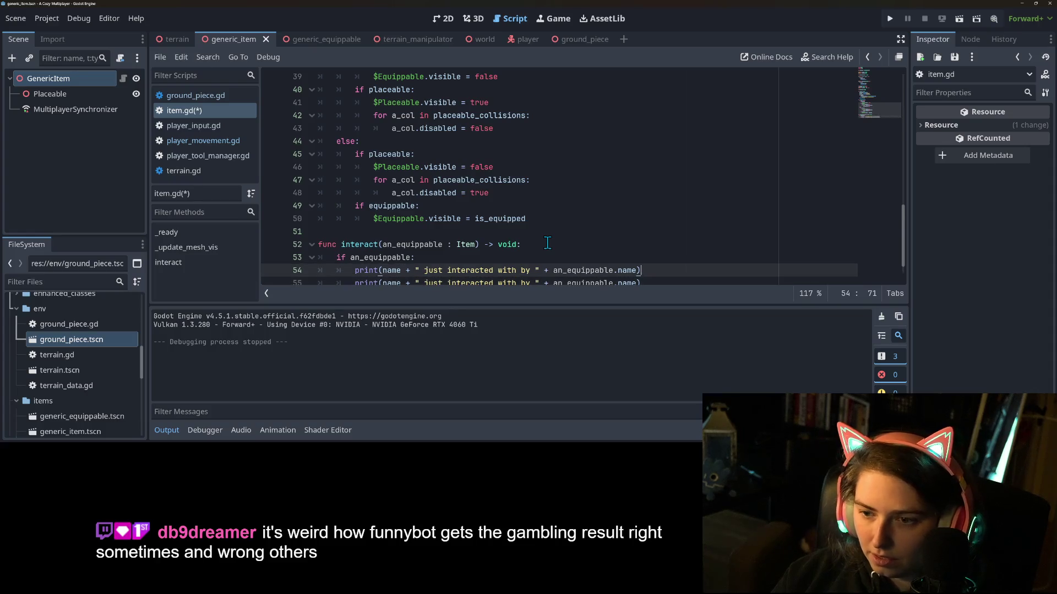
key("ctrl+shift+Return")
type("lse:")
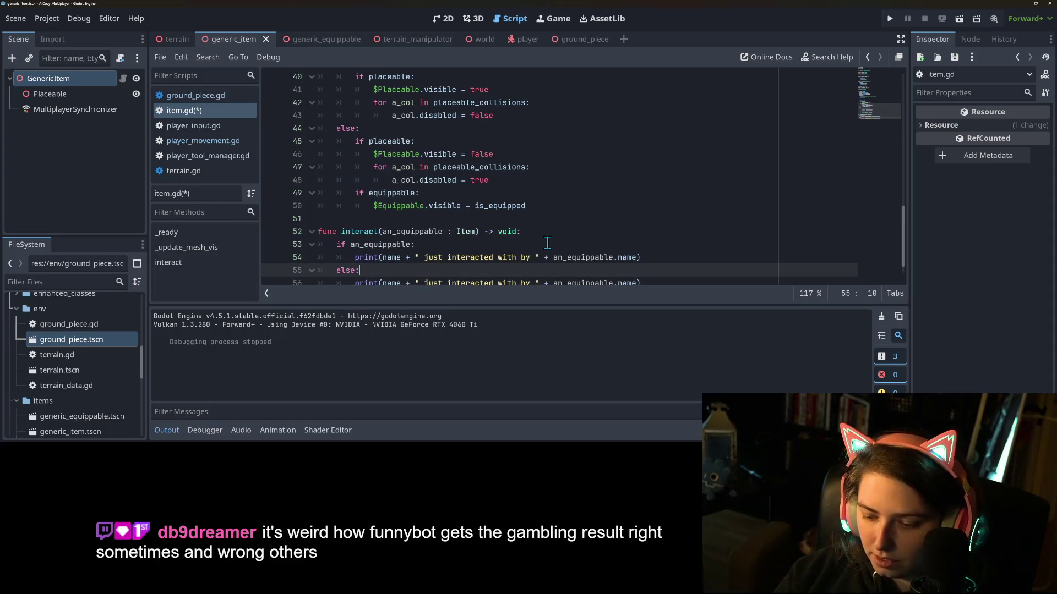
scroll("down", 3)
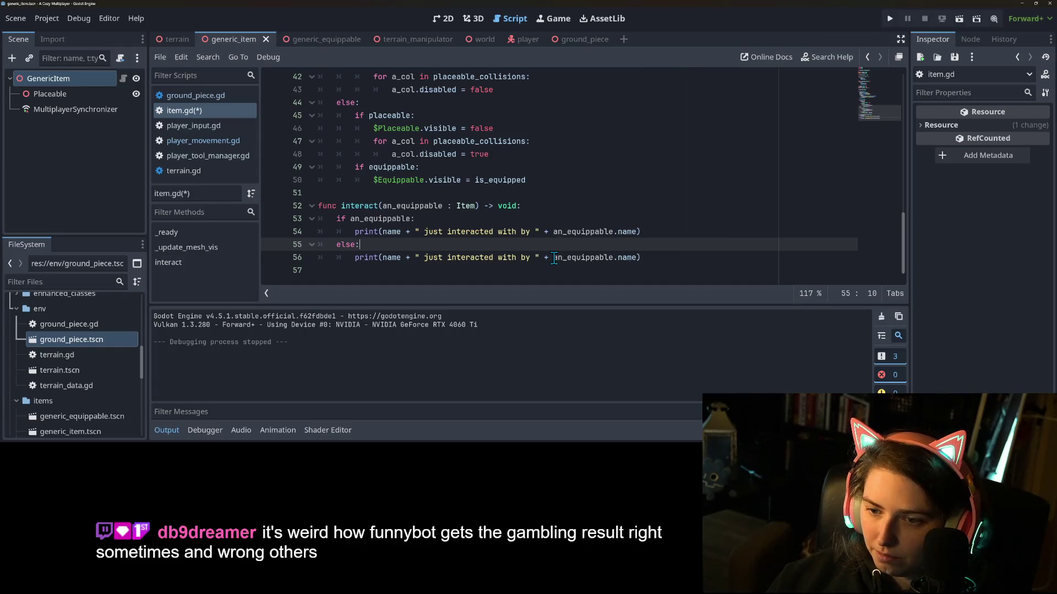
left_click_drag(637, 257, 539, 258)
key("BackSpace")
type("nothing")
key("ctrl+s")
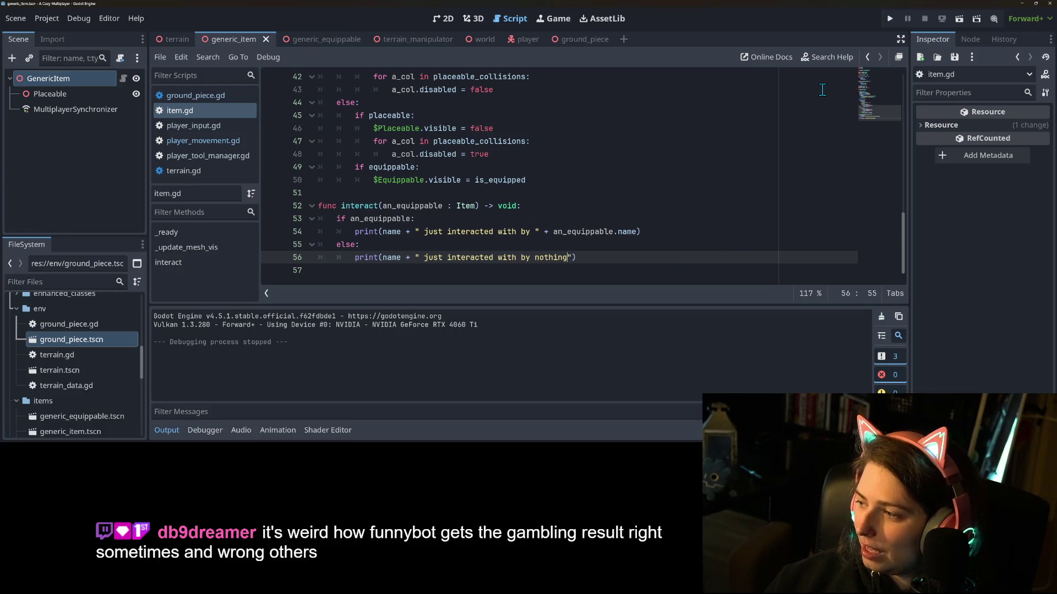
left_click(894, 20)
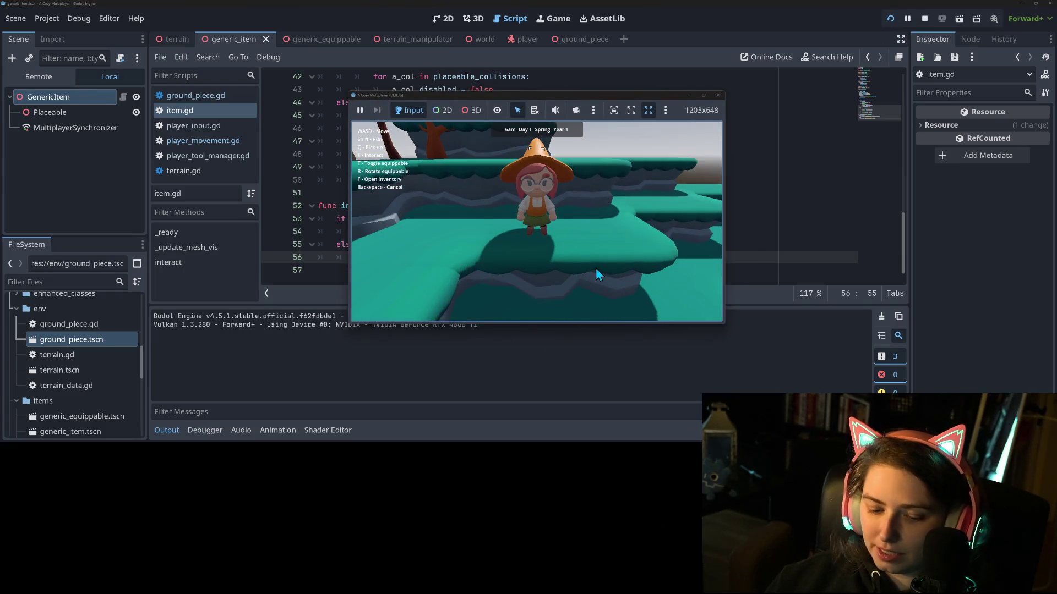
- Interact with an item empty-handed, pick up and equip the TerrainManipulator, then interact again
key("a")
key("e")
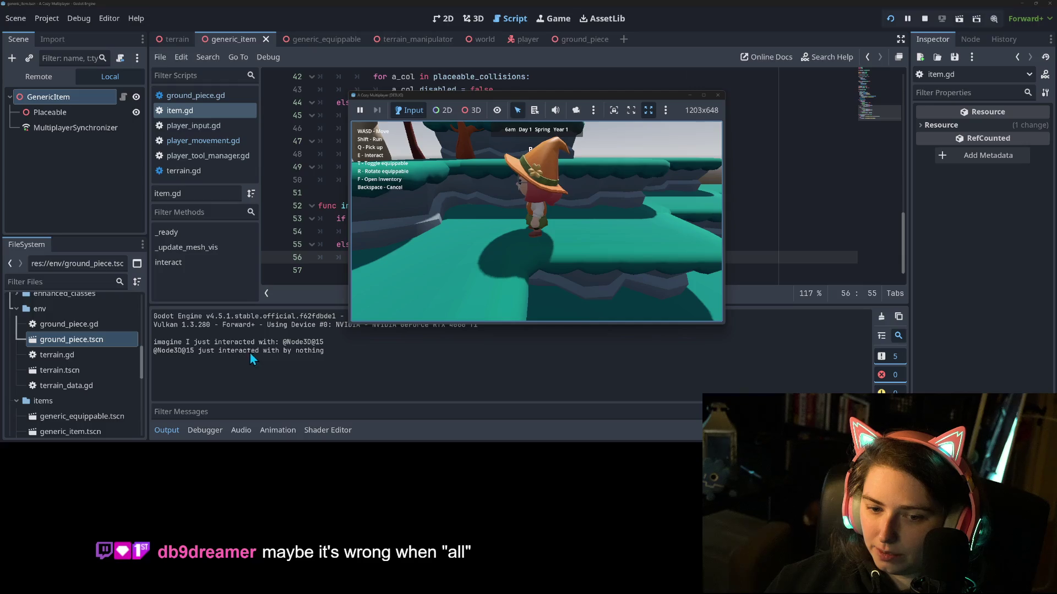
key("d")
key("w")
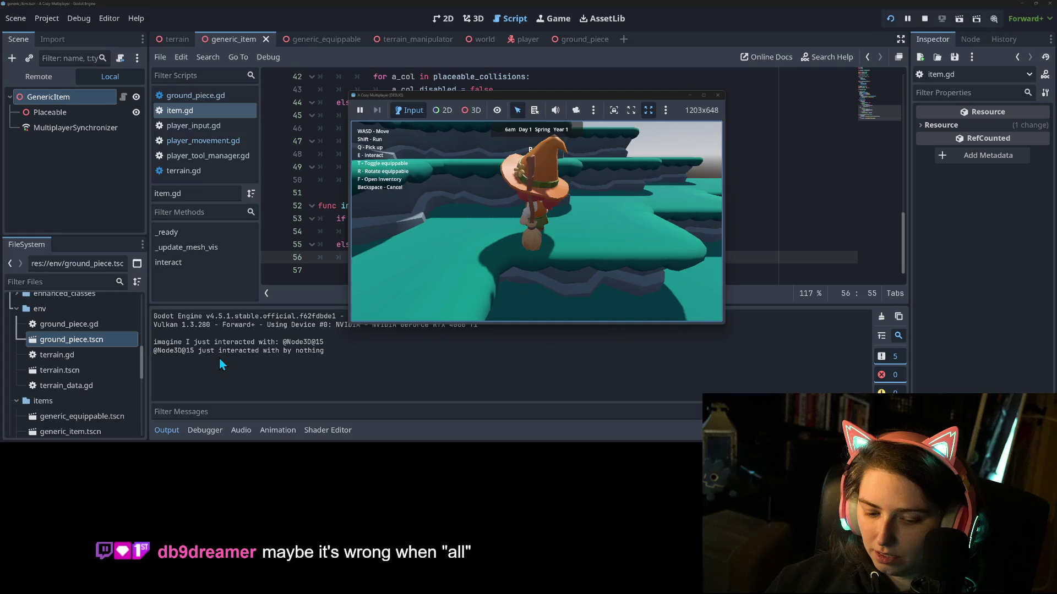
key("q")
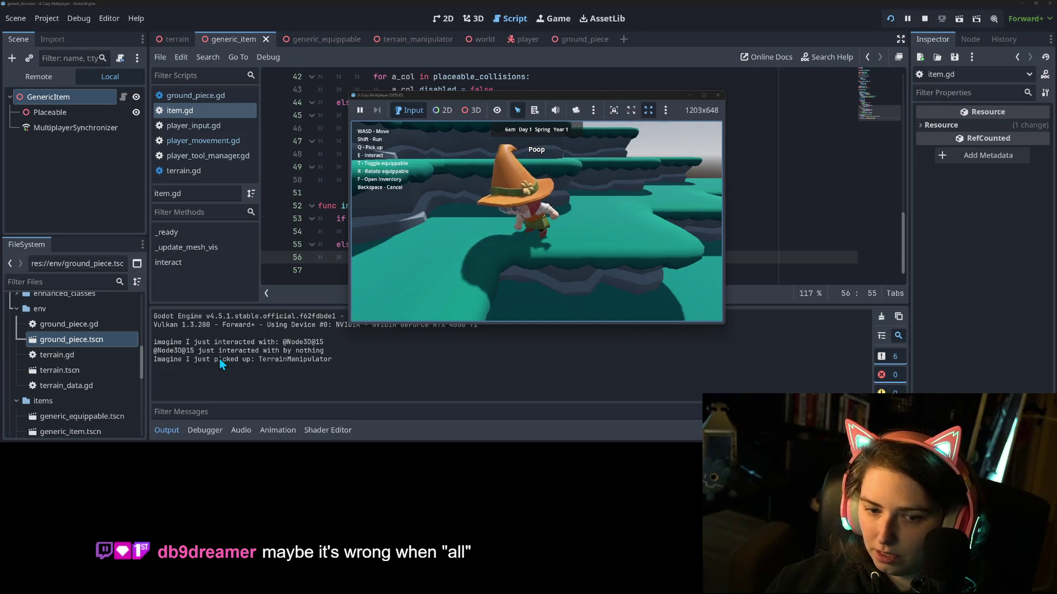
key("w")
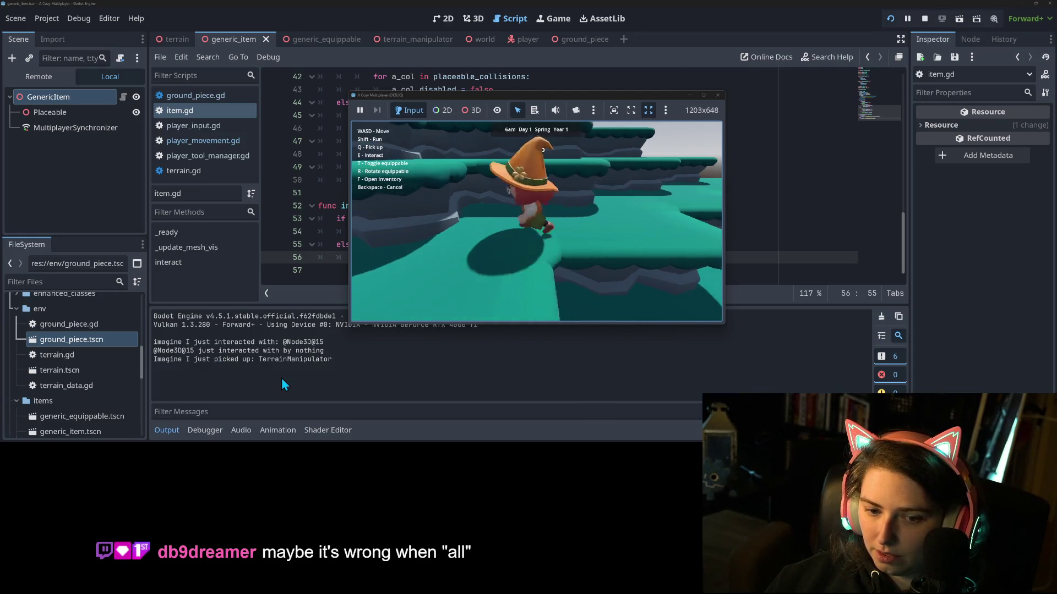
key("s")
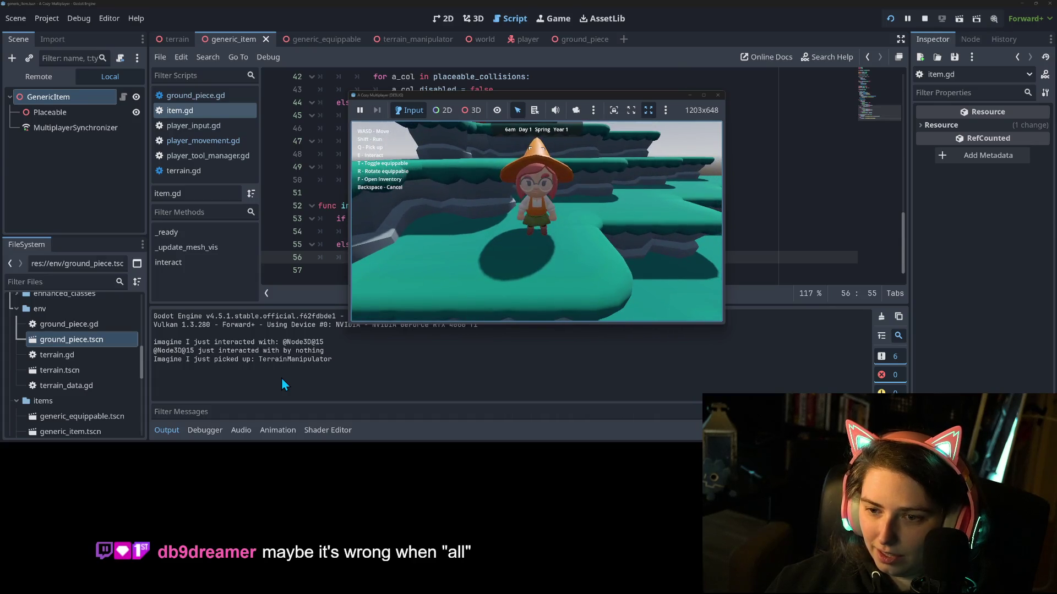
key("e")
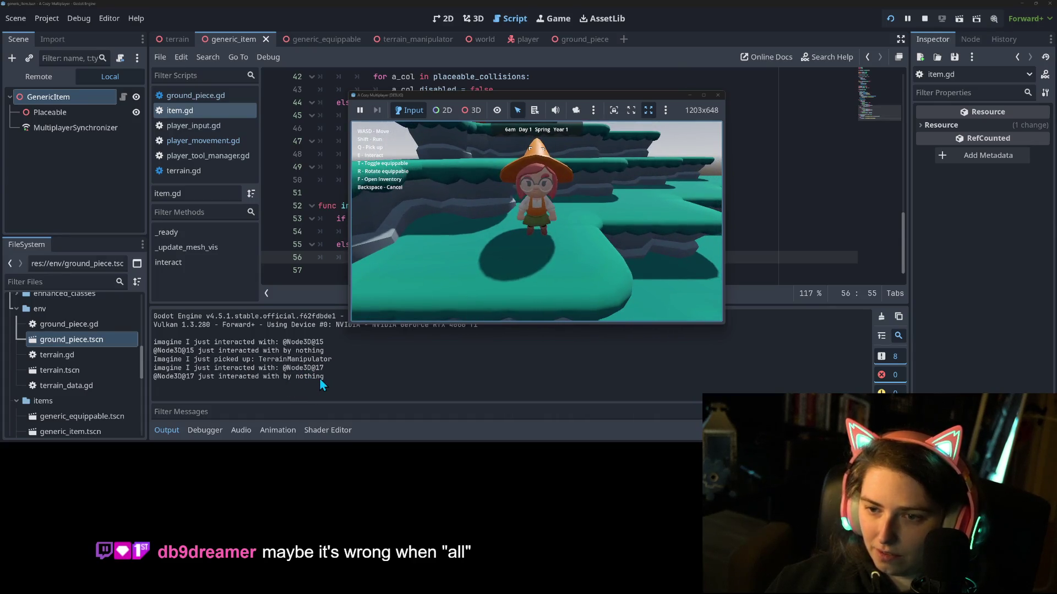
key("t")
key("e")
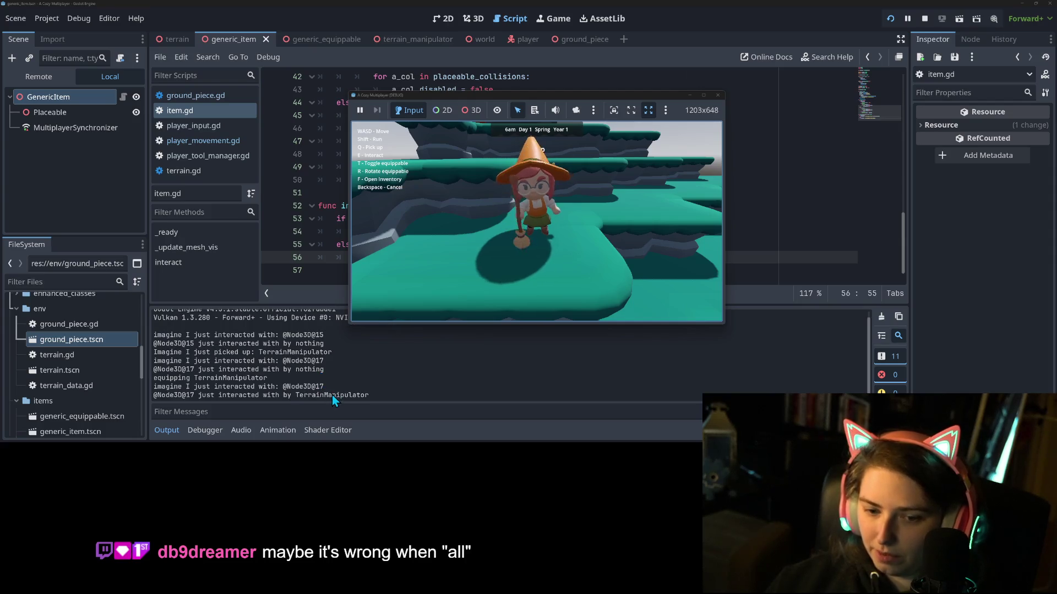
- Select the 'by TerrainManipulator' line in Output, then restart the game
left_click_drag(154, 395, 390, 396)
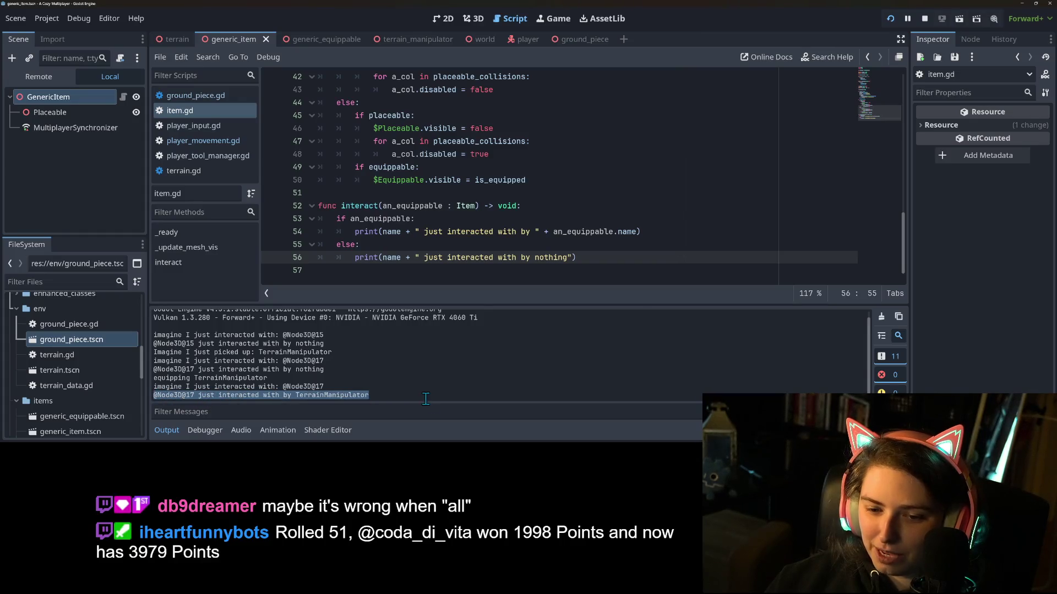
left_click(591, 366)
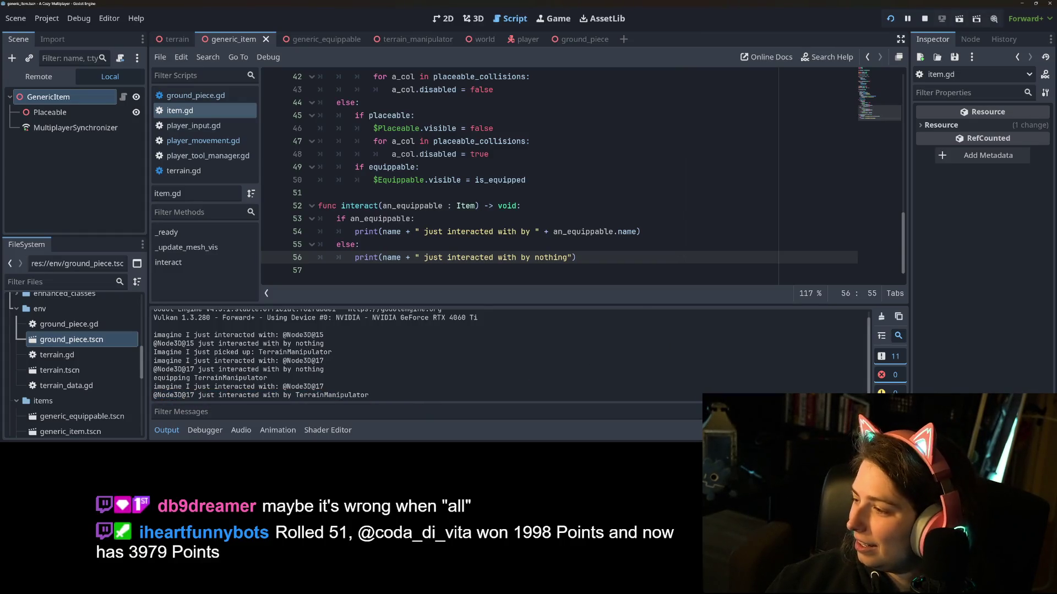
left_click(890, 18)
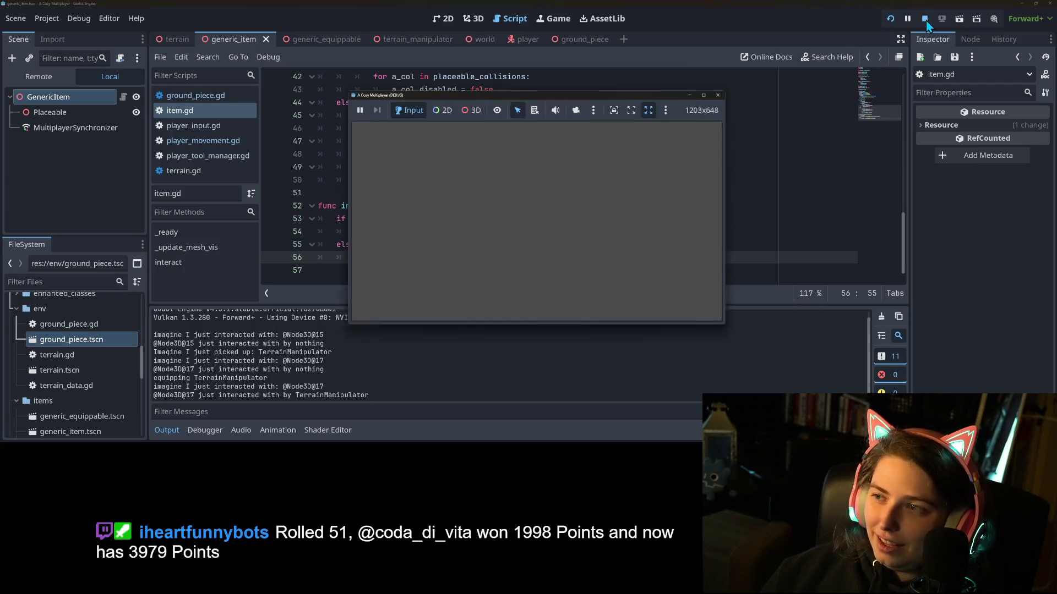
- Stop the game, hide the Output panel, and inspect the interact() lines in item.gd
left_click(926, 20)
left_click(167, 432)
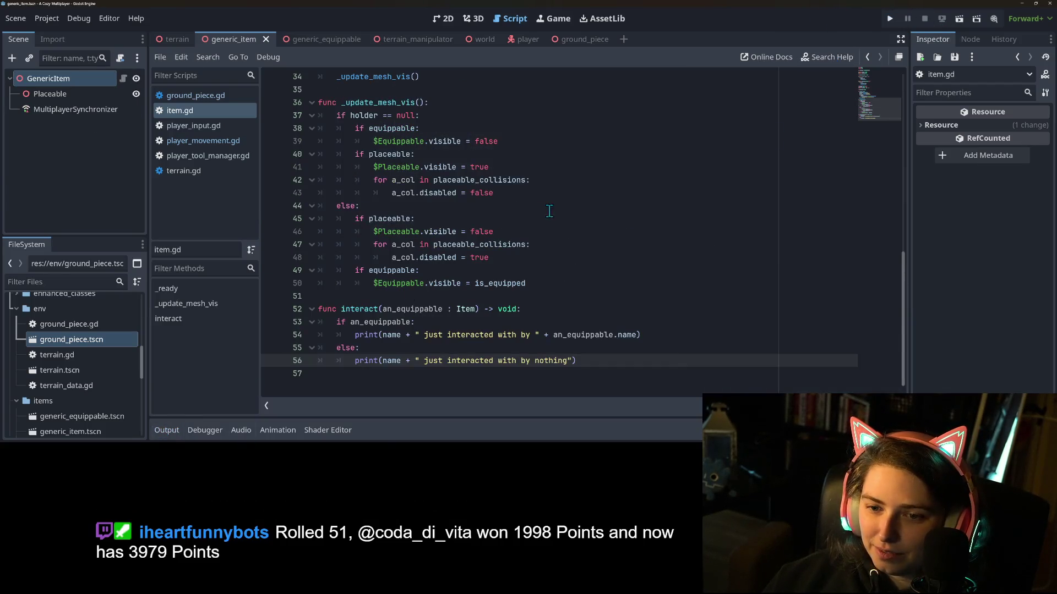
left_click(605, 335)
left_click(571, 360)
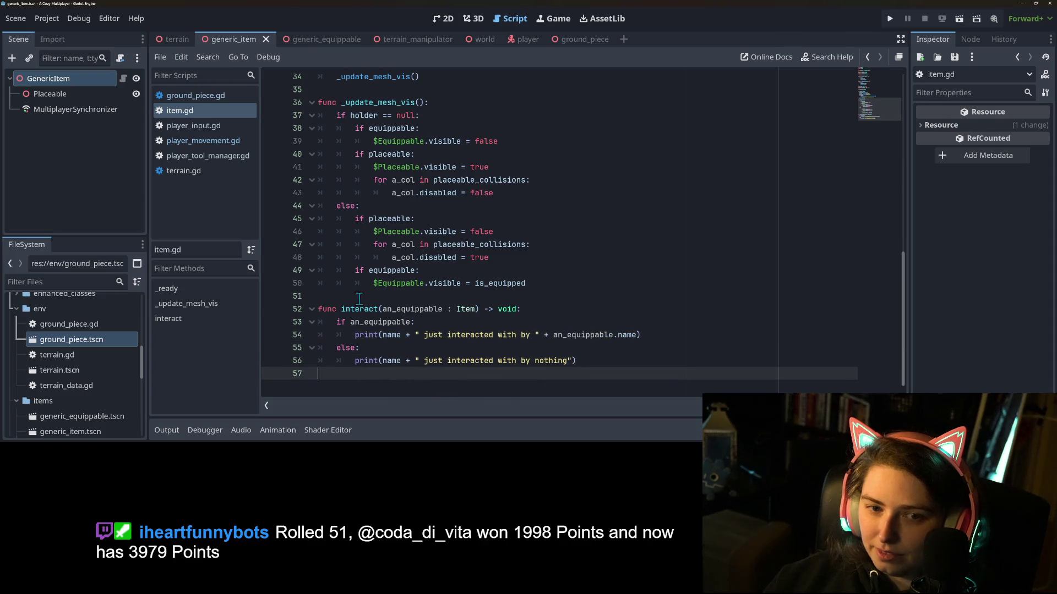
double_click(360, 310)
left_click(436, 304)
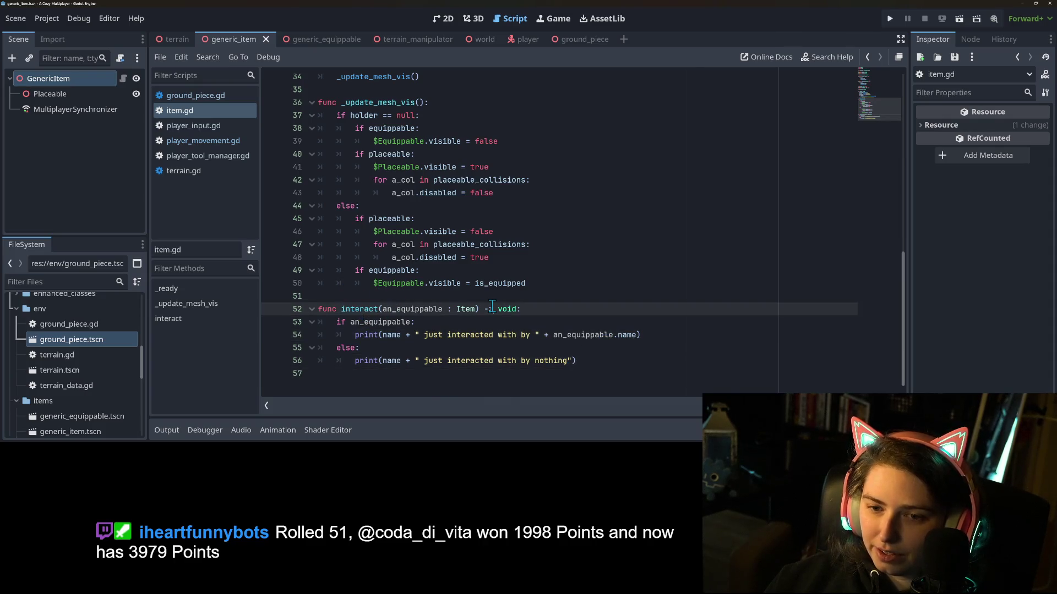
- Scroll through item.gd and select the whole interact function signature line
scroll("up", 3)
scroll("up", 3)
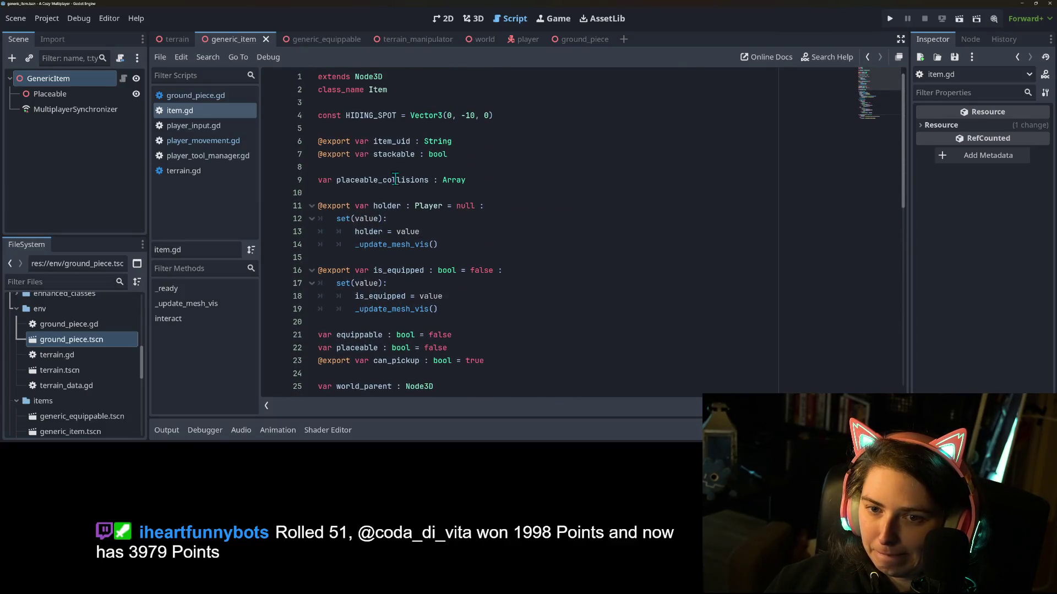
scroll("down", 3)
scroll("down", 3)
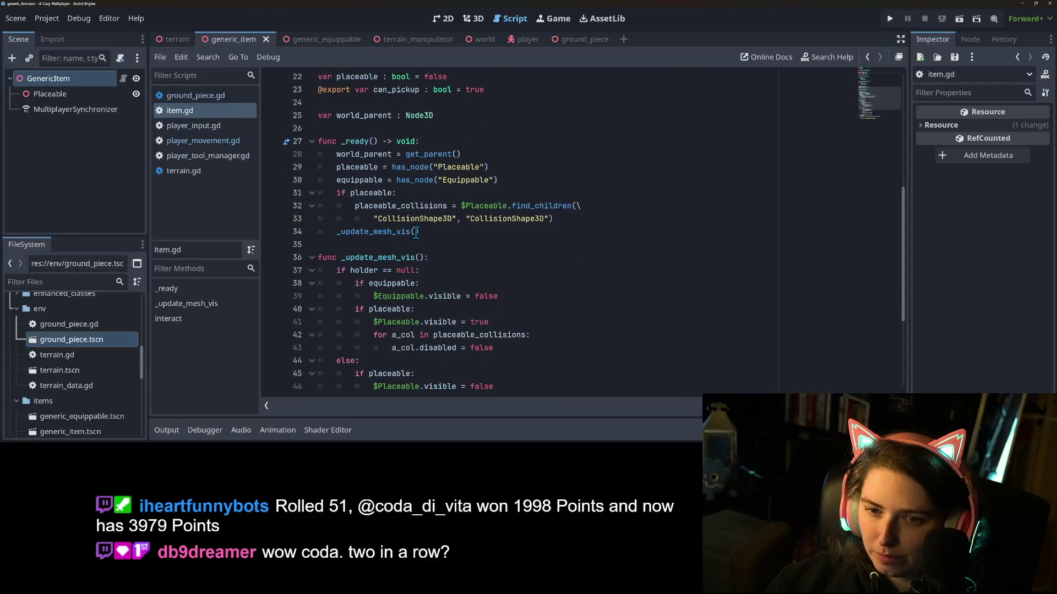
left_click(419, 204)
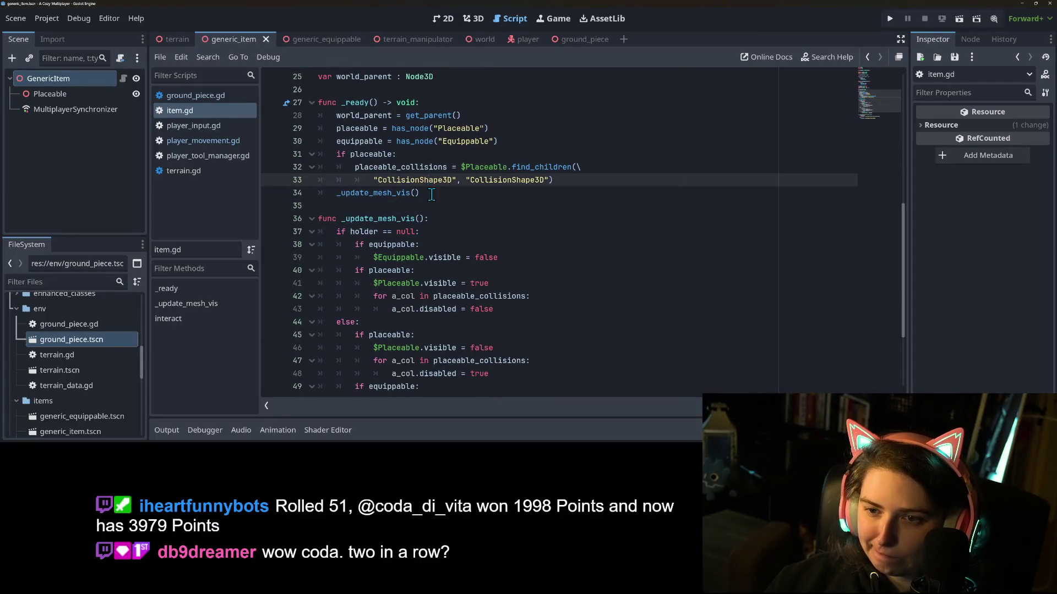
scroll("down", 3)
left_click(432, 154)
left_click(392, 309)
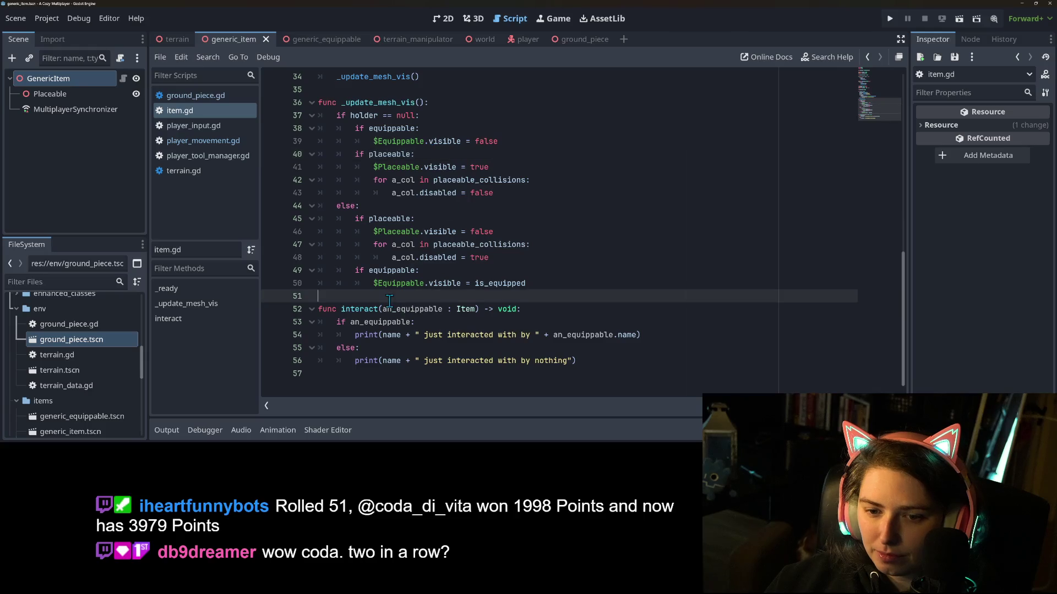
double_click(359, 311)
left_click(548, 307)
key("shift+Home")
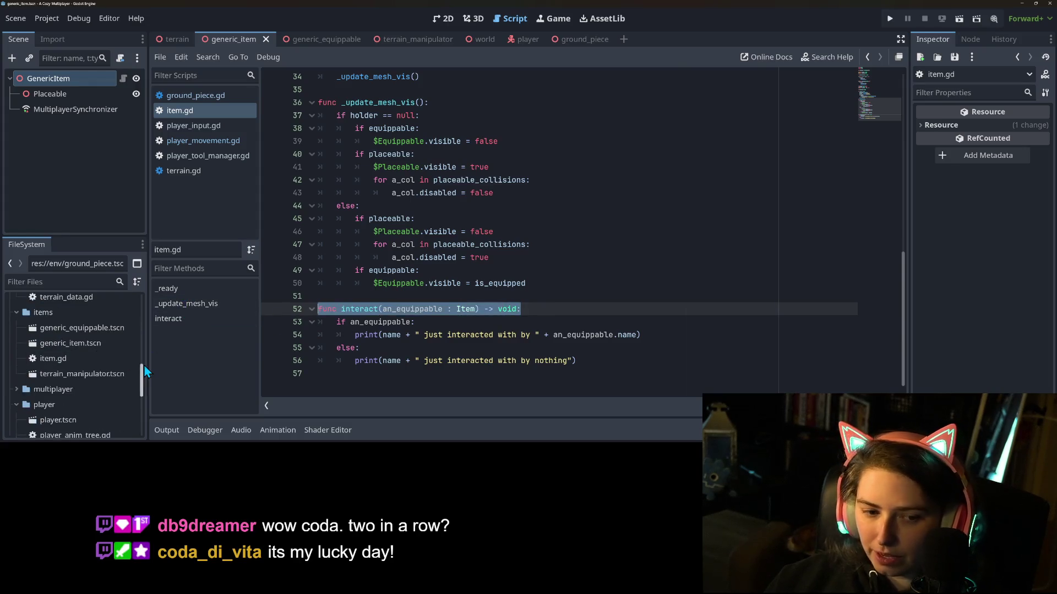
- Expand the script_templates folder in the FileSystem dock
scroll("down", 3)
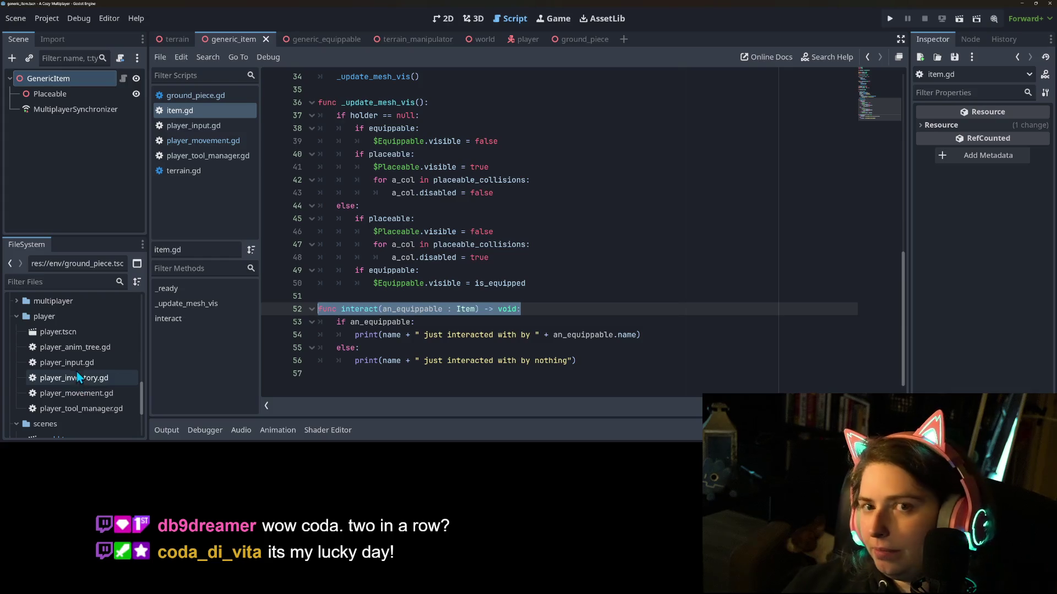
scroll("down", 3)
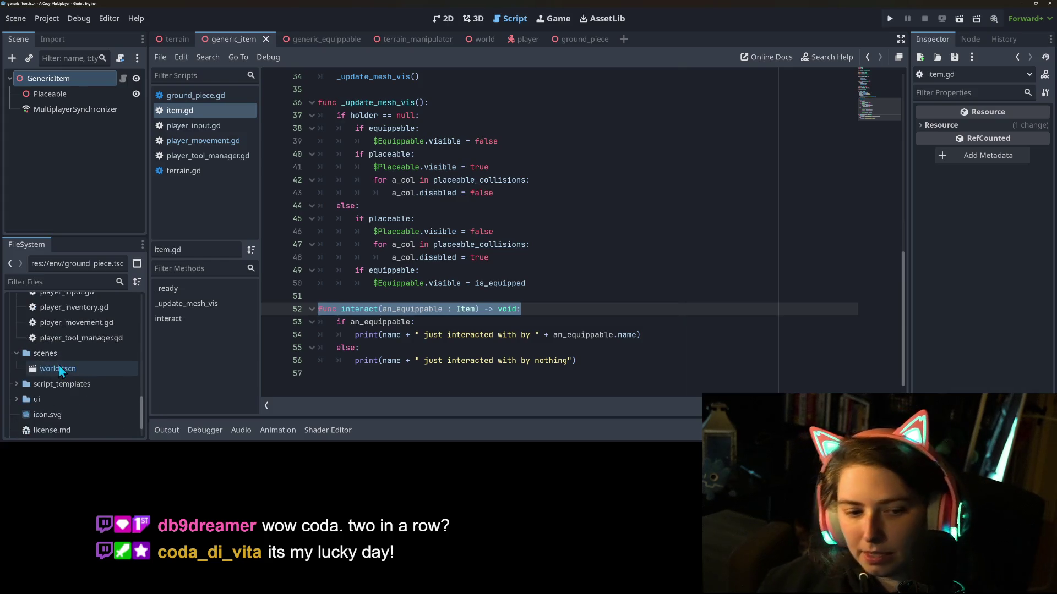
left_click(17, 366)
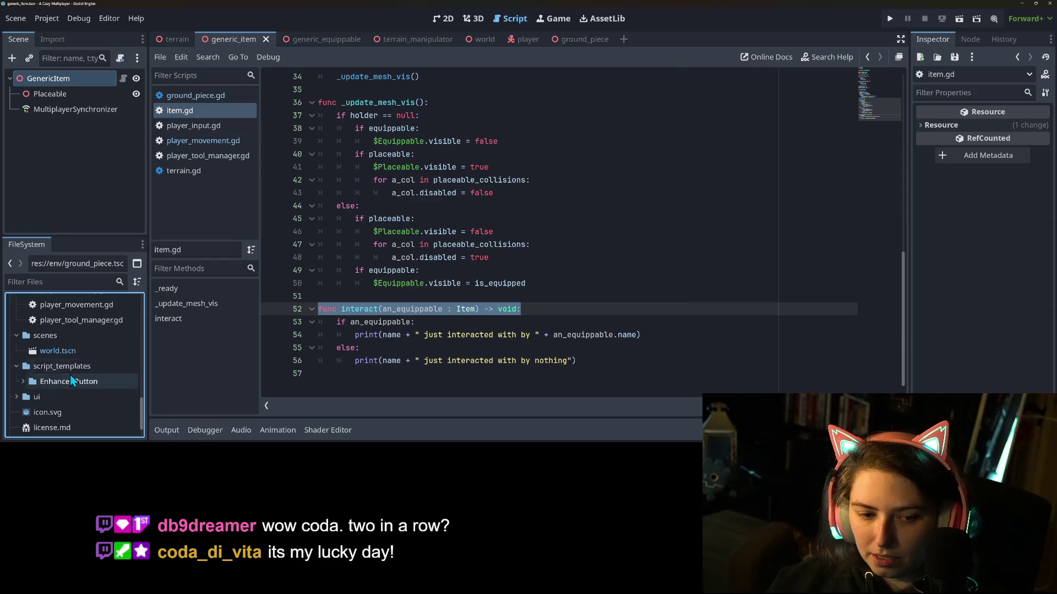
- Create a new folder named 'Item' inside script_templates
right_click(72, 366)
mouse_move(203, 217)
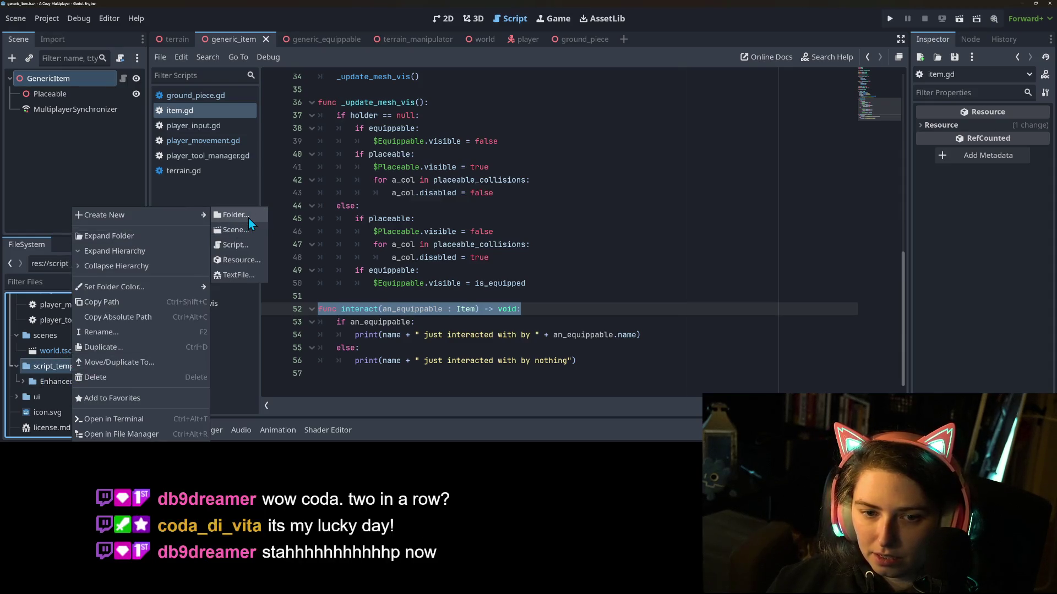
left_click(249, 217)
type("Item")
key("Return")
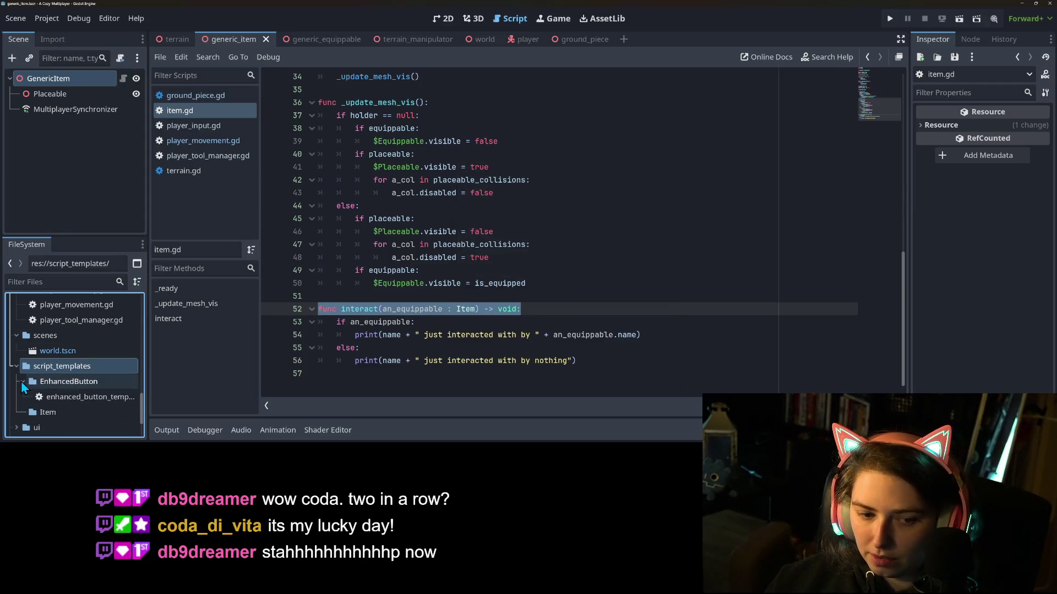
left_click(47, 396)
- Create item_template.gd in the Item folder and open it in the script editor
right_click(53, 397)
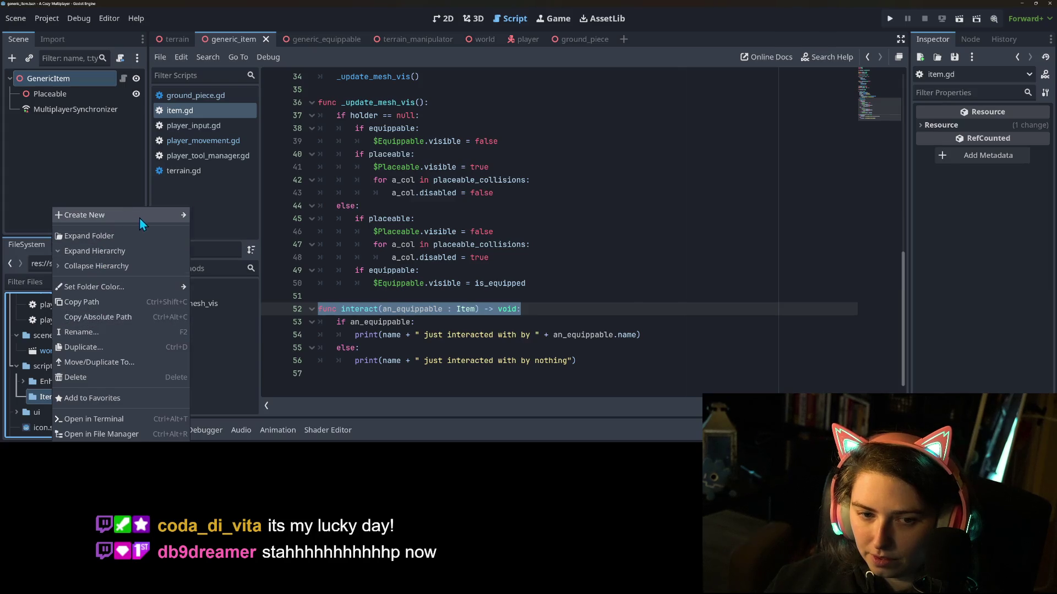
mouse_move(137, 217)
left_click(209, 245)
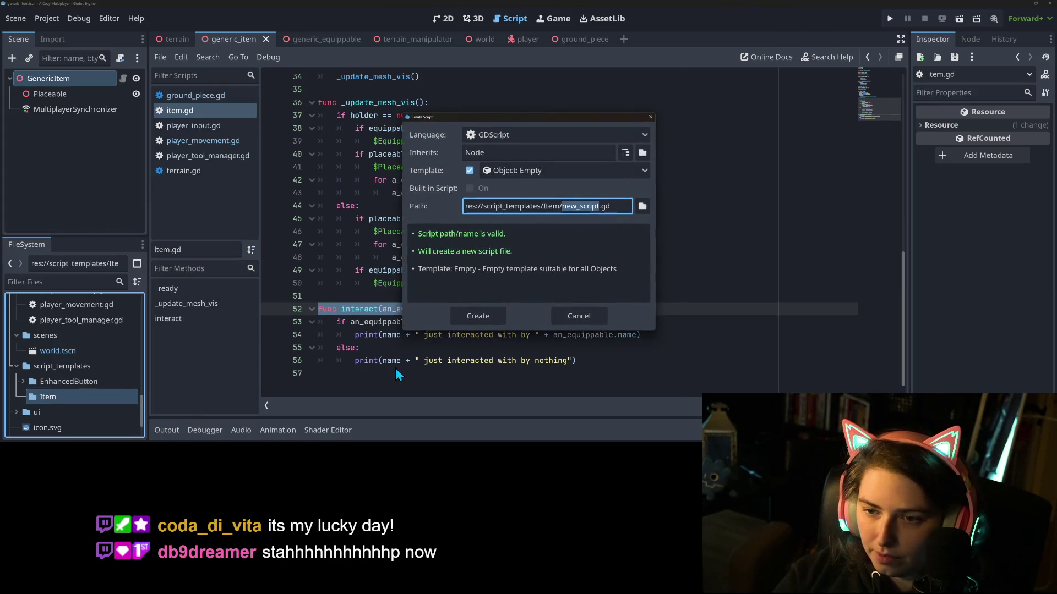
type("item")
type("_templa")
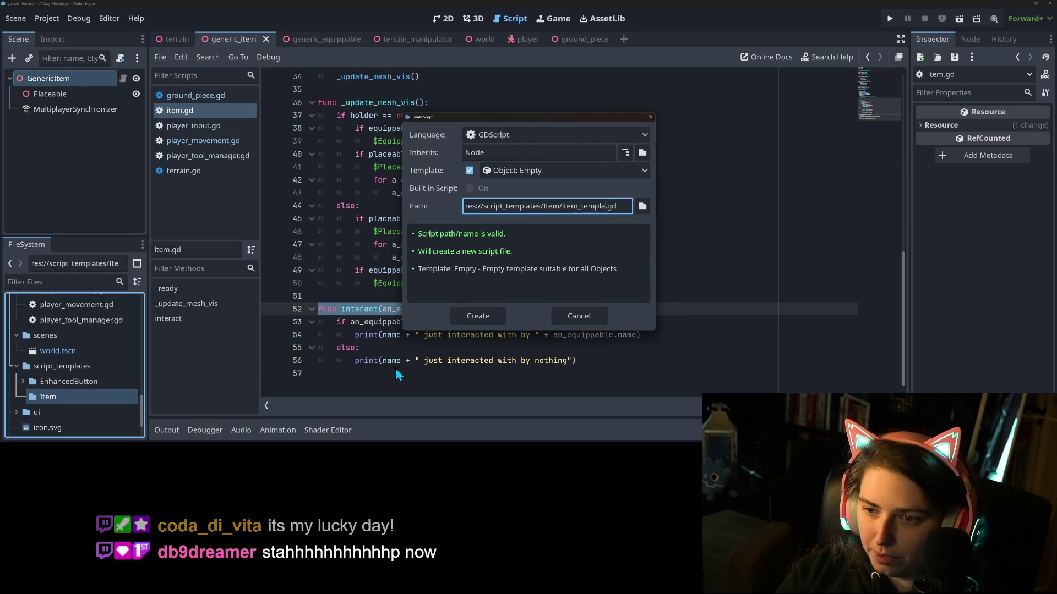
type("te")
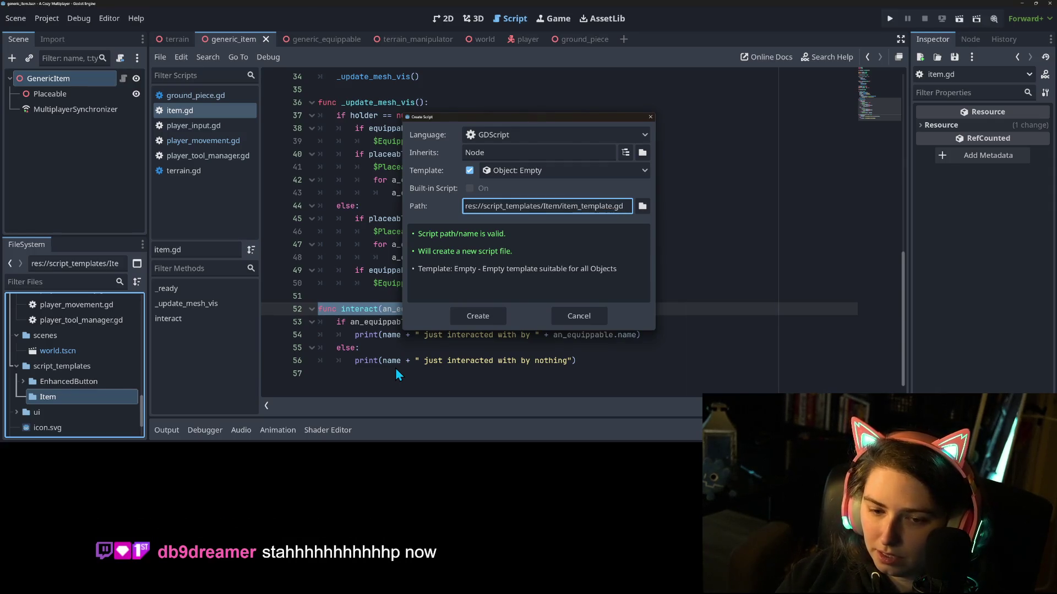
key("Return")
left_click(28, 397)
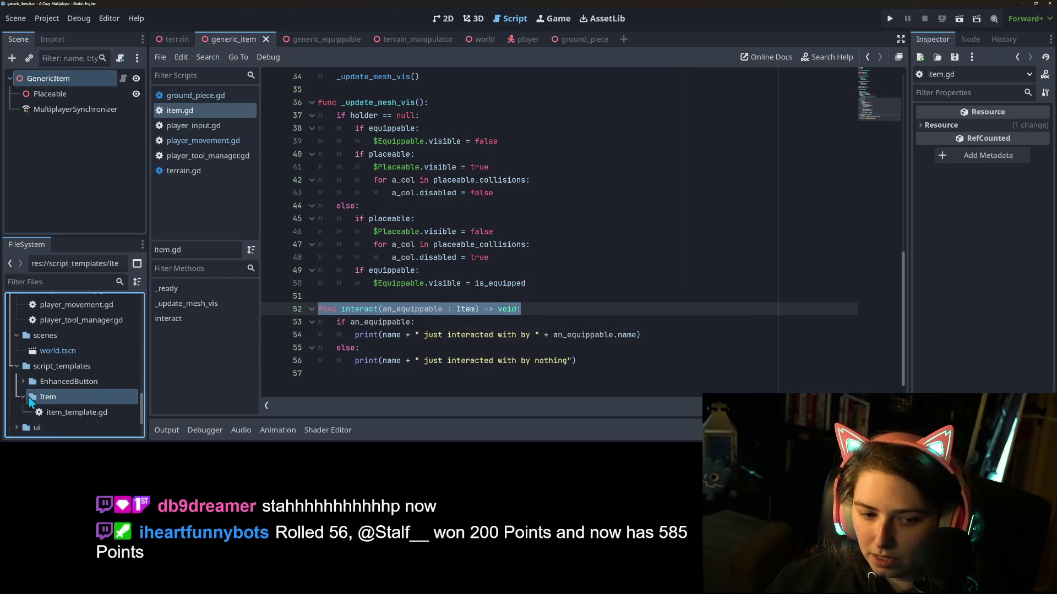
double_click(64, 412)
left_click(396, 258)
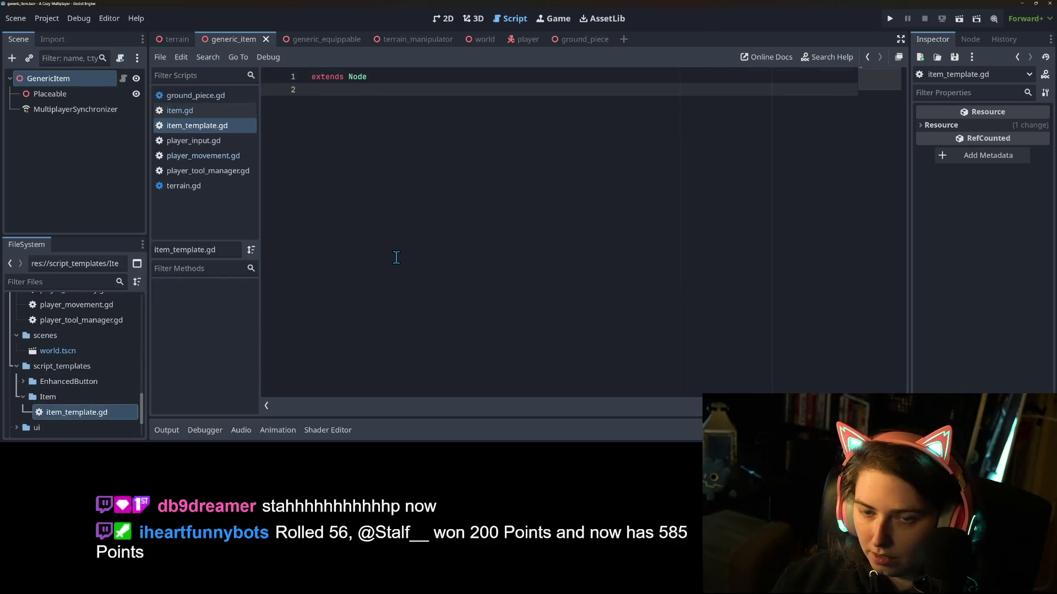
- Make item_template.gd extend Item and add a _ready() function calling super._ready()
key("Up")
key("End")
key("BackSpace")
key("BackSpace")
key("BackSpace")
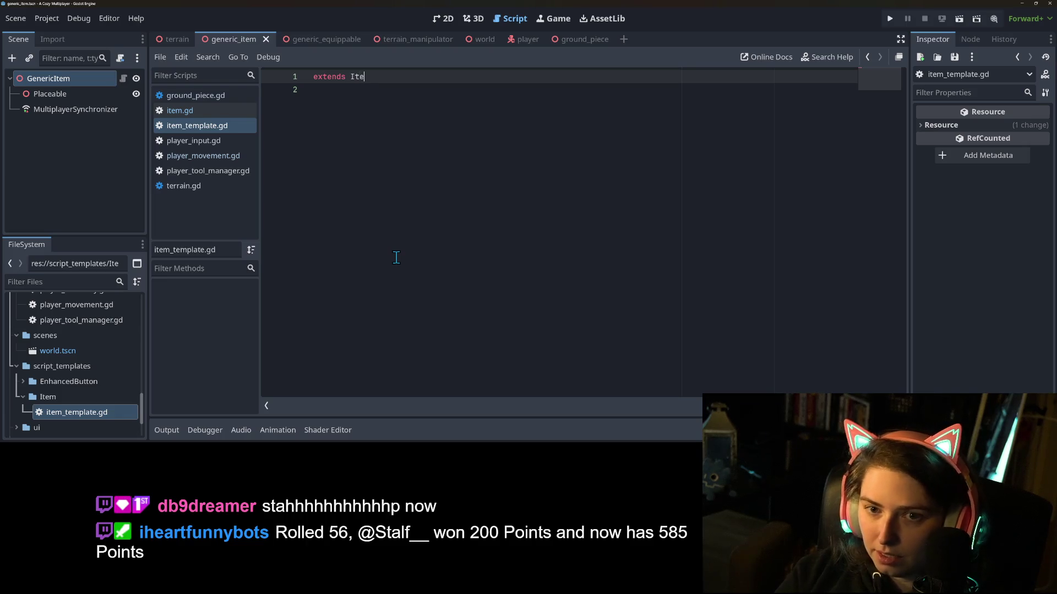
key("Return")
key("Return")
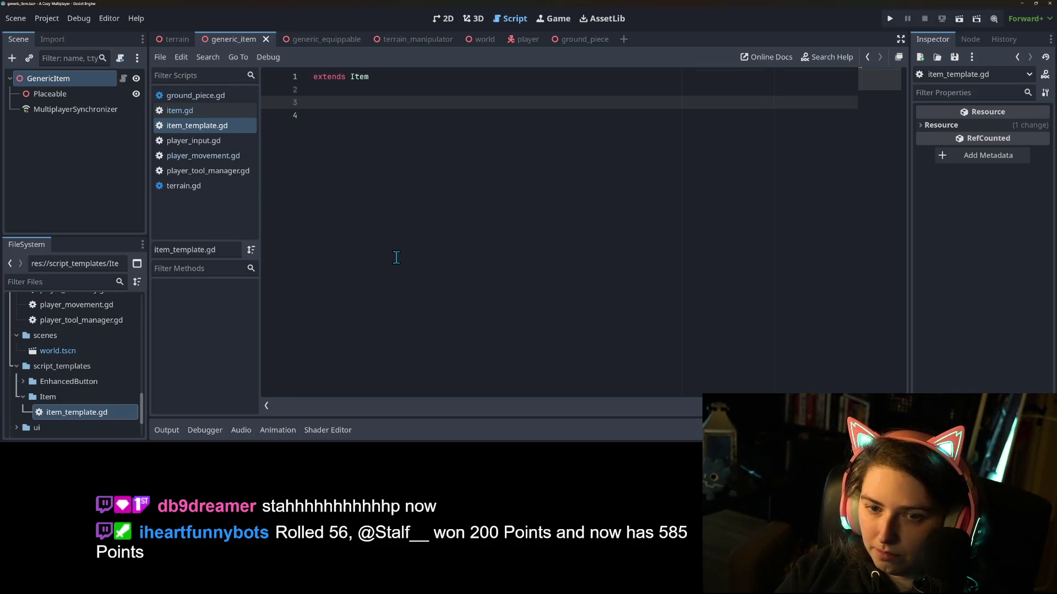
type("func")
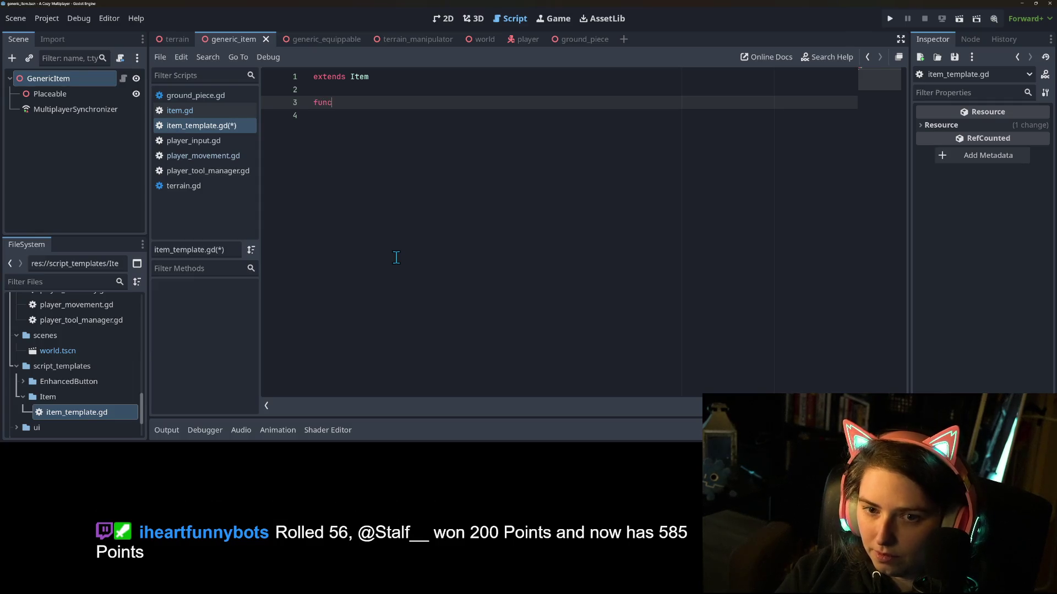
key("Return")
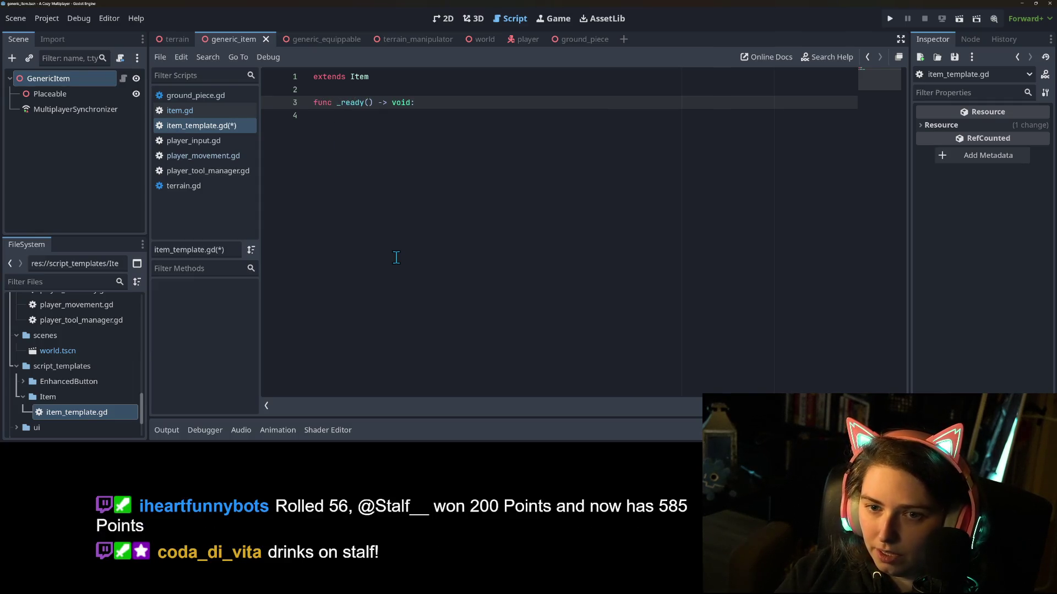
key("Return")
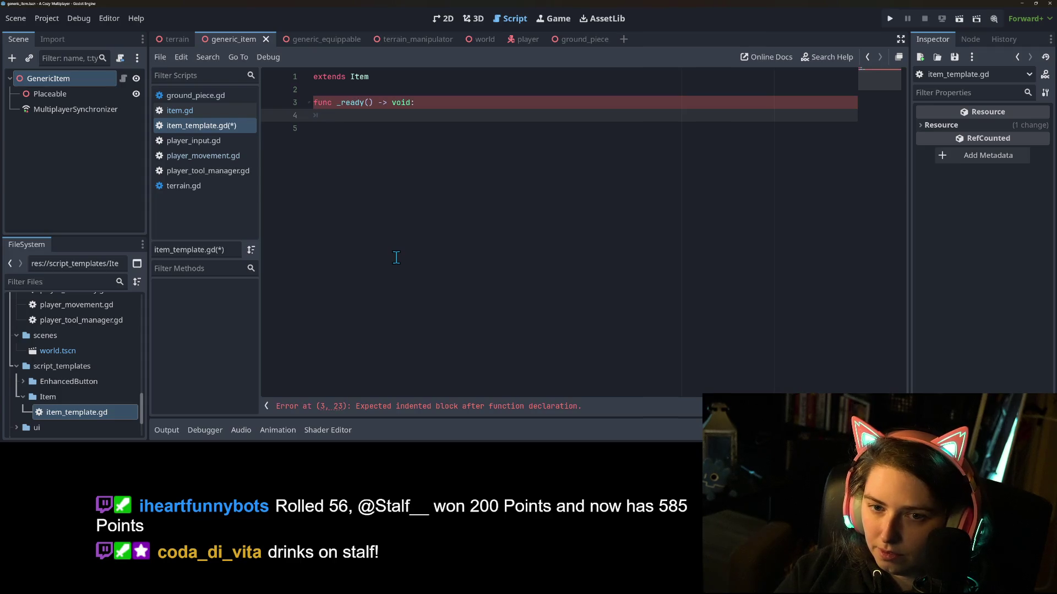
type("per._rea")
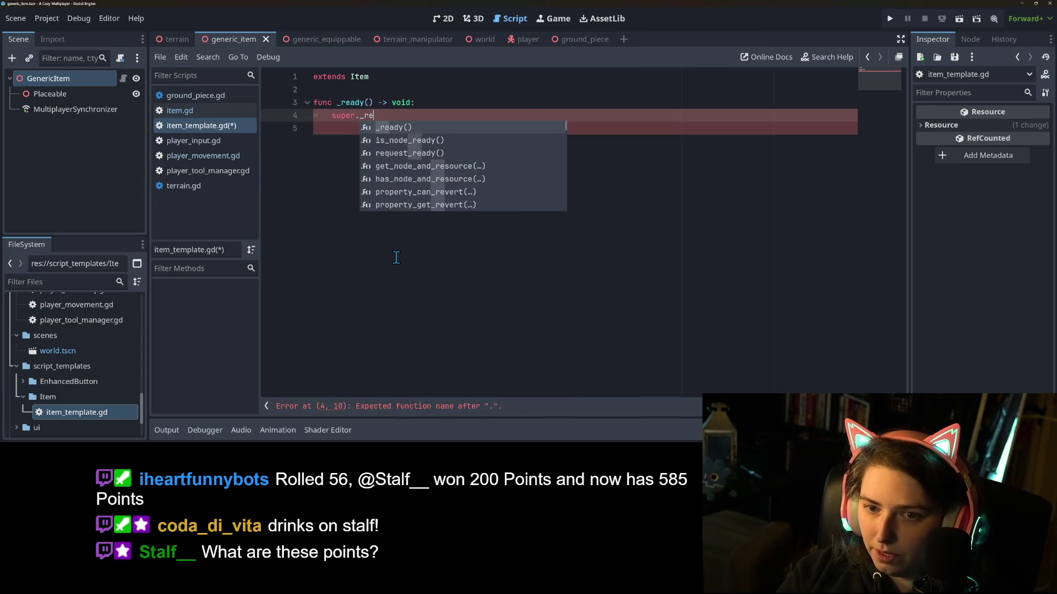
key("Return")
- Add func interact(_an_equippable : Item) -> void: with pass, and save the template
key("Return")
type("func interact(an_equippable : Item) -> void:")
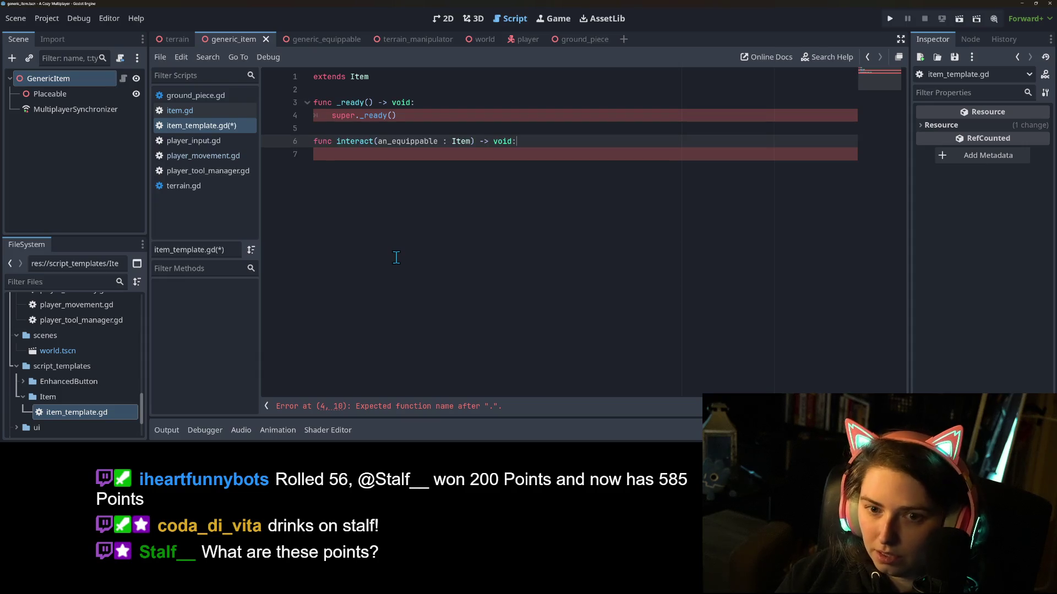
key("Return")
type("pass")
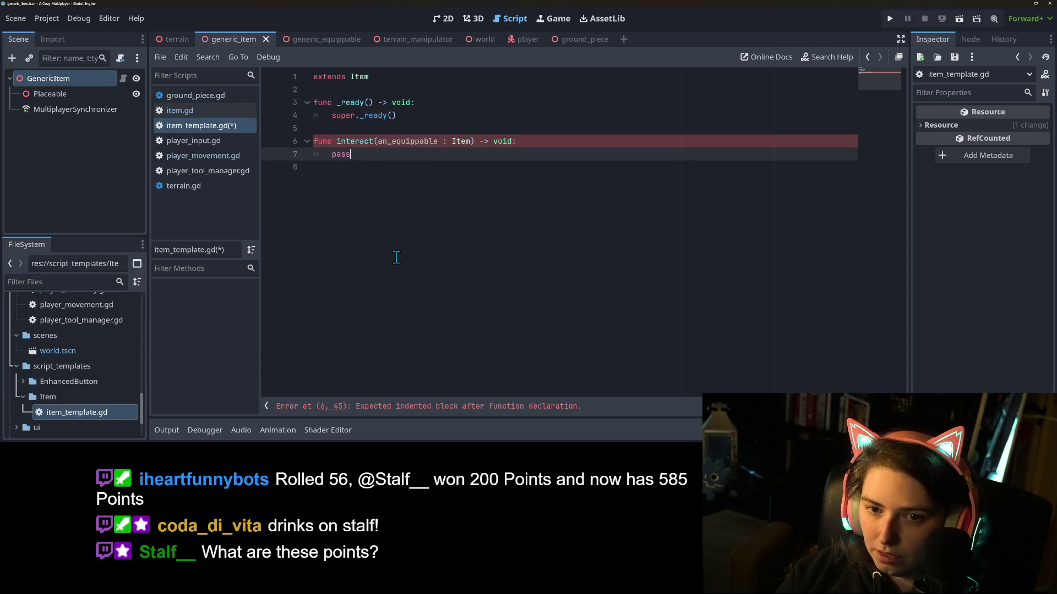
key("ctrl+s")
key("Down")
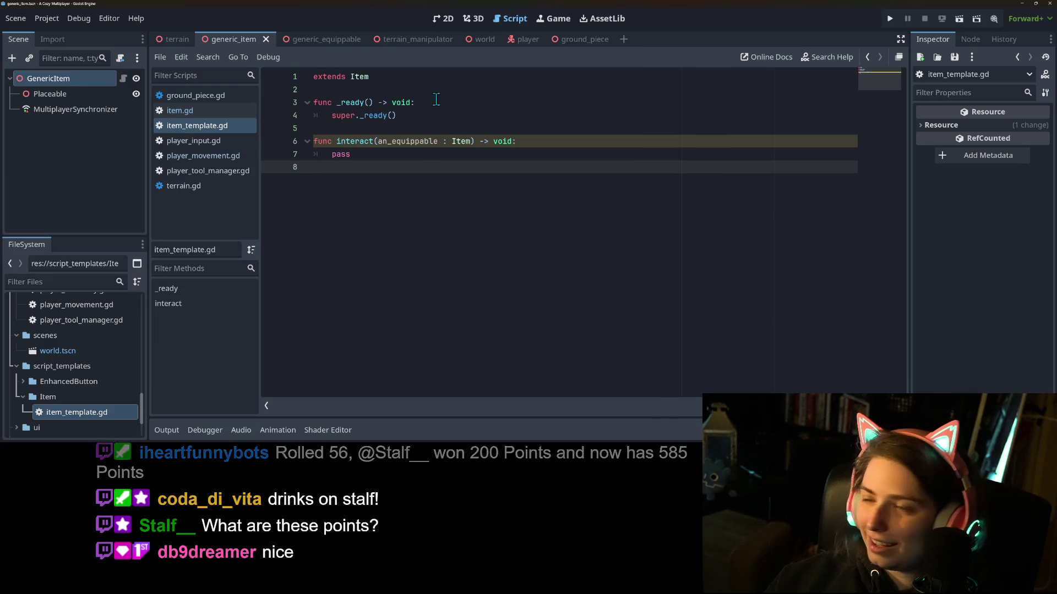
left_click(378, 142)
type("_")
key("ctrl+s")
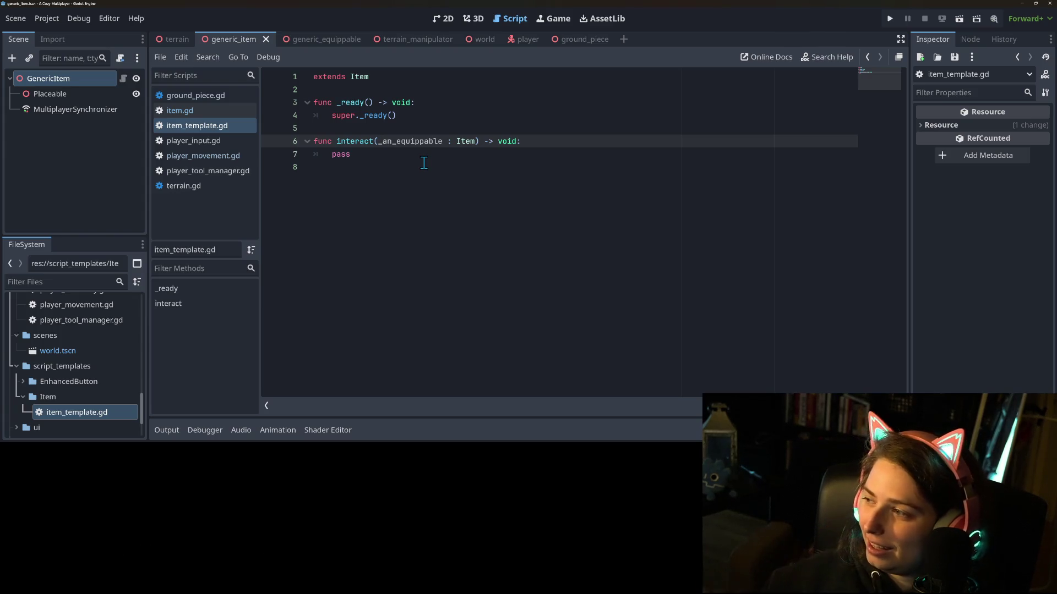
- Look over item_template.gd, then open player_movement.gd and player_tool_manager.gd
left_click(553, 193)
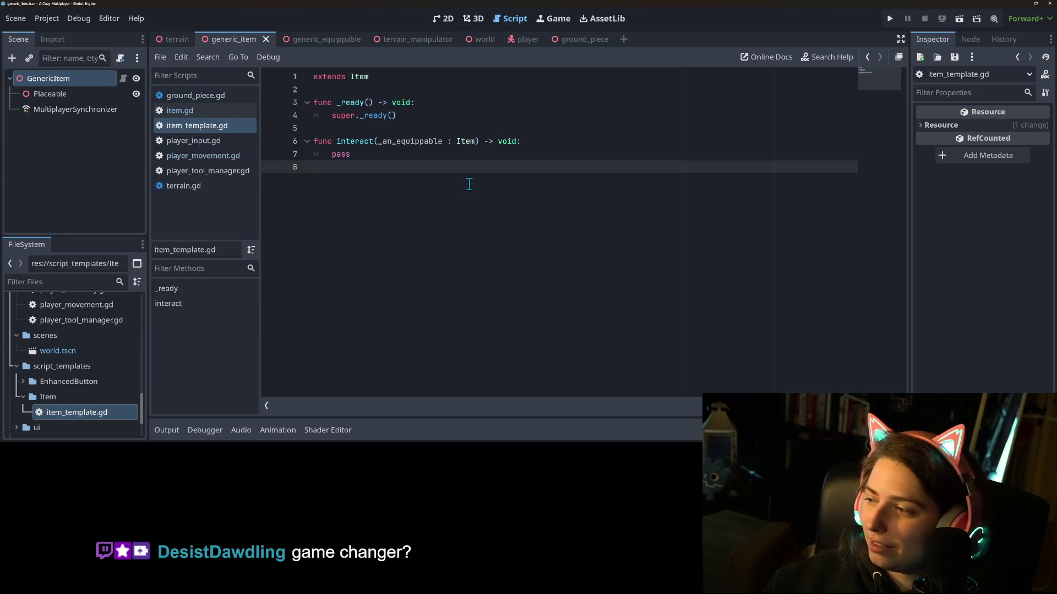
left_click(556, 143)
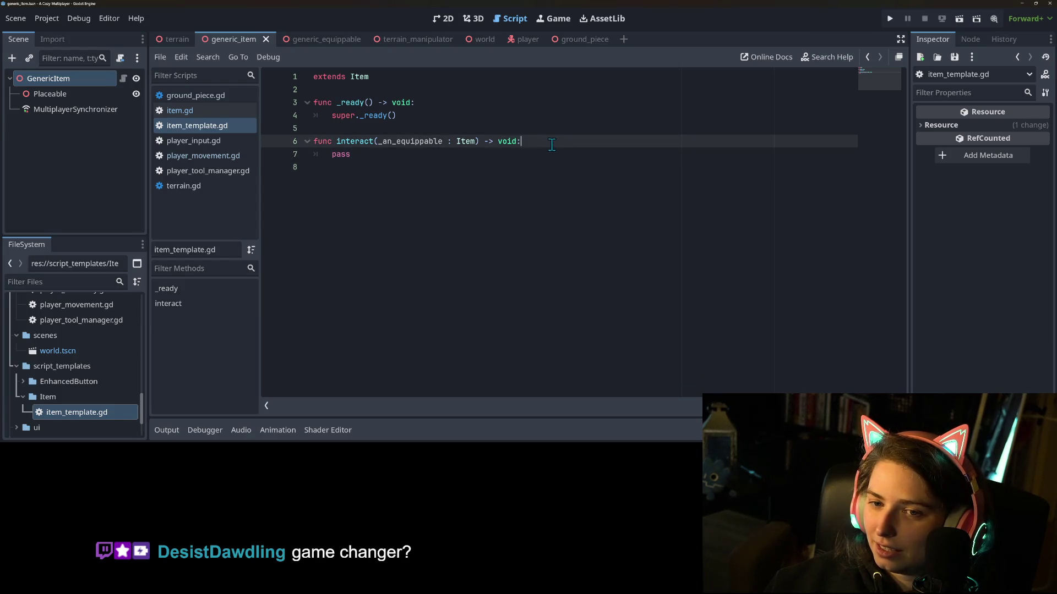
left_click(515, 131)
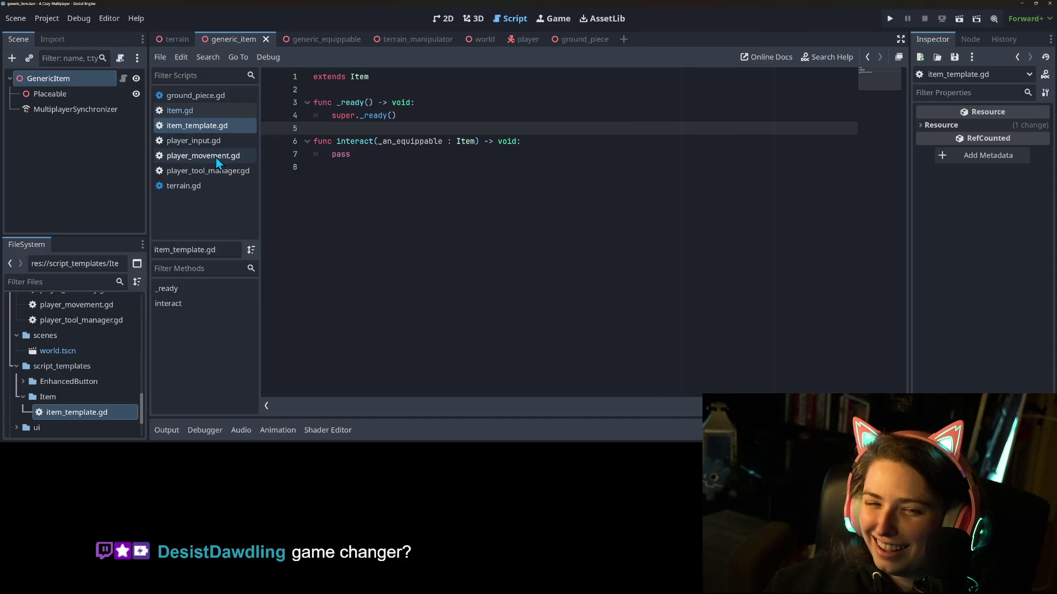
left_click(215, 157)
left_click(208, 170)
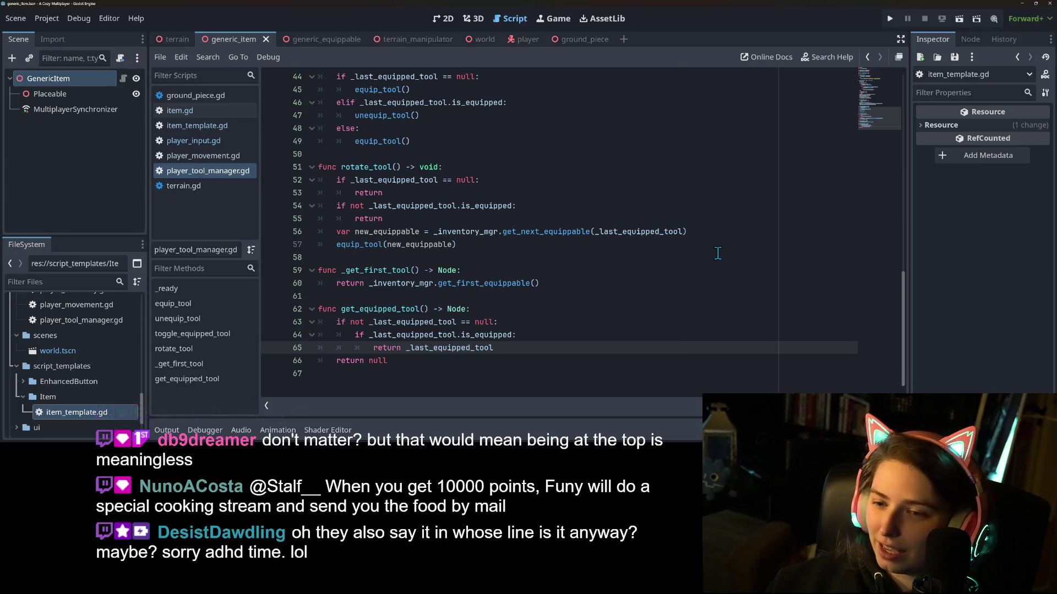
- Review get_equipped_tool() in player_tool_manager.gd, then switch to the Craftpix Indie Jam browser page
left_click(655, 304)
left_click(589, 294)
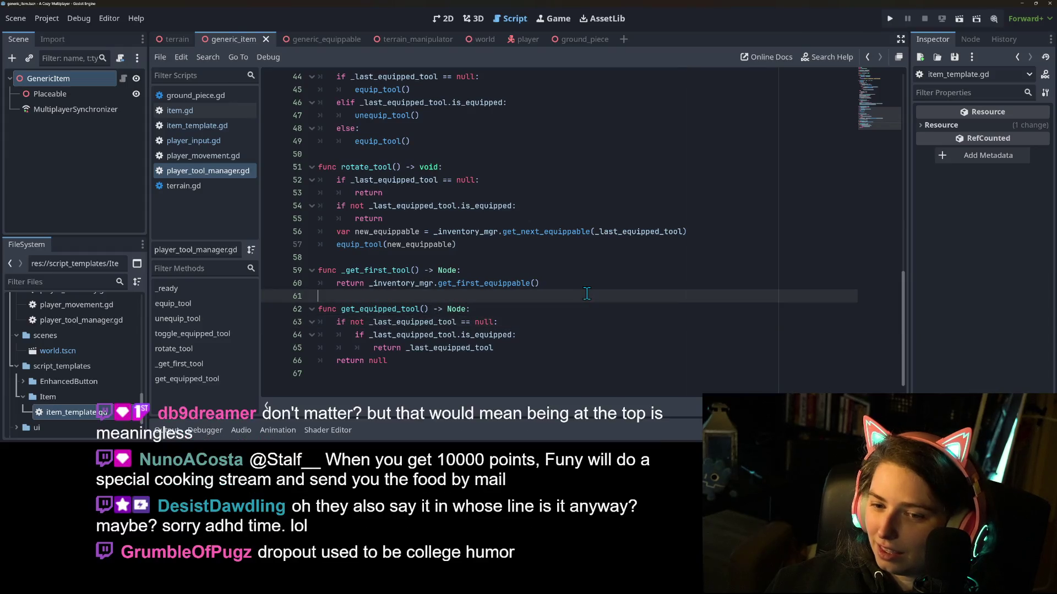
left_click(561, 387)
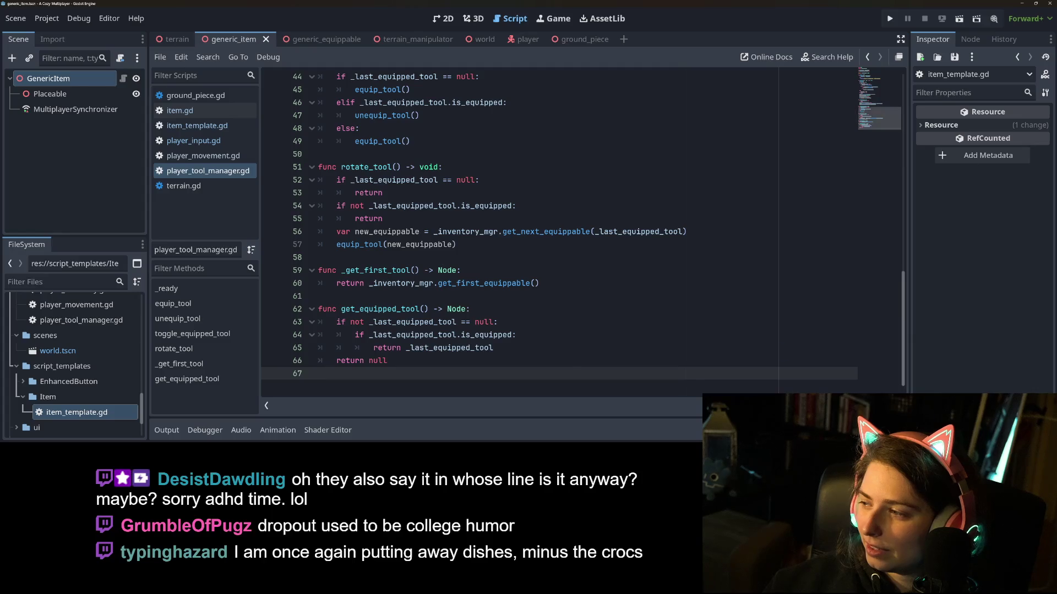
key("alt+Tab")
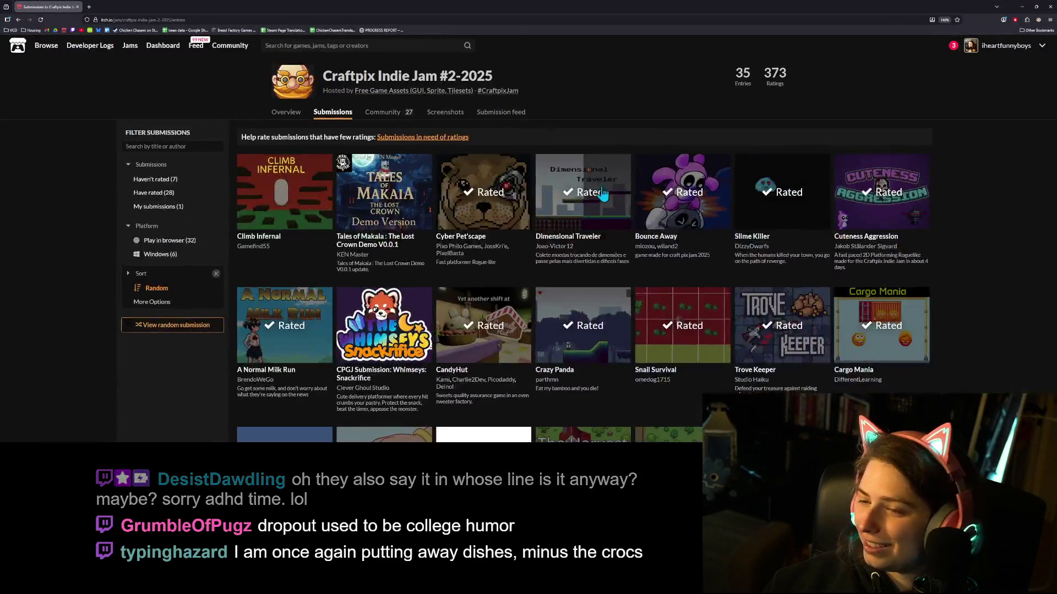
- Open YouTube's home page in a new browser tab and focus its search box
left_click(89, 6)
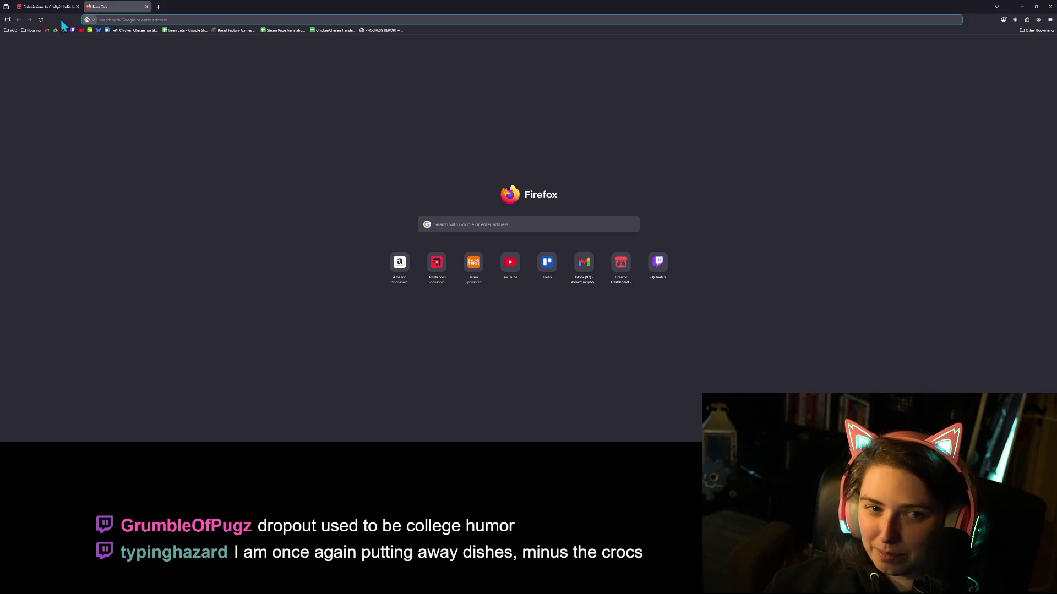
left_click(81, 30)
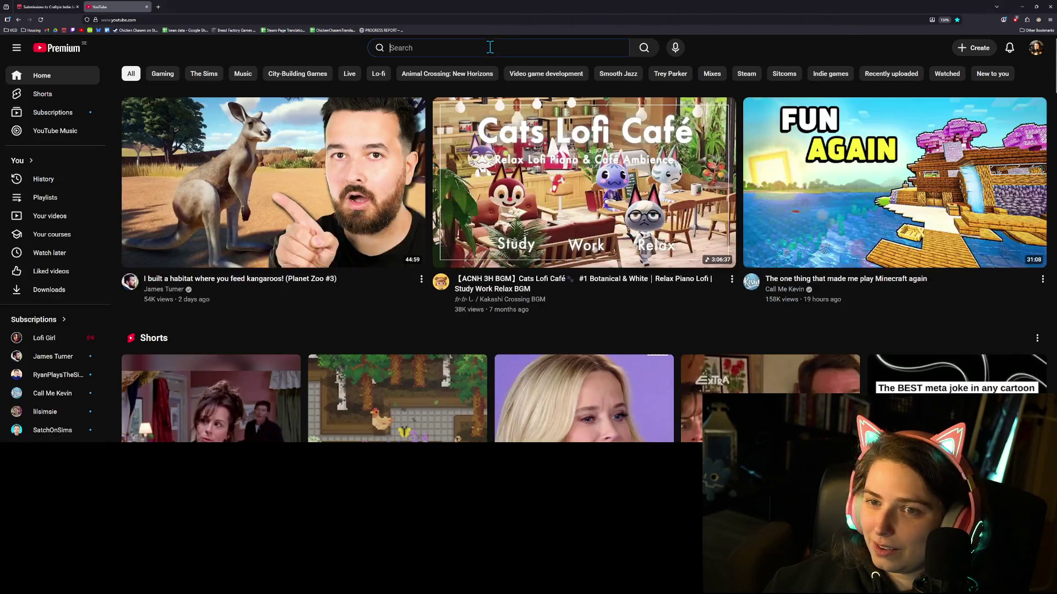
left_click(490, 47)
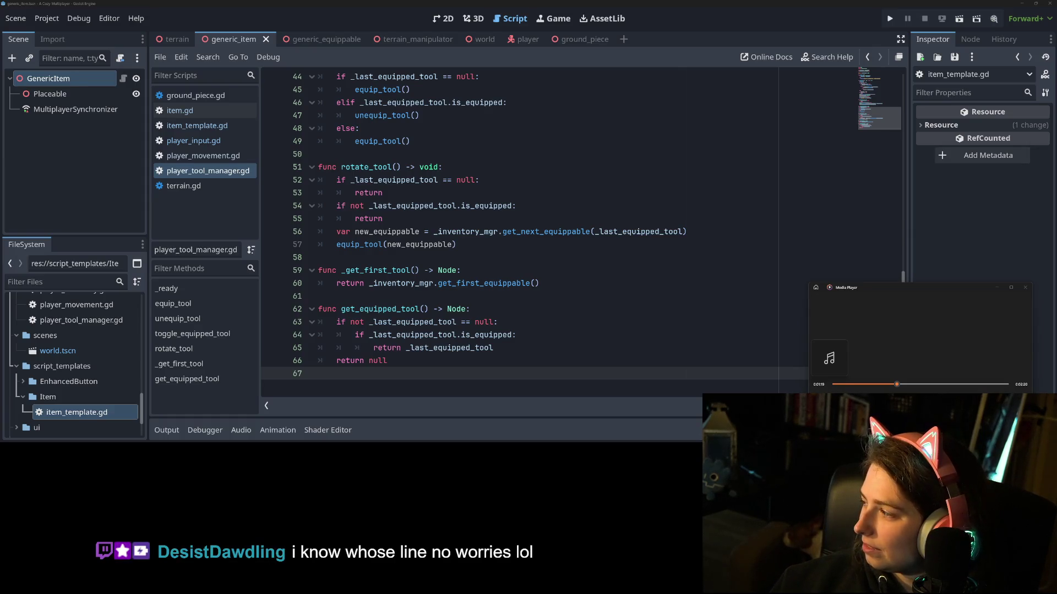
- Bring the YouTube search results back and scroll to the 'Points Don't Matter' compilation
key("alt+Tab")
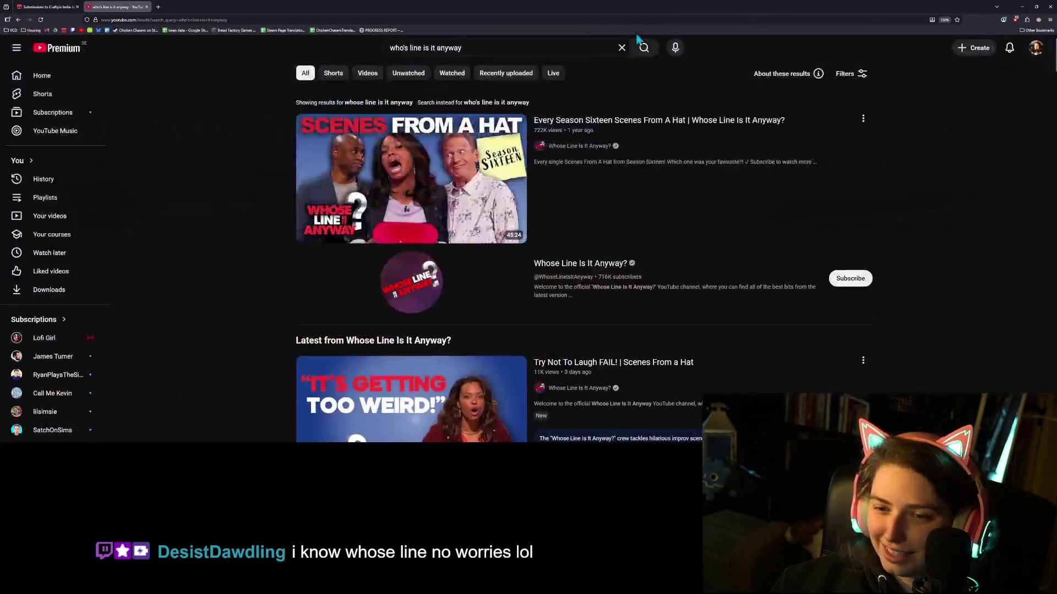
scroll("down", 3)
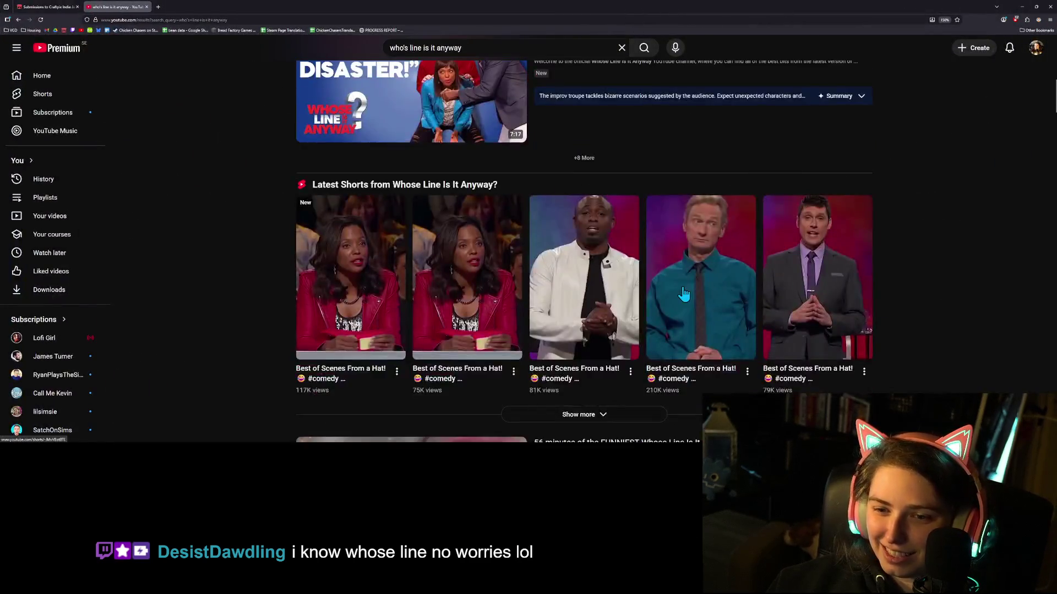
key("alt+Tab")
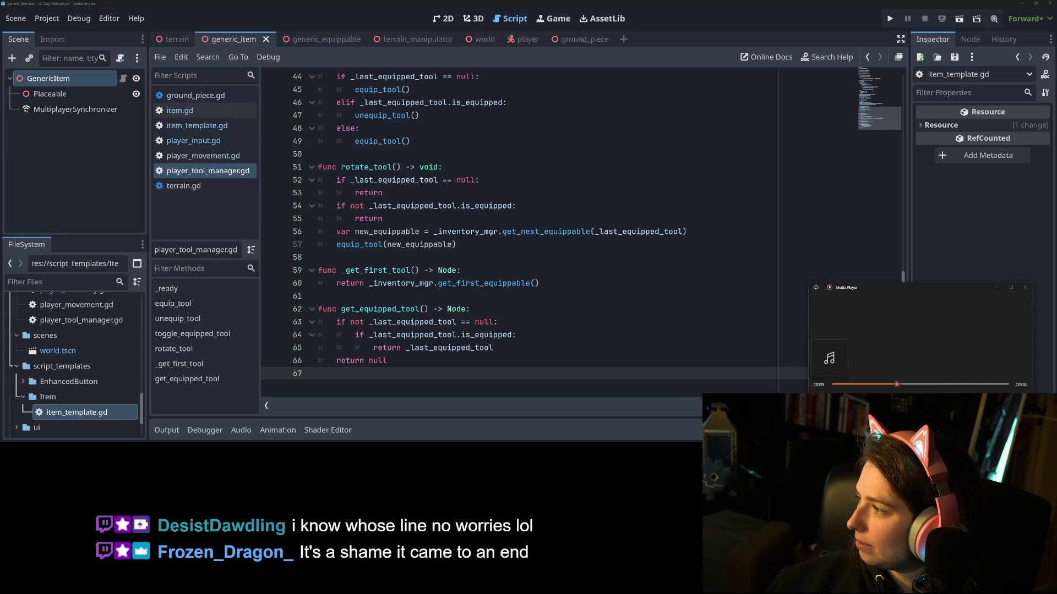
key("alt+Tab")
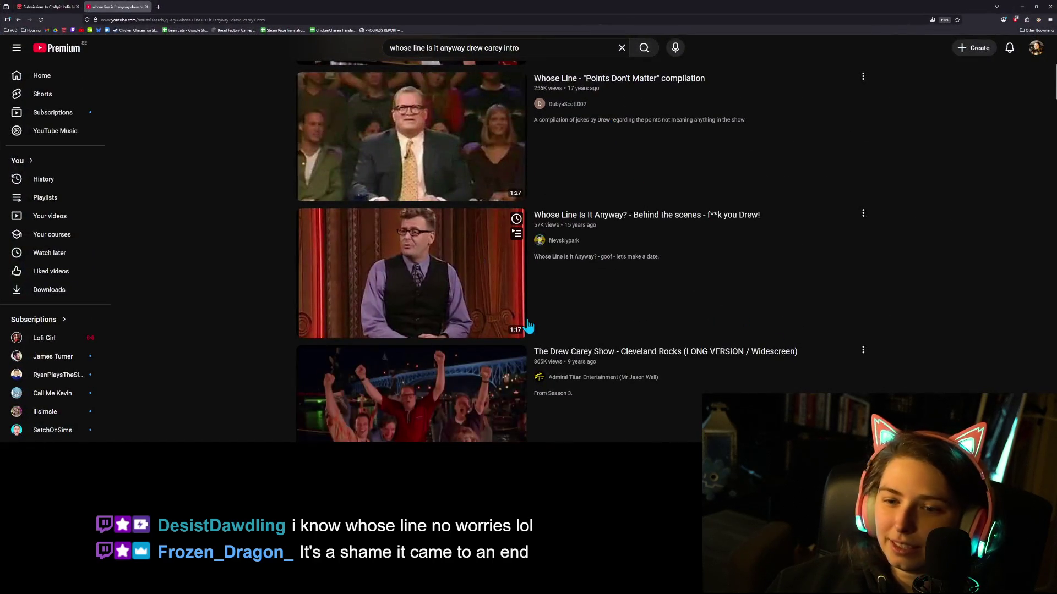
scroll("up", 3)
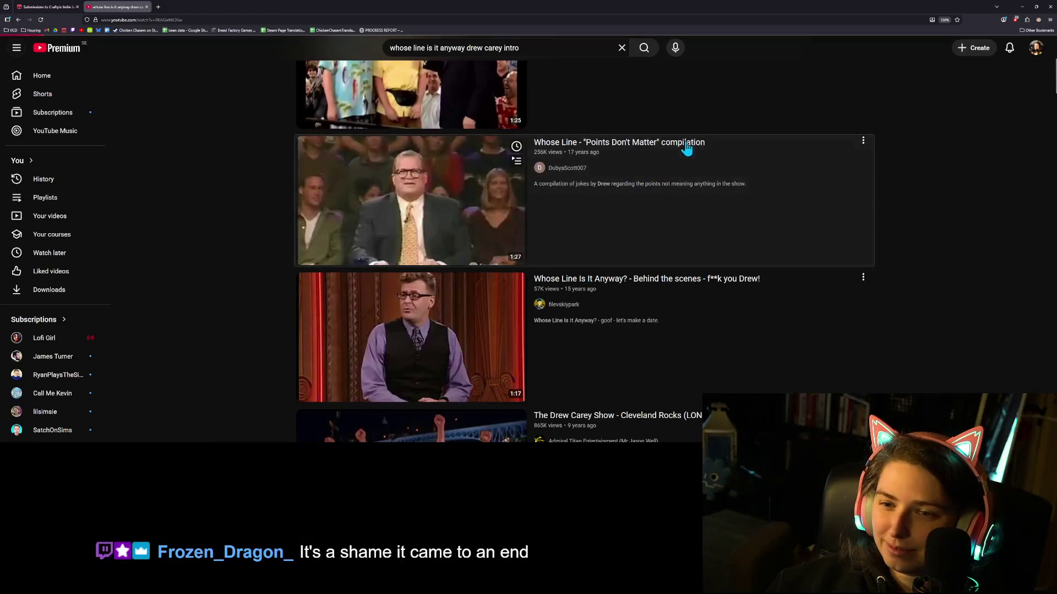
- Play the Whose Line compilation, then pause it and close its YouTube tab
left_click(684, 144)
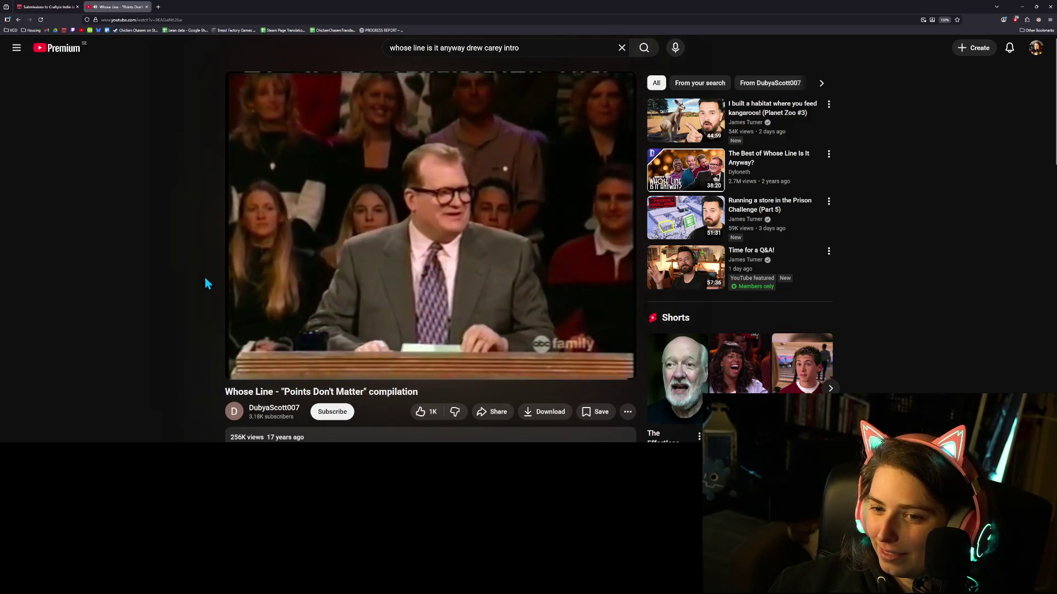
left_click(324, 283)
left_click(146, 7)
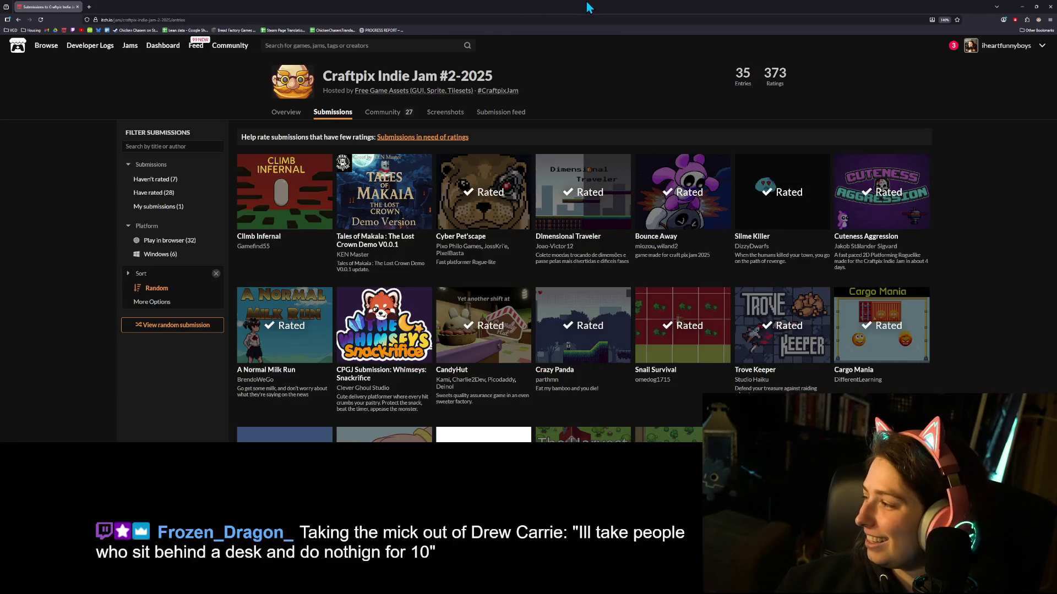
left_click(1021, 7)
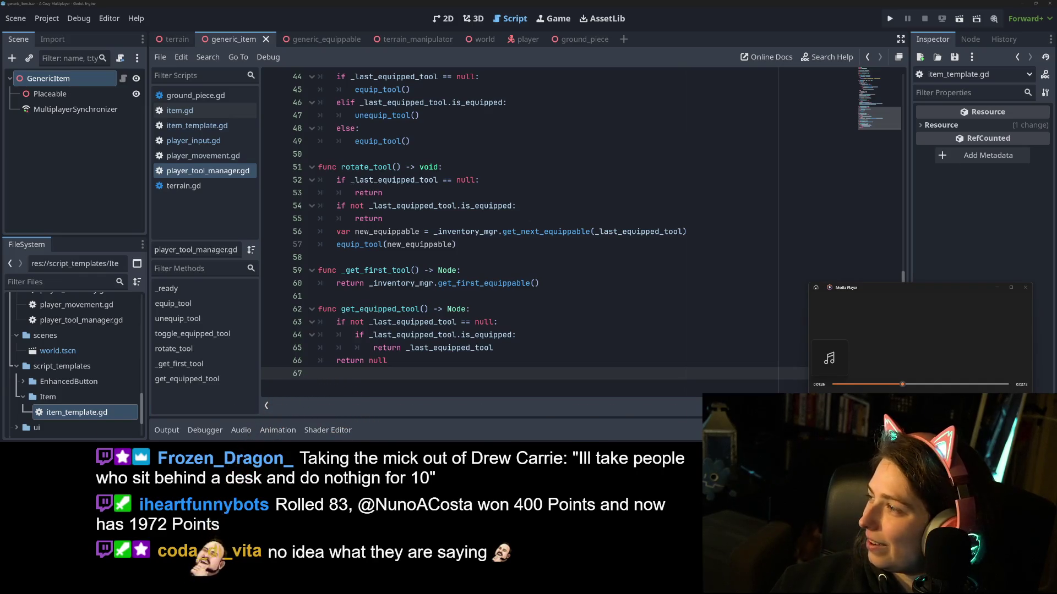
left_click(748, 245)
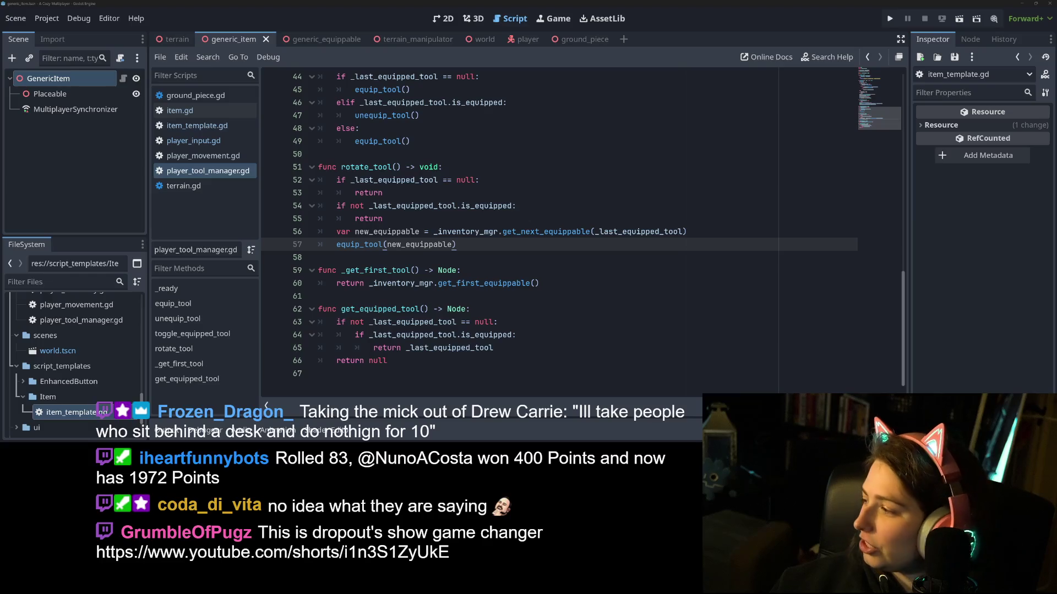
key("alt+Tab")
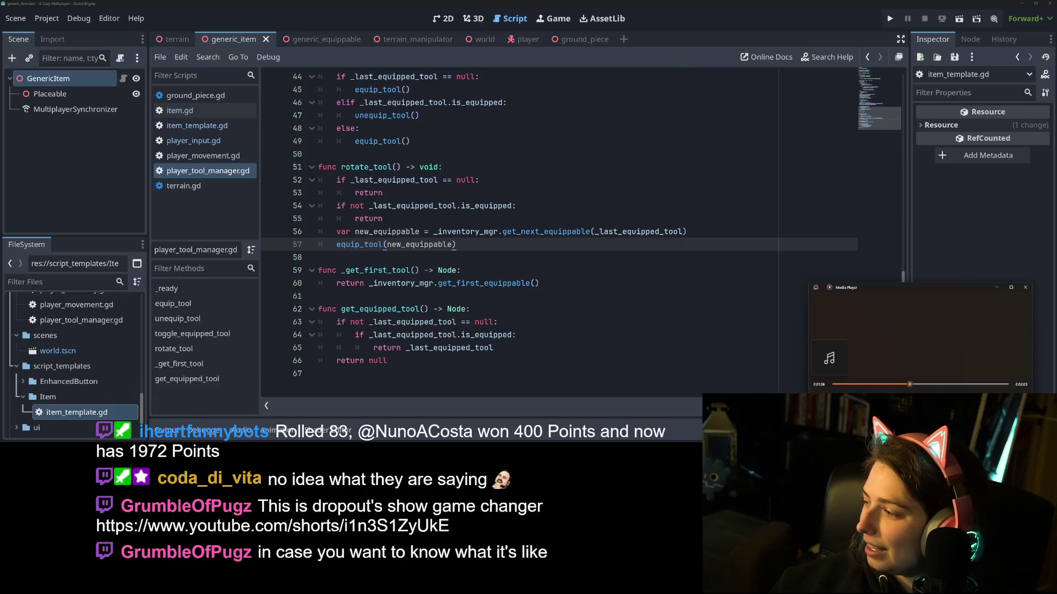
key("alt+Tab")
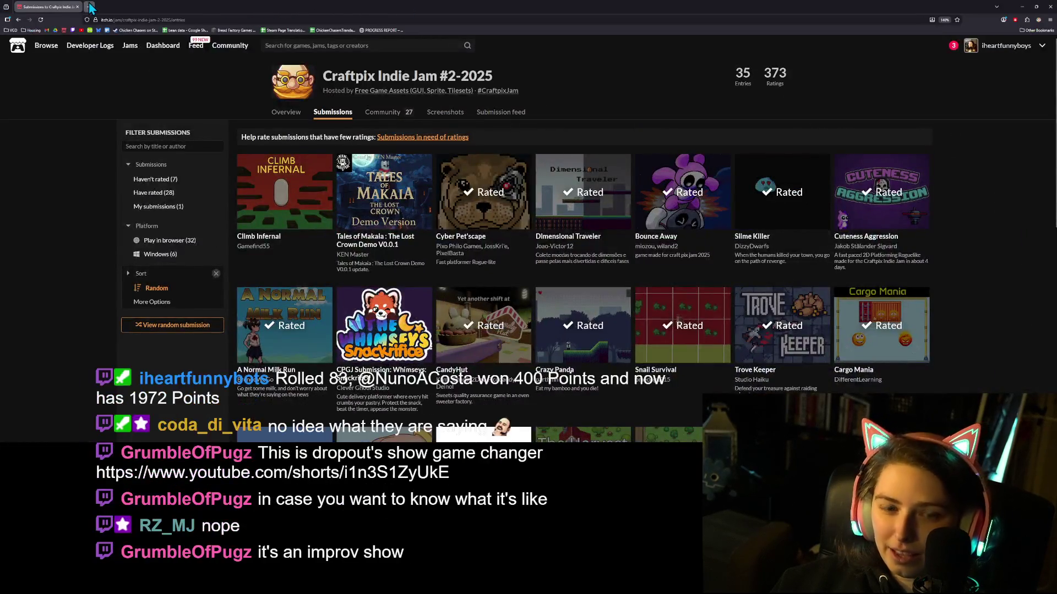
- Load the Shorts link shared in chat in a new browser tab
left_click(89, 6)
type("https://www.youtube.com/shorts/i1n3S1ZyUkE")
key("Return")
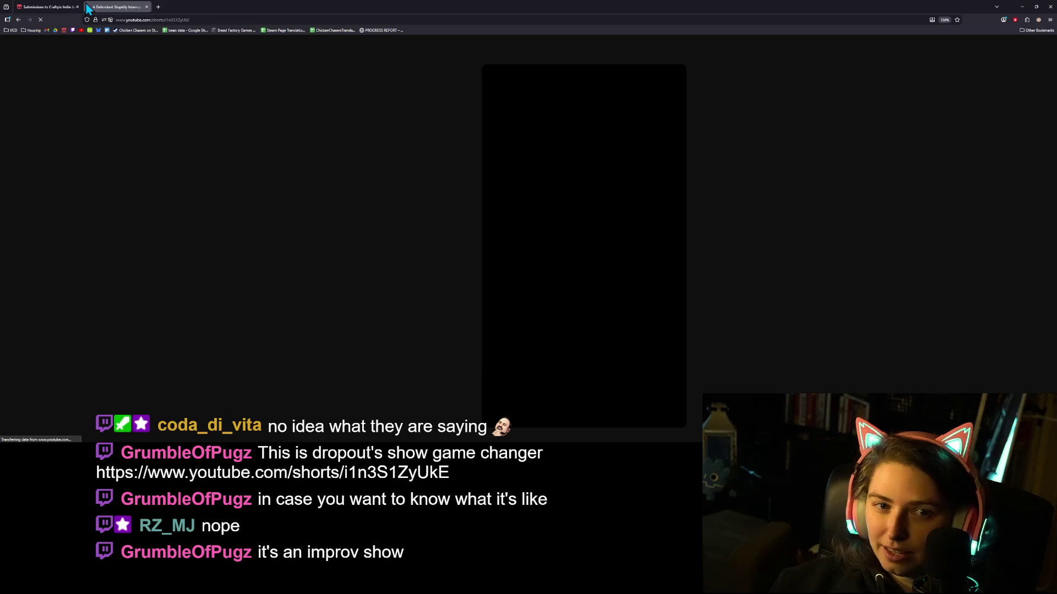
- Reload and play the Game Changer Short, pause it, and minimize the browser
left_click(578, 248)
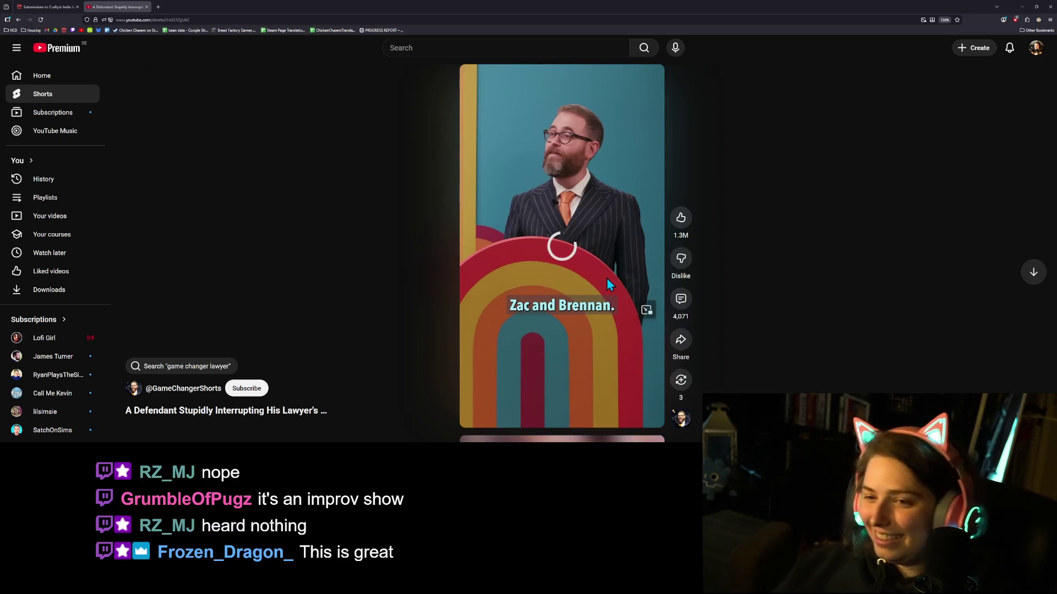
left_click(41, 20)
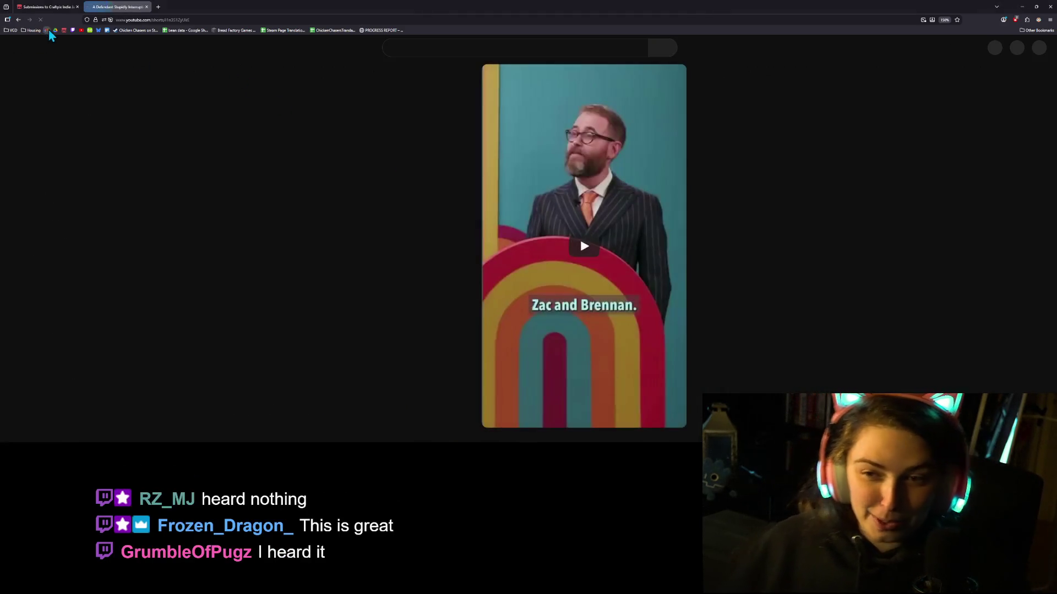
left_click(564, 257)
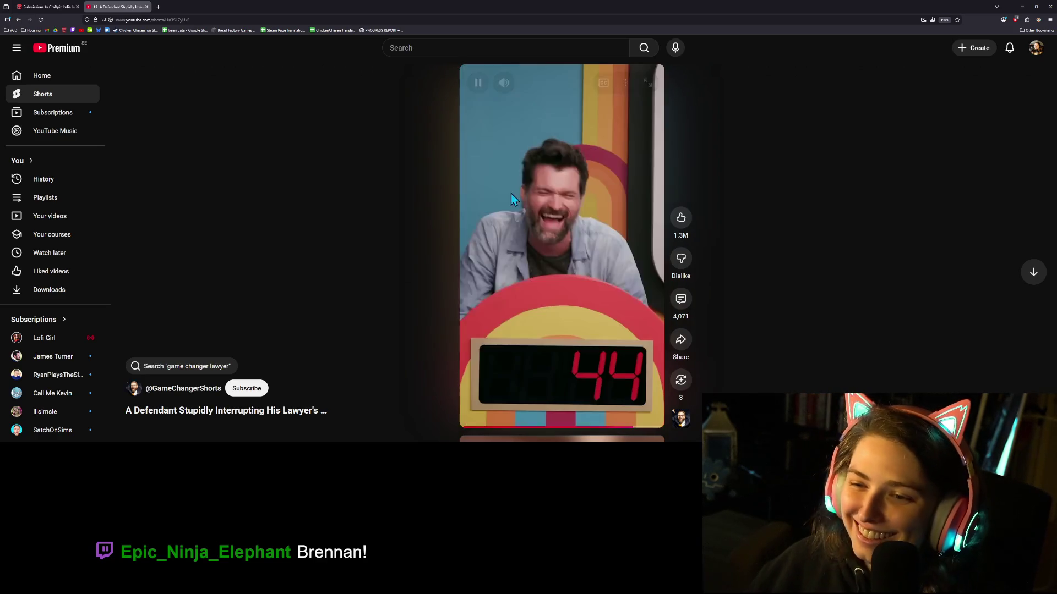
left_click(566, 209)
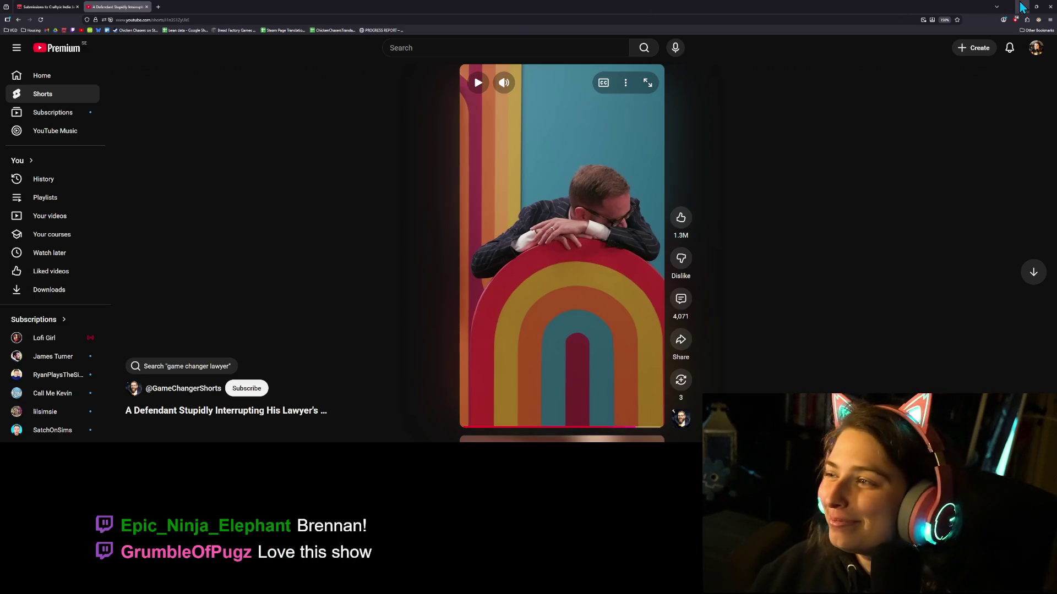
left_click(1021, 6)
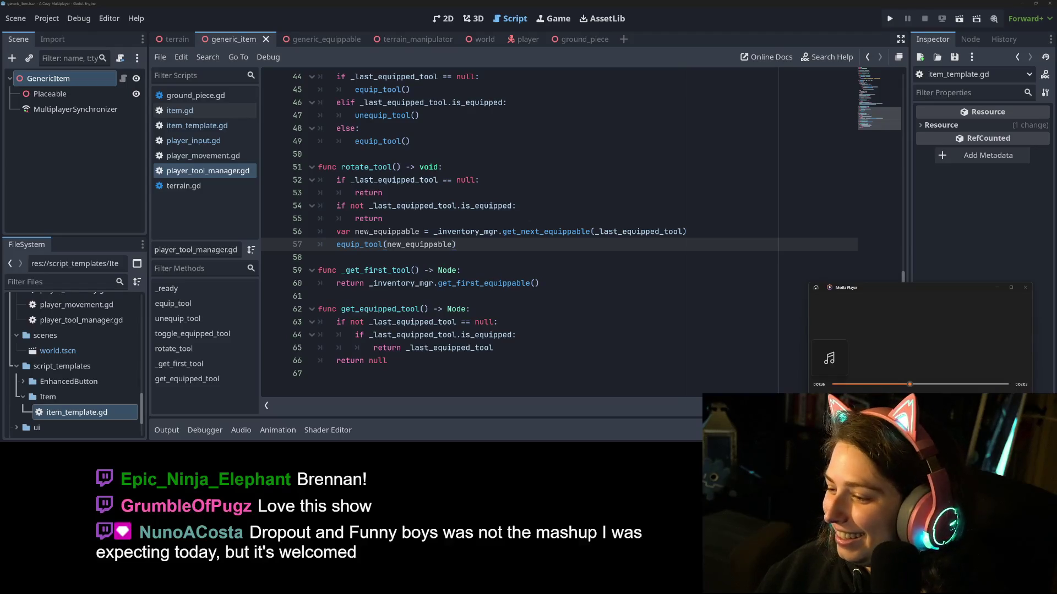
- Place the cursor at the end of script line 64, then switch to the browser
left_click(727, 339)
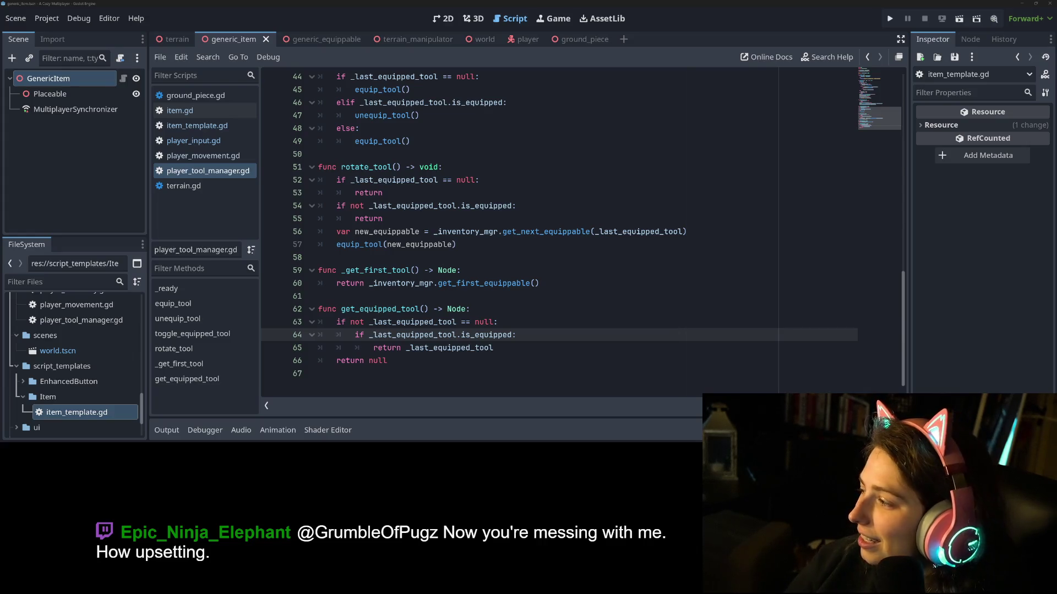
key("alt+Tab")
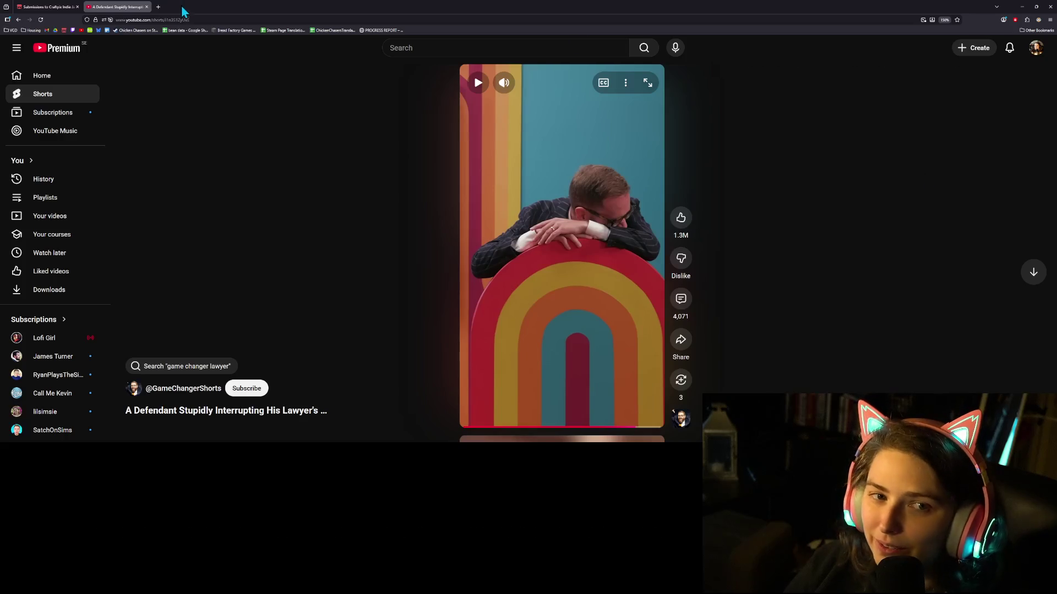
- Go from twitch.tv through Creator Dashboard to Stream Manager and list followed channels to raid
left_click(73, 30)
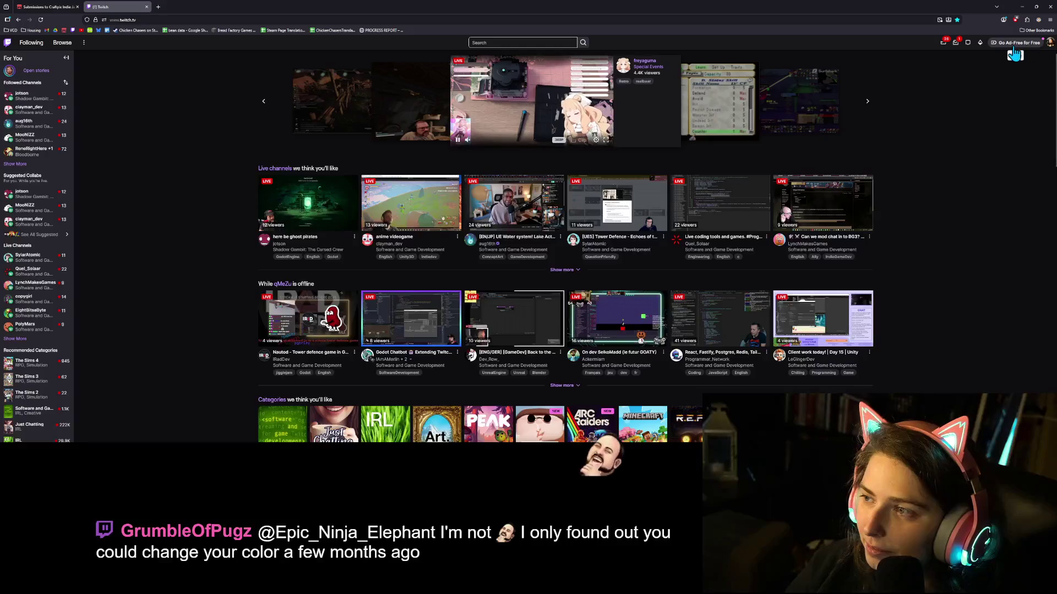
left_click(1049, 44)
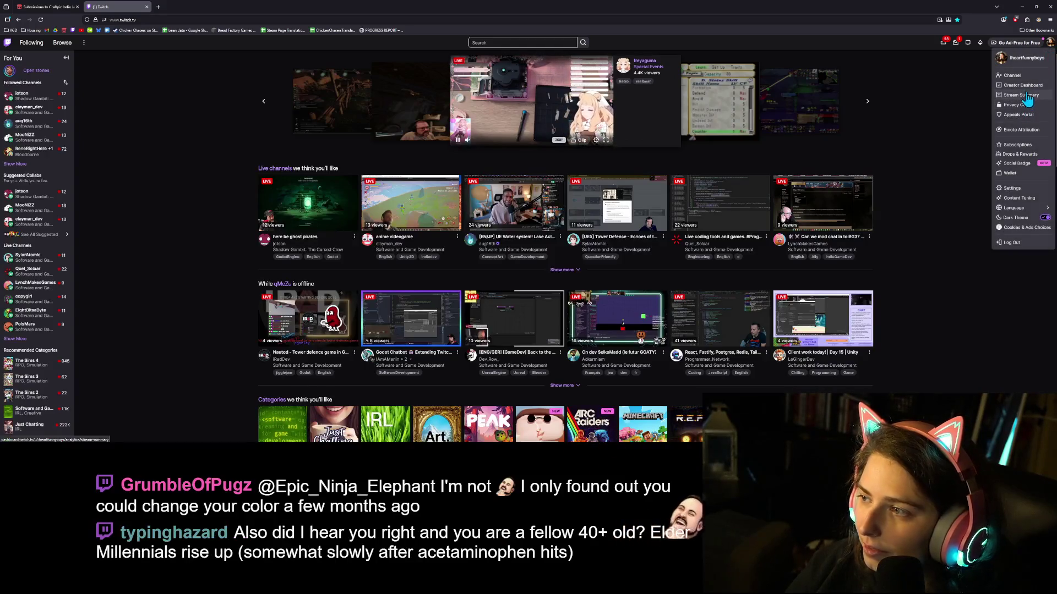
left_click(1026, 87)
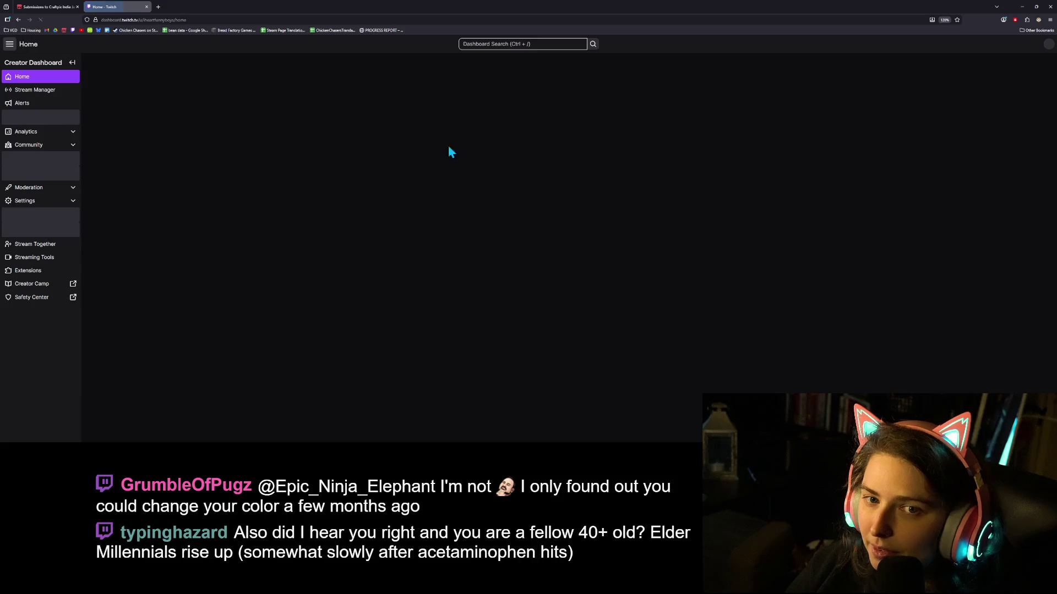
left_click(24, 92)
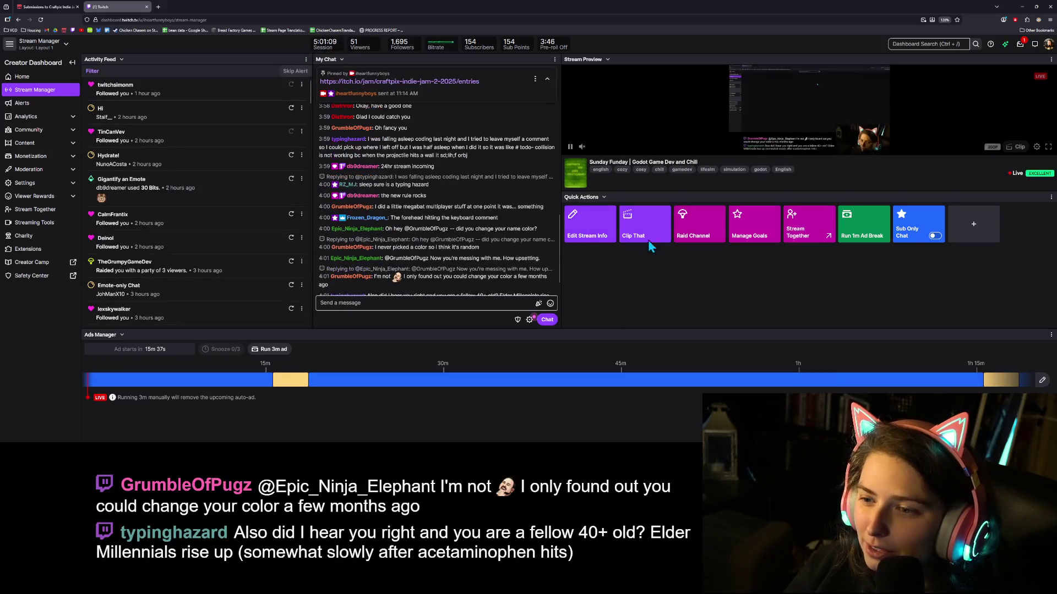
left_click(711, 242)
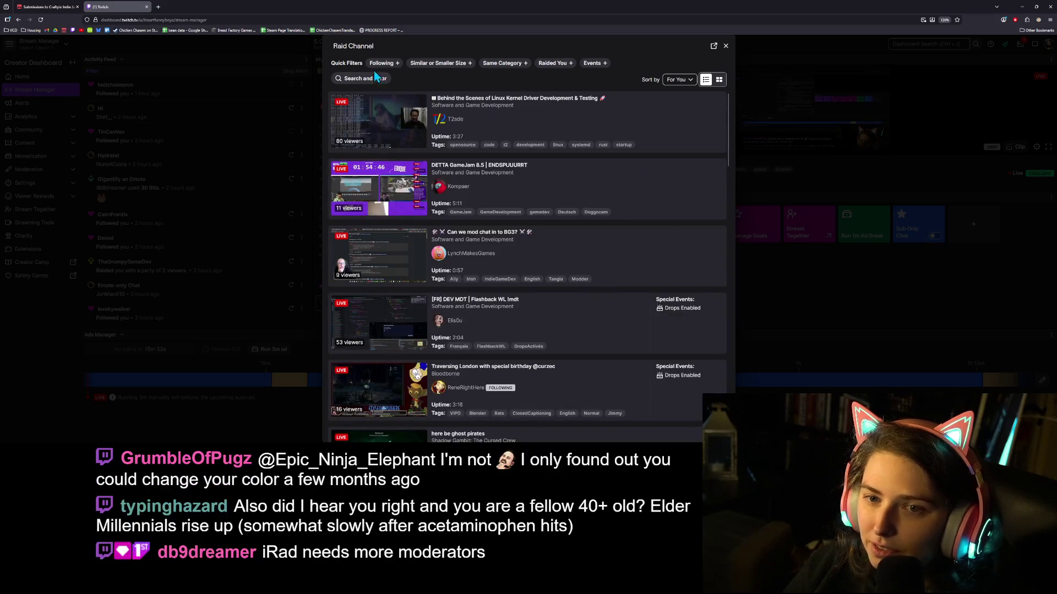
left_click(381, 64)
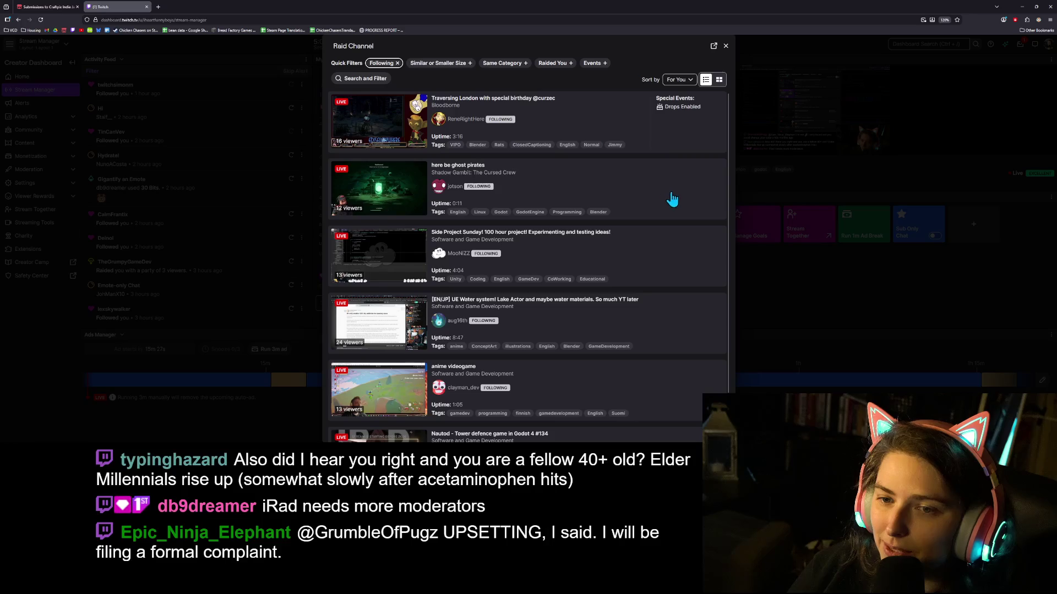
- Preview and unmute the followed channel's 'Side Project Sunday' stream, then raid it
scroll("down", 3)
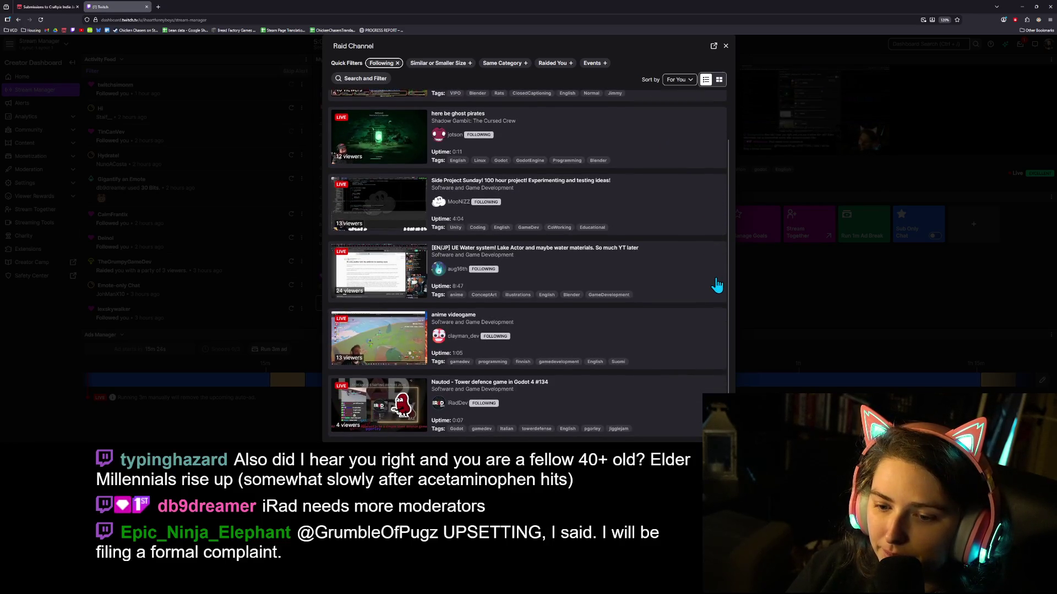
left_click(669, 213)
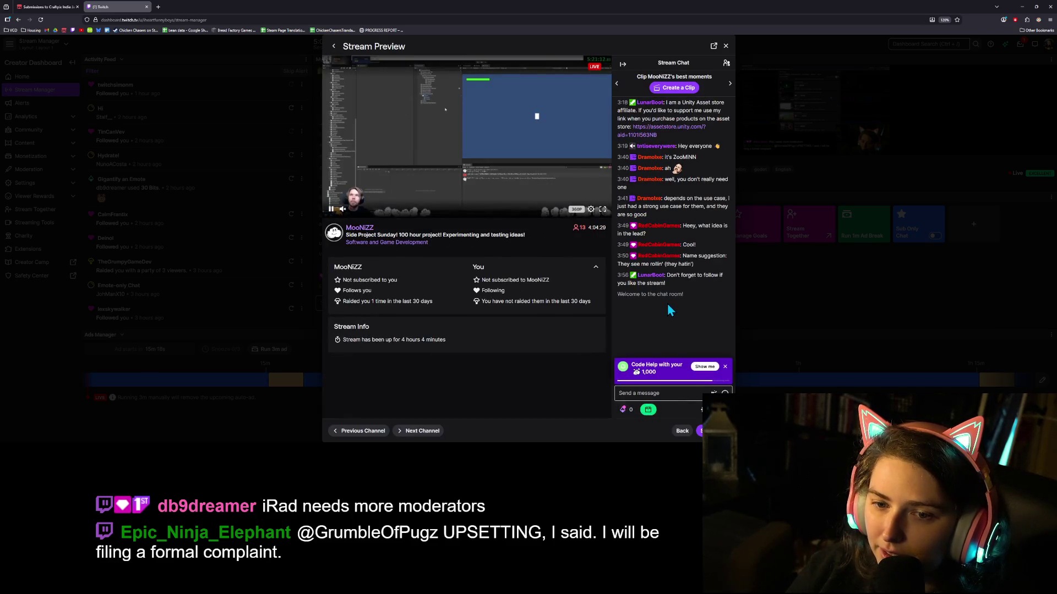
left_click(343, 210)
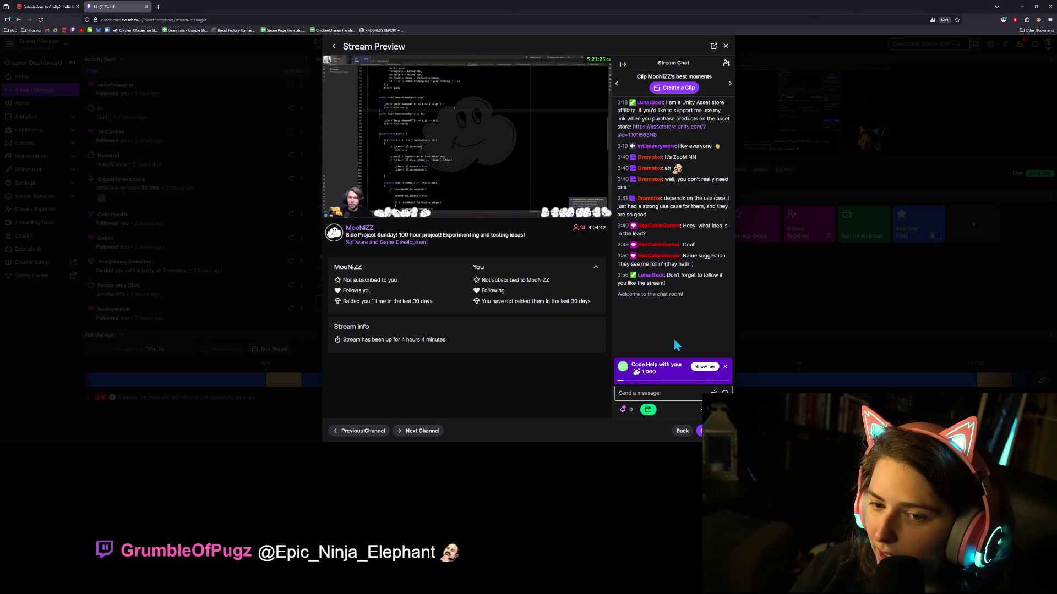
mouse_move(358, 213)
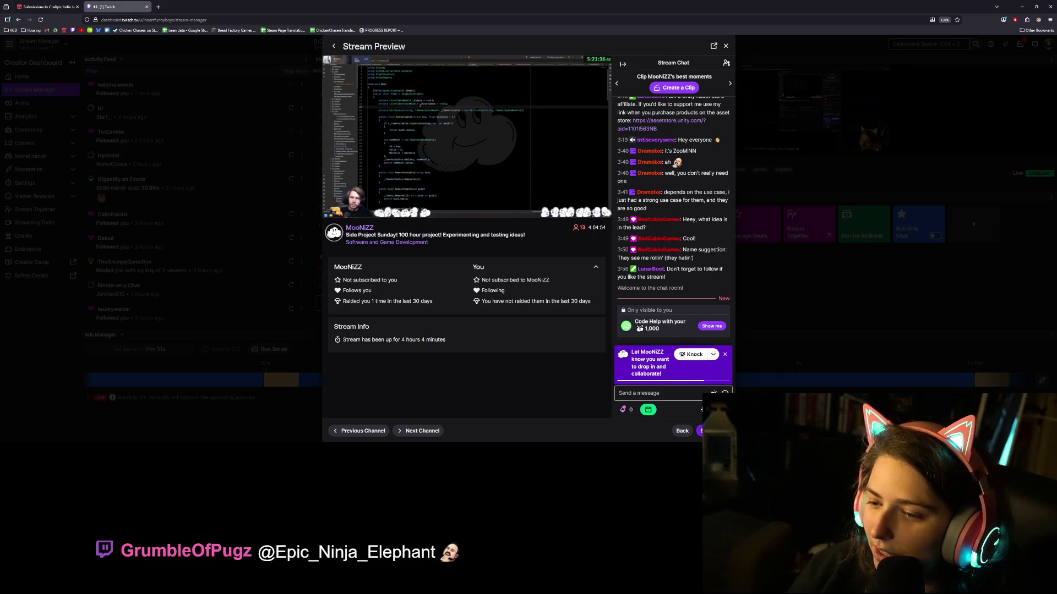
left_click(702, 431)
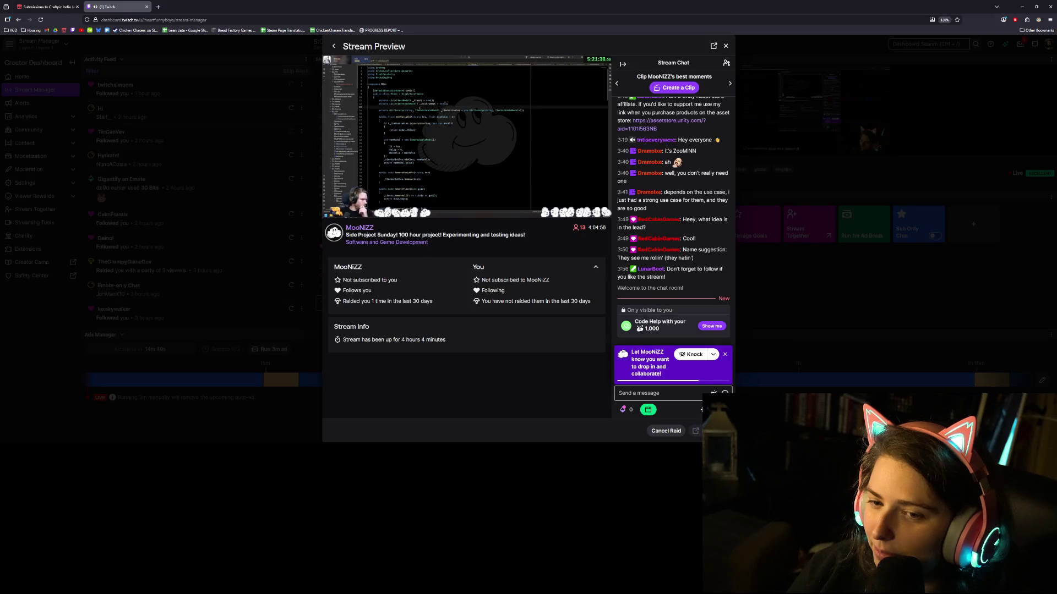